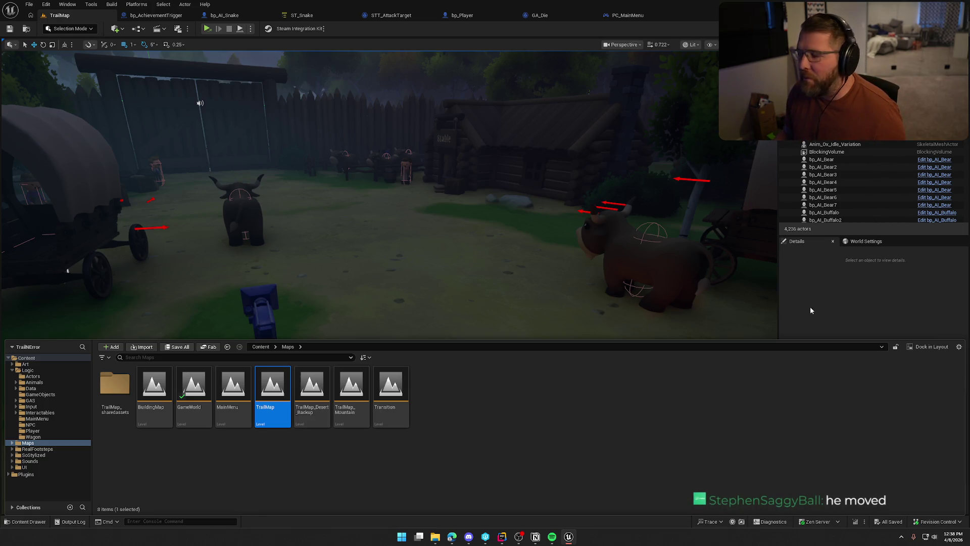
Close the Content Drawer, raise camera speed and fly from the ox pen to above the river trail.
key(ctrl+space)
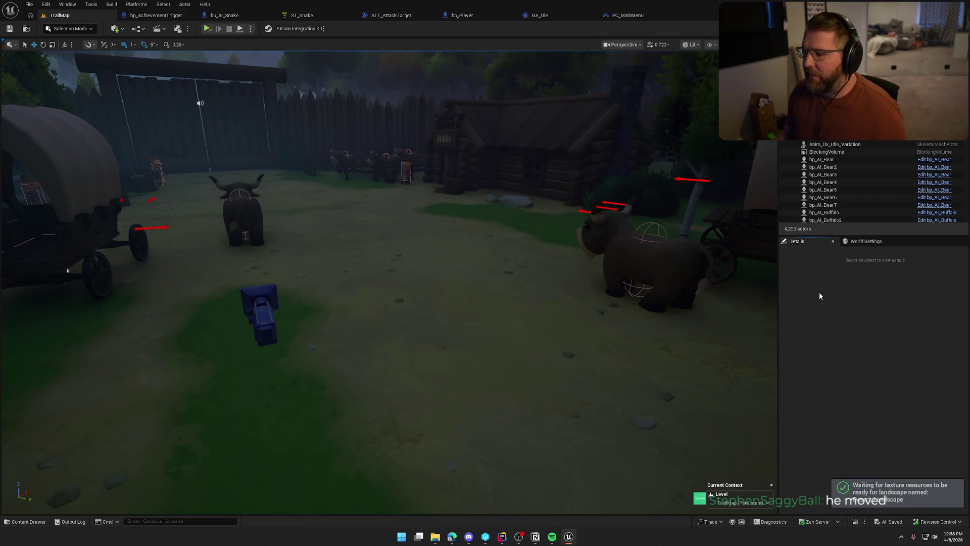
mouse_move(697, 348)
mouse_down()
mouse_move(657, 333)
mouse_move(714, 357)
mouse_move(613, 307)
mouse_move(569, 298)
mouse_move(574, 325)
mouse_up()
scroll(569, 299, up, 5)
scroll(569, 299, up, 2)
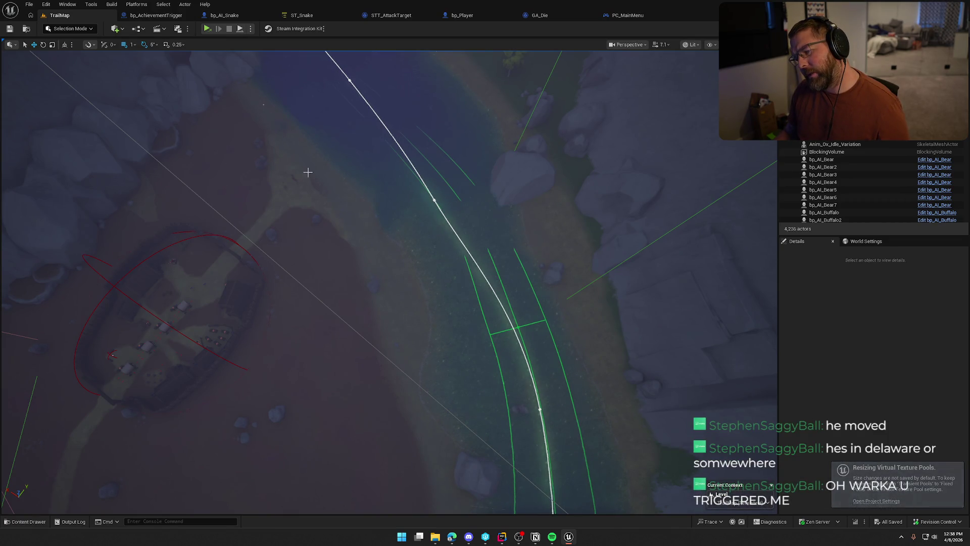
drag(459, 378, 459, 377)
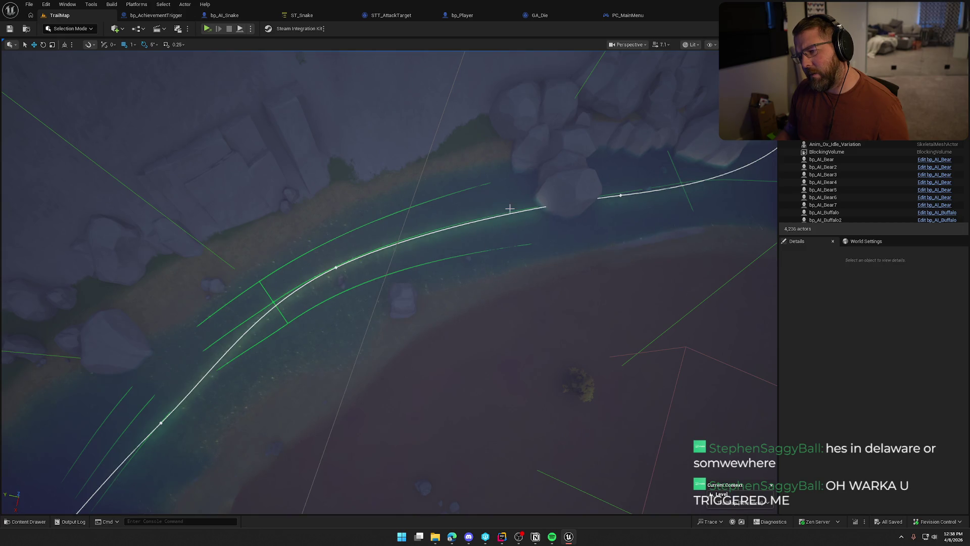
drag(561, 242, 560, 242)
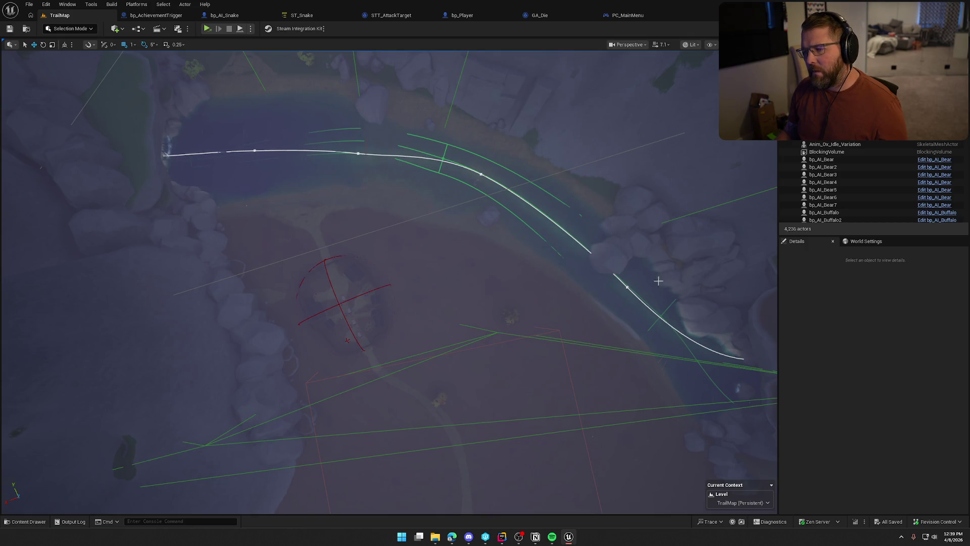
key(ctrl+space)
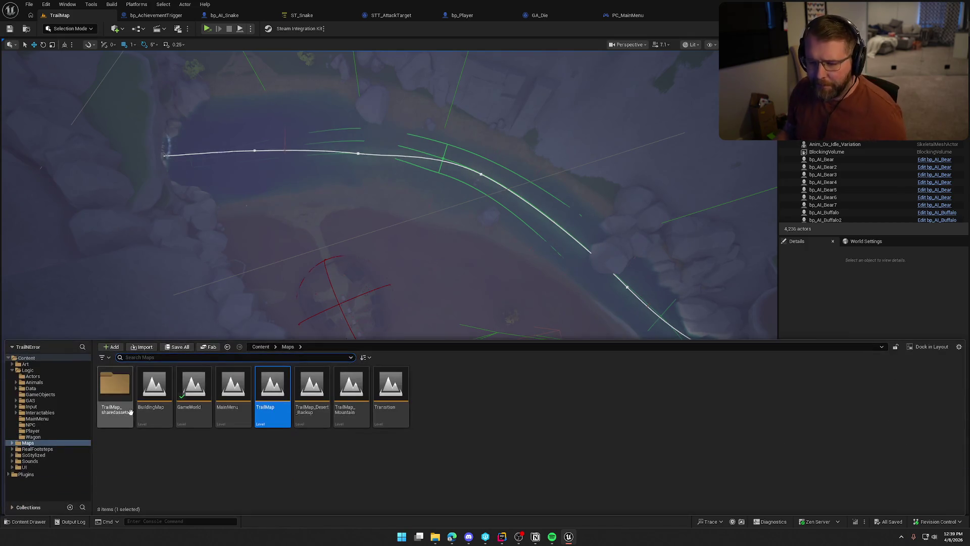
Drag bp_AchievementTrigger from Logic > Actors into the level by the river trail and dismiss the checkout warning.
click(33, 376)
mouse_move(122, 402)
mouse_down()
mouse_move(124, 388)
mouse_move(381, 223)
mouse_move(396, 267)
mouse_up()
click(557, 281)
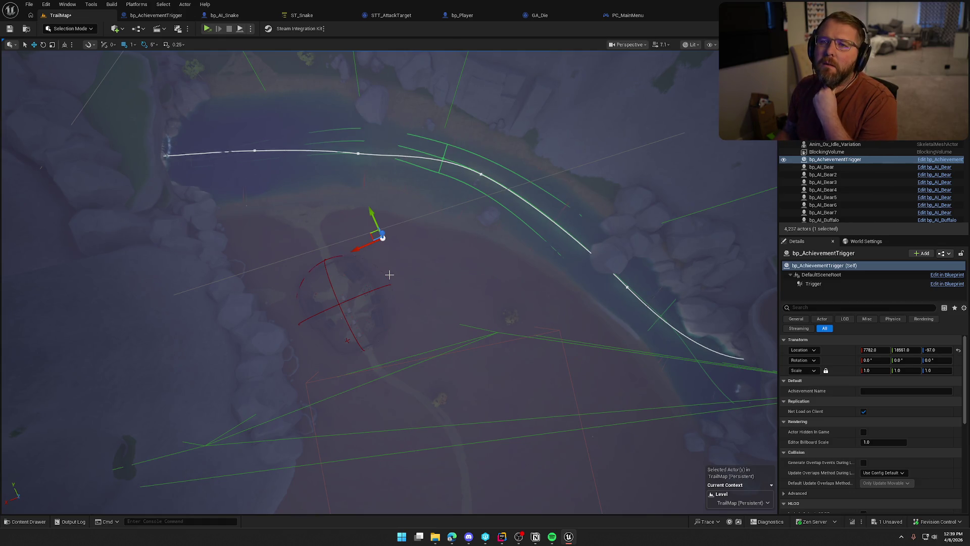
mouse_move(433, 278)
mouse_down()
mouse_move(404, 111)
mouse_move(414, 273)
mouse_move(404, 172)
mouse_up()
Rotate the trigger about 20°, raise it above the ground and enlarge it.
key(e)
mouse_move(429, 335)
mouse_down()
mouse_move(399, 339)
mouse_move(359, 309)
mouse_up()
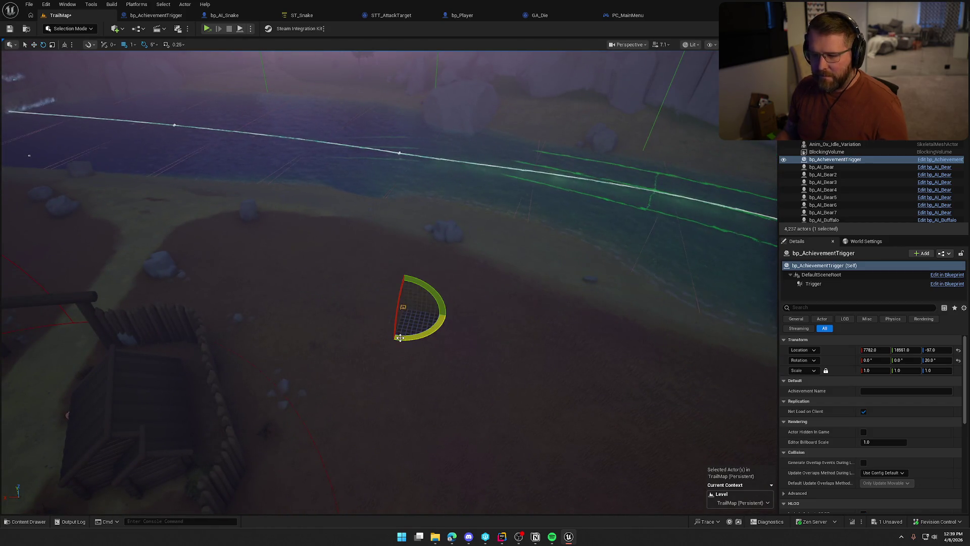
key(w)
drag(403, 287, 402, 273)
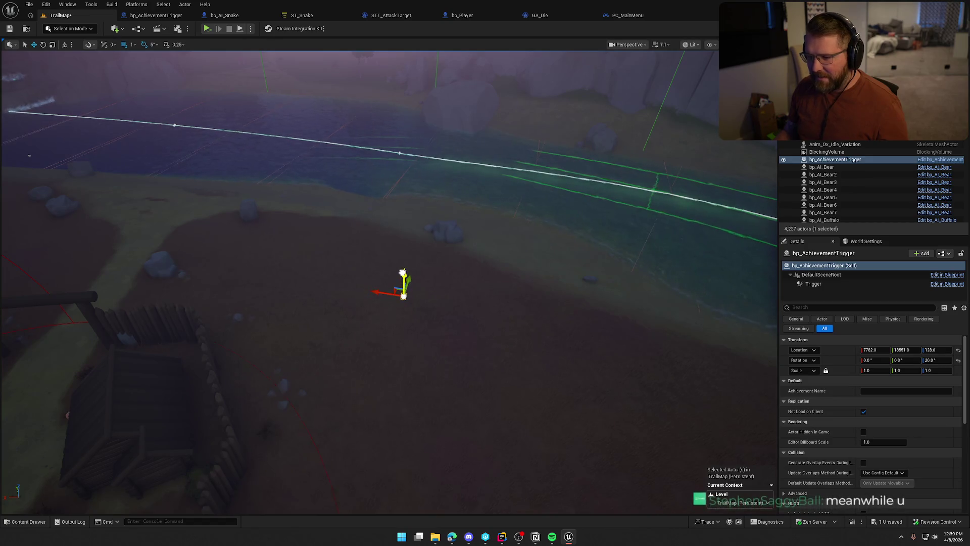
mouse_move(870, 370)
mouse_down()
mouse_move(924, 370)
mouse_move(834, 392)
mouse_up()
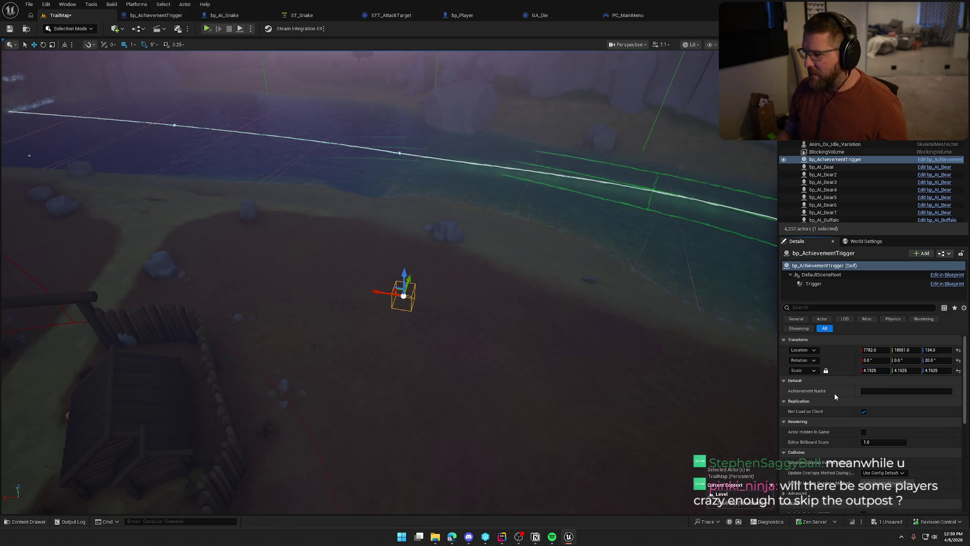
mouse_move(505, 303)
mouse_down()
mouse_move(505, 262)
mouse_move(505, 333)
mouse_up()
Set the trigger's scale to 50, move it toward the trail and stretch it lengthwise at 25°.
click(884, 372)
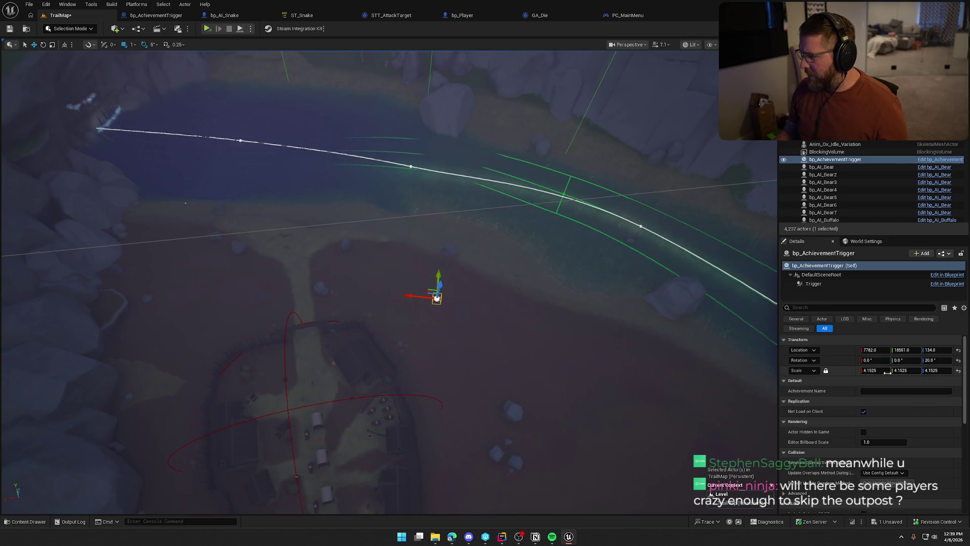
text(50)
key(Return)
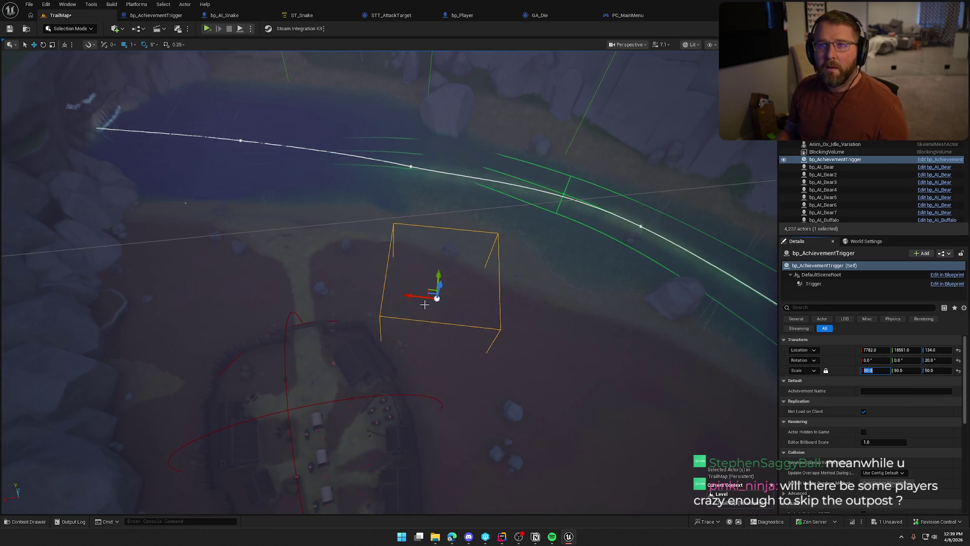
mouse_move(428, 283)
mouse_down()
mouse_move(367, 256)
mouse_move(396, 230)
mouse_up()
key(e)
key(w)
drag(350, 205, 283, 208)
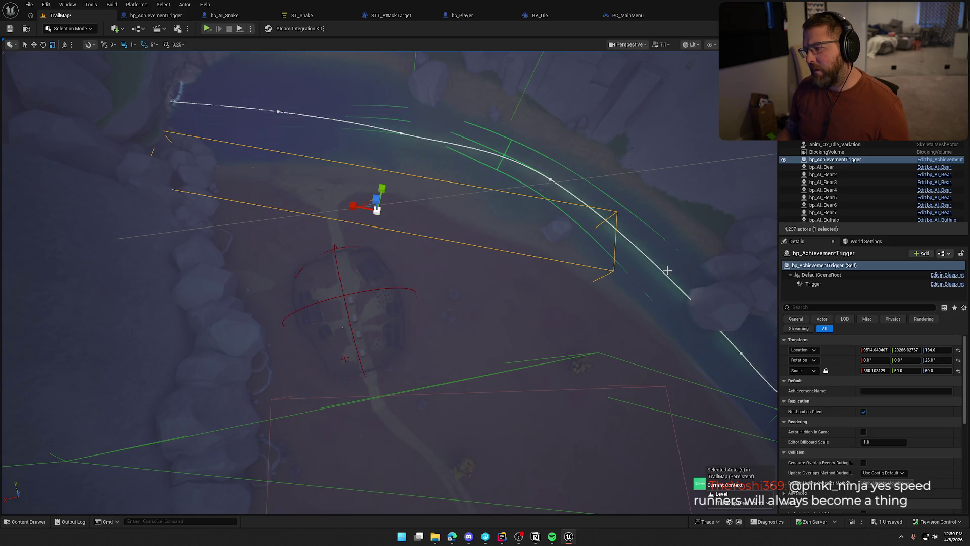
Widen the trigger box and slide it left over the trail, centring the view on it.
mouse_move(485, 264)
mouse_down()
mouse_move(276, 233)
mouse_move(334, 253)
mouse_move(331, 245)
mouse_move(361, 245)
mouse_up()
key(e)
key(r)
drag(699, 318, 351, 363)
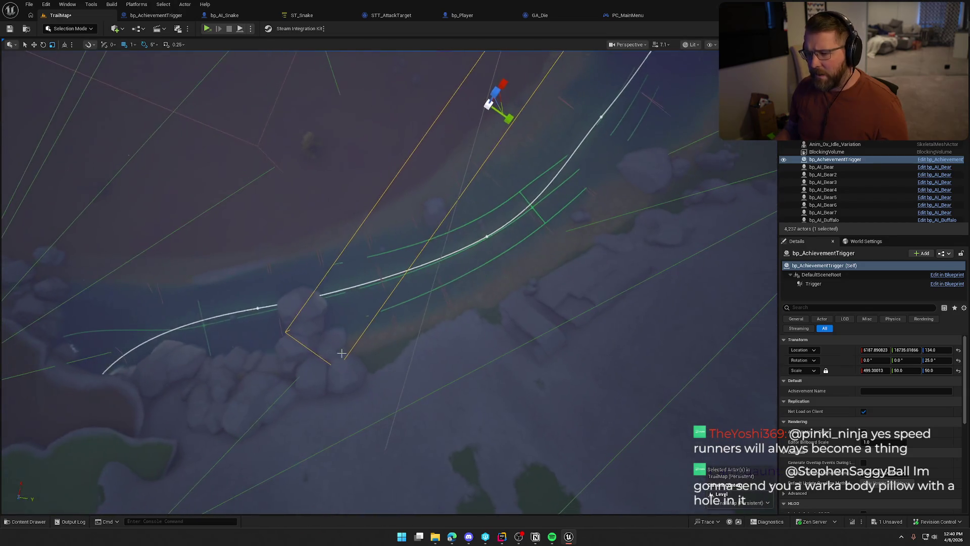
mouse_move(338, 240)
mouse_down()
mouse_move(258, 243)
mouse_move(424, 218)
mouse_up()
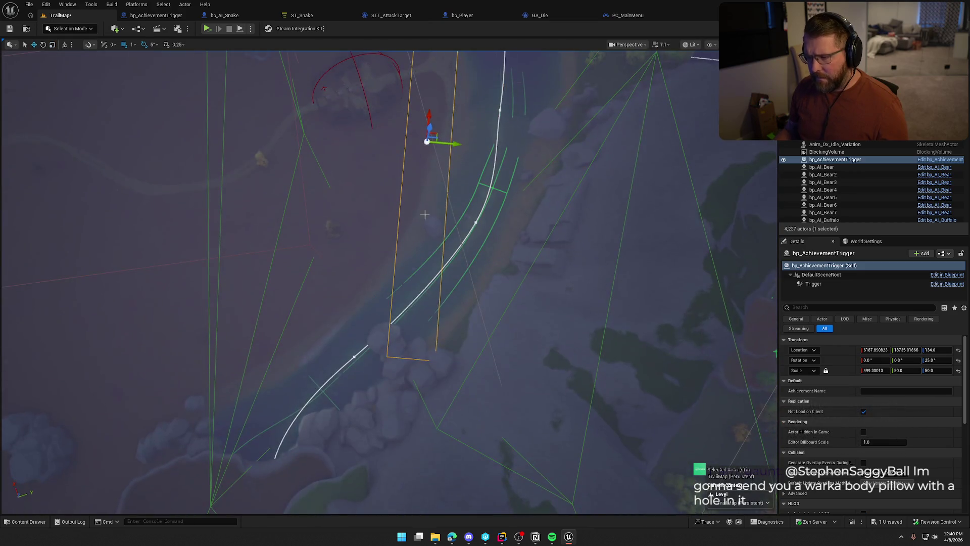
drag(453, 143, 438, 143)
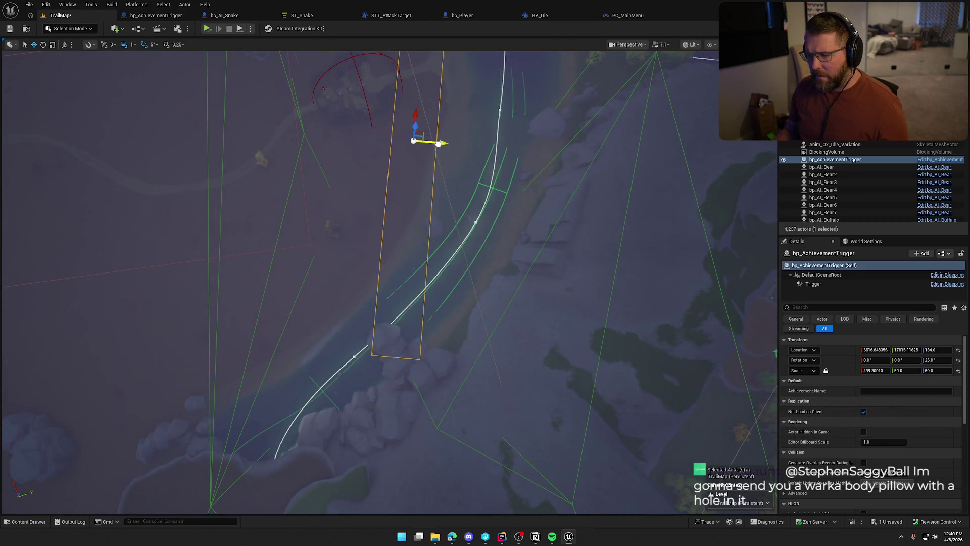
key(f)
Rotate the trigger to 30°, then shift the box right and down and shorten it.
key(e)
drag(374, 252, 424, 279)
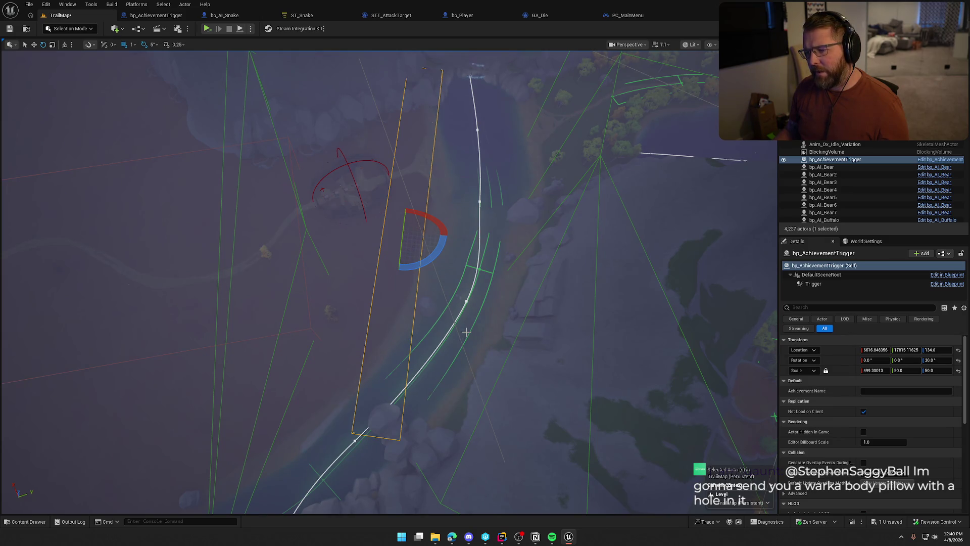
drag(414, 306, 365, 242)
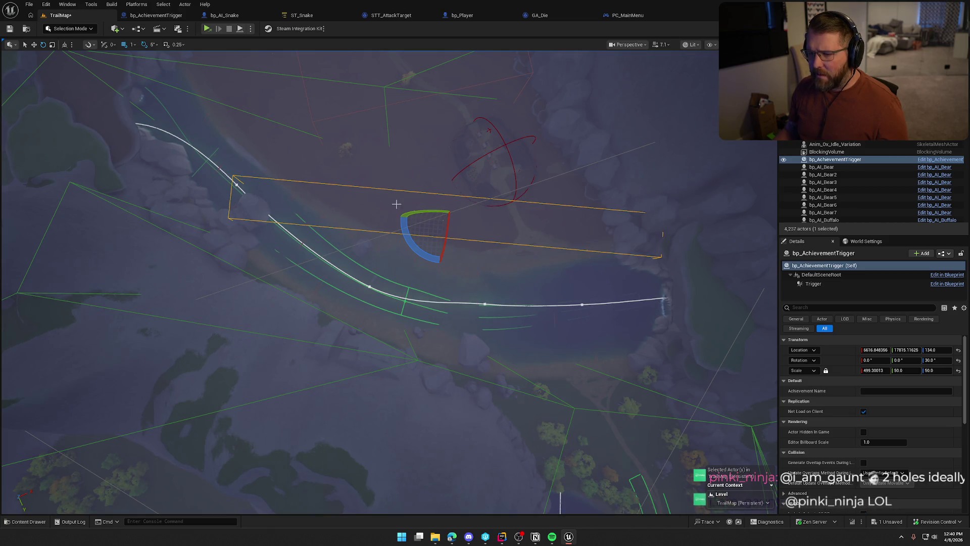
key(w)
mouse_move(448, 227)
mouse_down()
mouse_move(476, 234)
mouse_move(469, 226)
mouse_move(494, 195)
mouse_move(449, 221)
mouse_move(459, 270)
mouse_move(492, 239)
mouse_move(442, 268)
mouse_up()
key(e)
key(w)
mouse_move(463, 235)
mouse_down()
mouse_move(442, 238)
mouse_move(424, 268)
mouse_move(467, 260)
mouse_move(450, 258)
mouse_move(467, 242)
mouse_move(454, 240)
mouse_move(491, 232)
mouse_move(488, 245)
mouse_move(439, 229)
mouse_move(477, 225)
mouse_up()
Try rotations between 25° and 35°, lengthen the box slightly, and settle on 30° over the trail.
key(w)
key(e)
key(w)
key(e)
key(w)
key(e)
key(w)
key(r)
key(e)
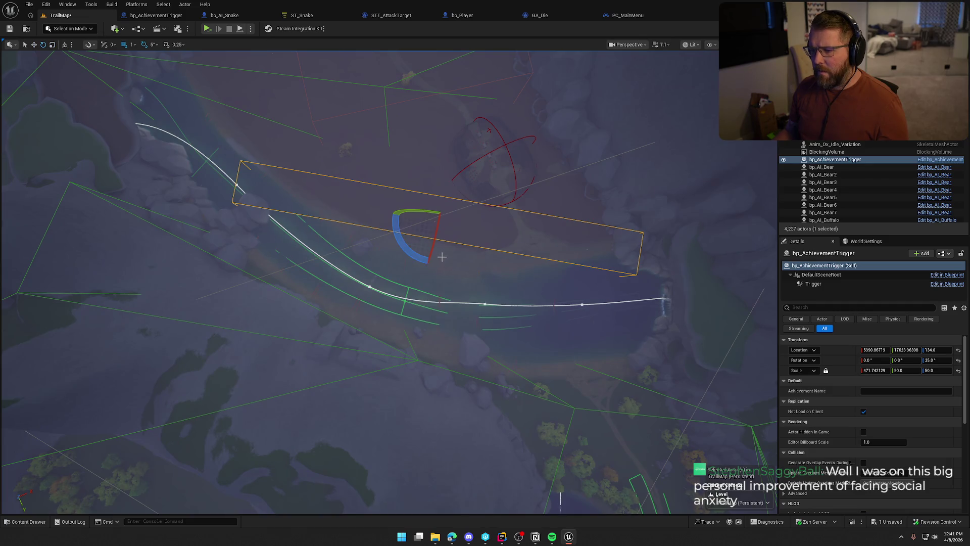
mouse_move(420, 256)
mouse_down()
mouse_move(478, 228)
mouse_move(450, 231)
mouse_up()
key(w)
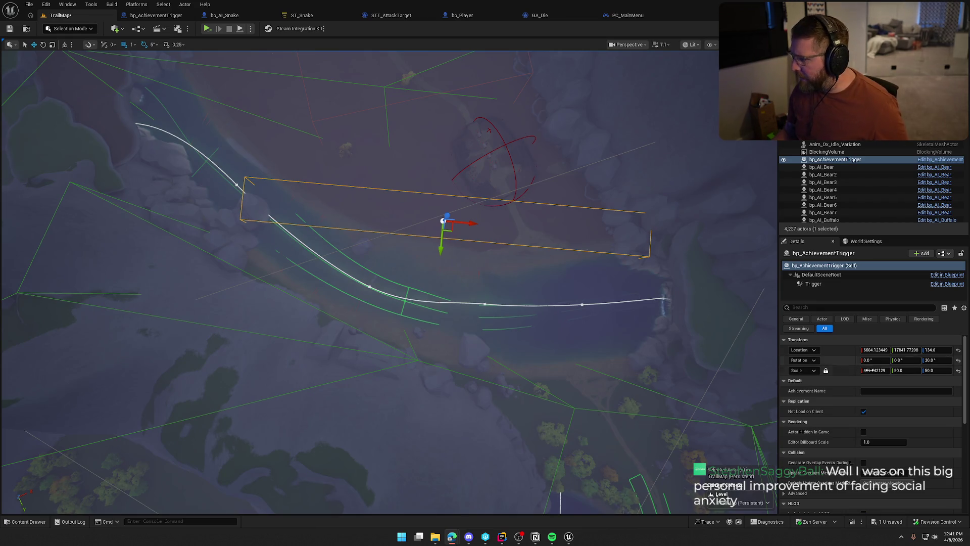
click(873, 391)
Enter OnBoat as the Achievement Name and save TrailMap after checking it out.
text(OnBoat)
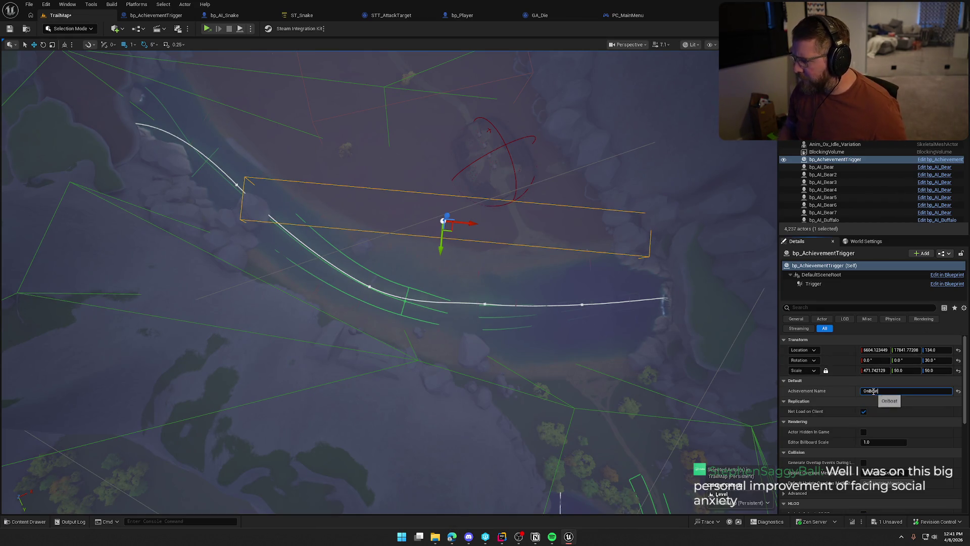
key(Return)
key(ctrl+s)
click(490, 354)
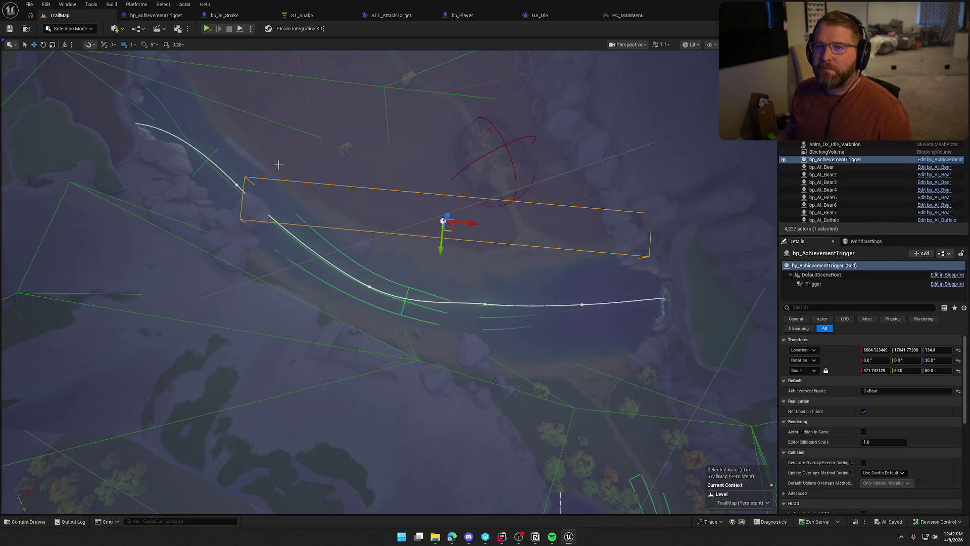
drag(421, 292, 420, 292)
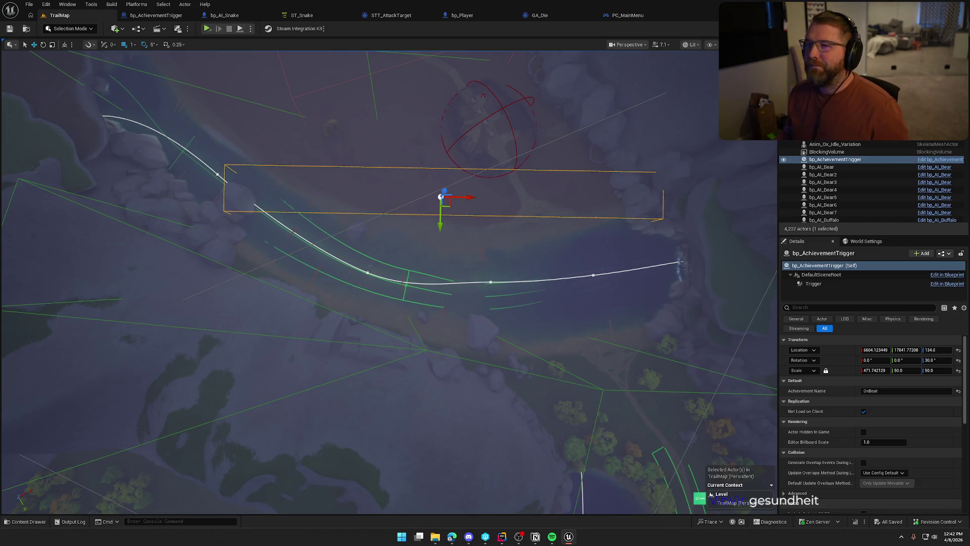
Inspect the trigger box up close from another angle, then pull back and deselect it.
drag(429, 264, 441, 259)
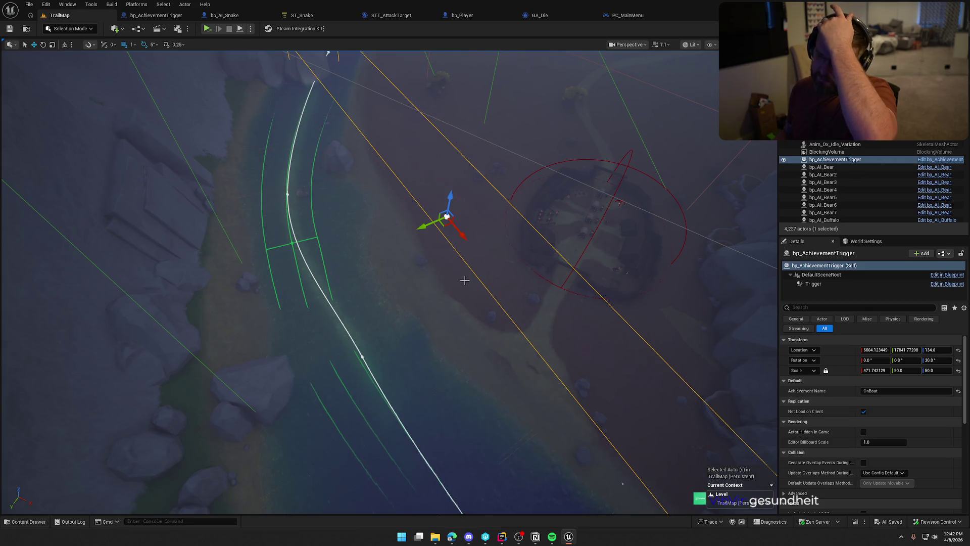
drag(494, 286, 494, 286)
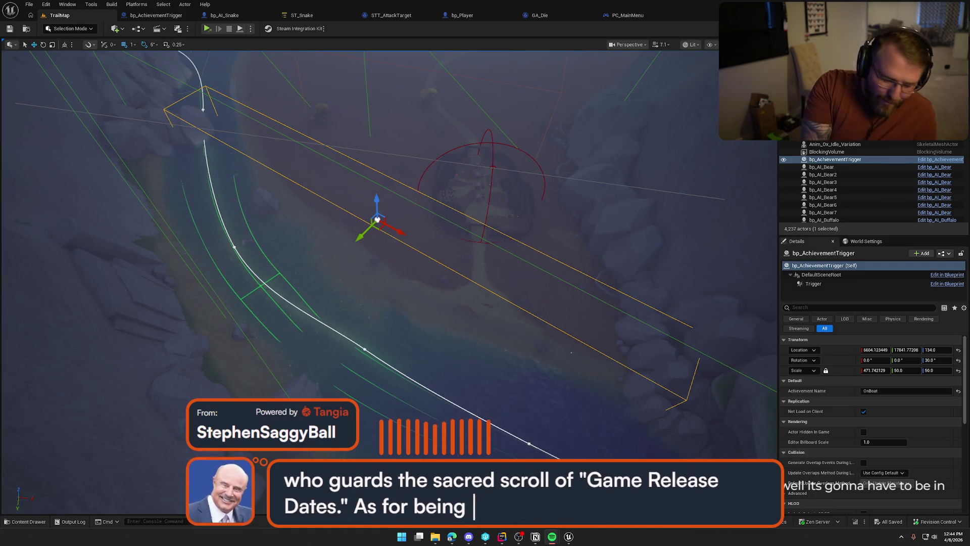
scroll(575, 324, down, 3)
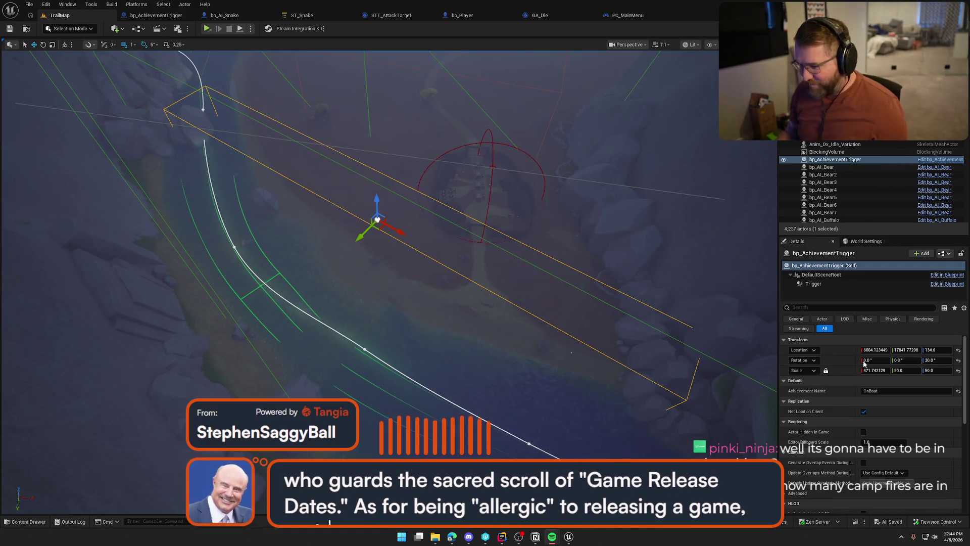
drag(574, 303, 574, 324)
key(Escape)
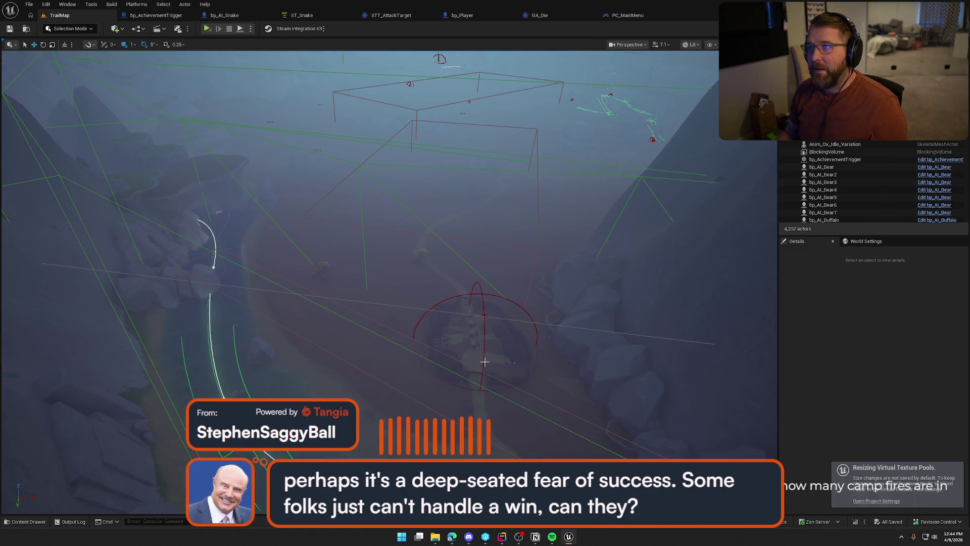
Tour the western town, shoreline and camp, then show the Logic folder in the Content Drawer.
key(1)
mouse_move(491, 306)
mouse_down()
mouse_move(500, 283)
mouse_move(500, 309)
mouse_up()
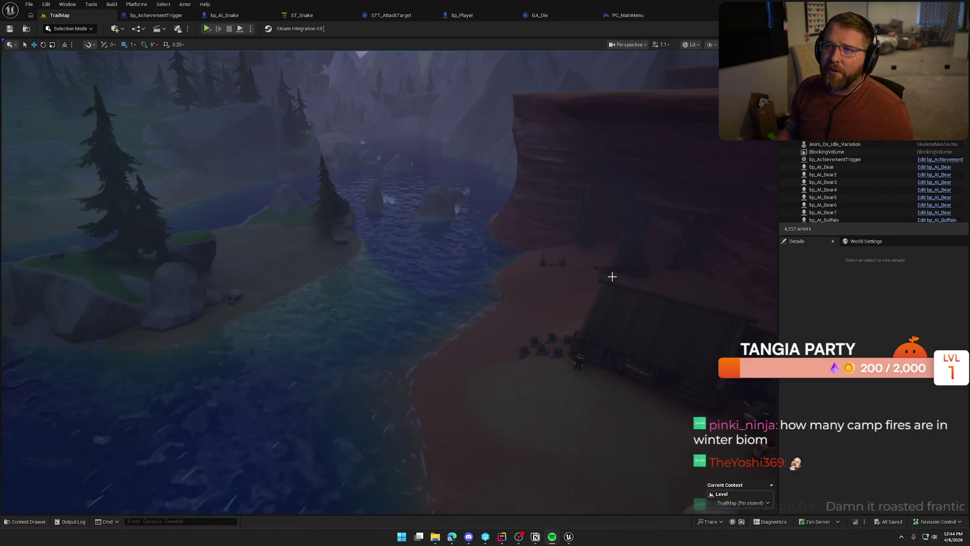
mouse_move(611, 278)
mouse_down()
mouse_move(611, 253)
mouse_move(611, 303)
mouse_up()
scroll(484, 283, down, 2)
mouse_move(485, 283)
mouse_down()
mouse_move(485, 253)
mouse_move(505, 272)
mouse_move(545, 275)
mouse_move(546, 286)
mouse_move(536, 280)
mouse_move(563, 308)
mouse_up()
scroll(526, 278, down, 2)
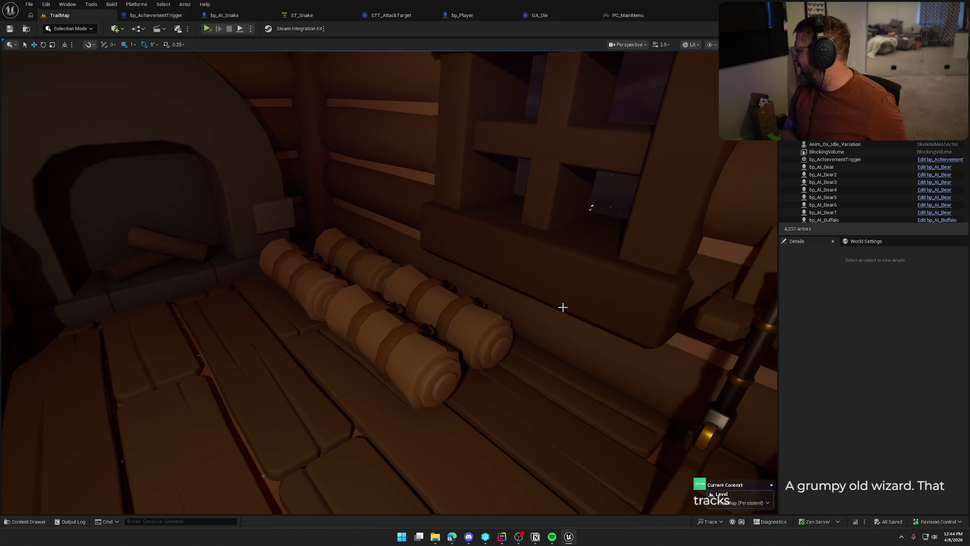
scroll(406, 285, down, 10)
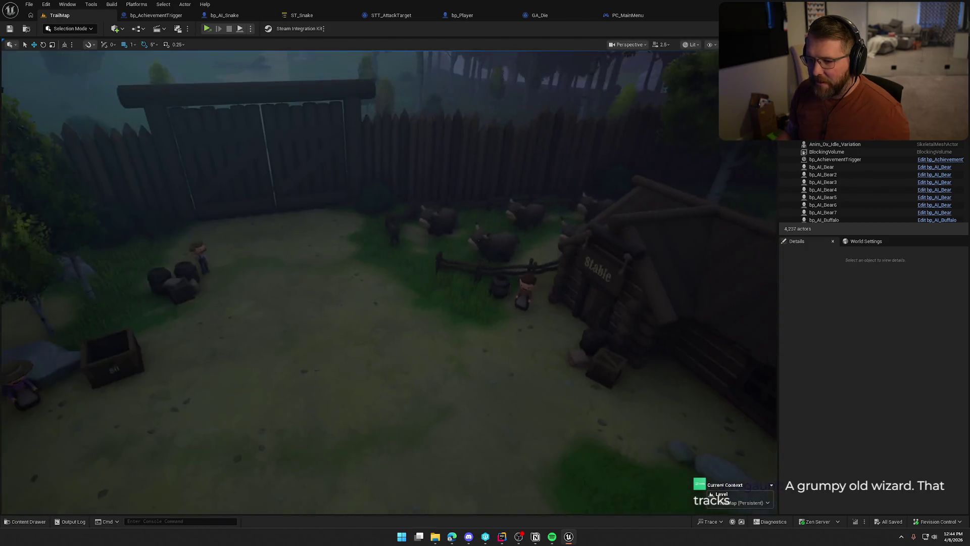
key(ctrl+space)
click(13, 370)
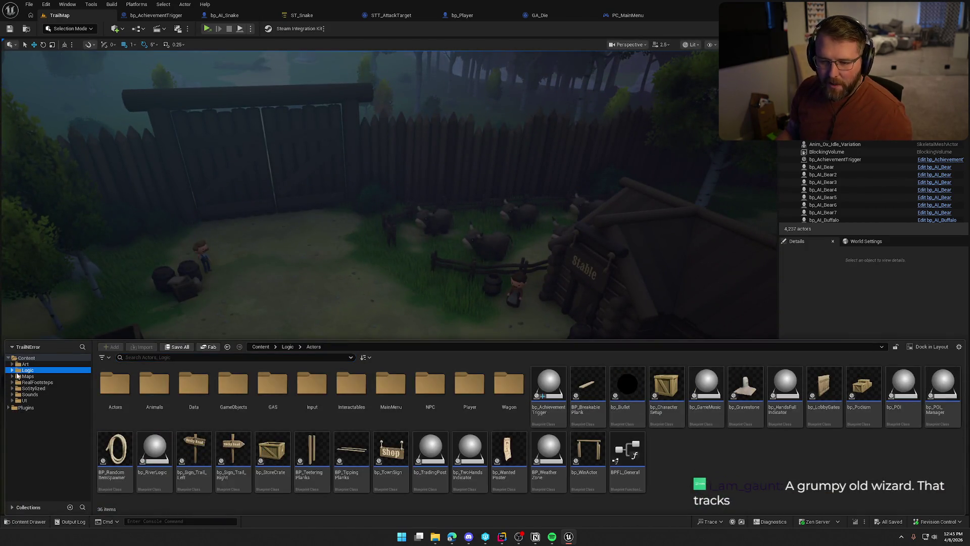
Open GameWorld and fly toward the desert camp, then reopen TrailMap from the Maps folder.
double_click(193, 389)
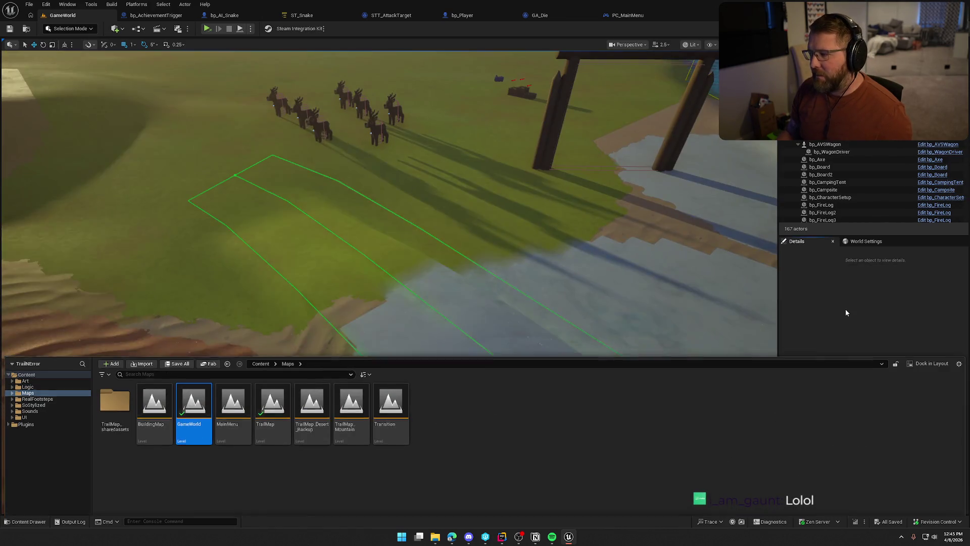
mouse_move(657, 303)
mouse_down()
mouse_move(505, 354)
mouse_move(508, 260)
mouse_up()
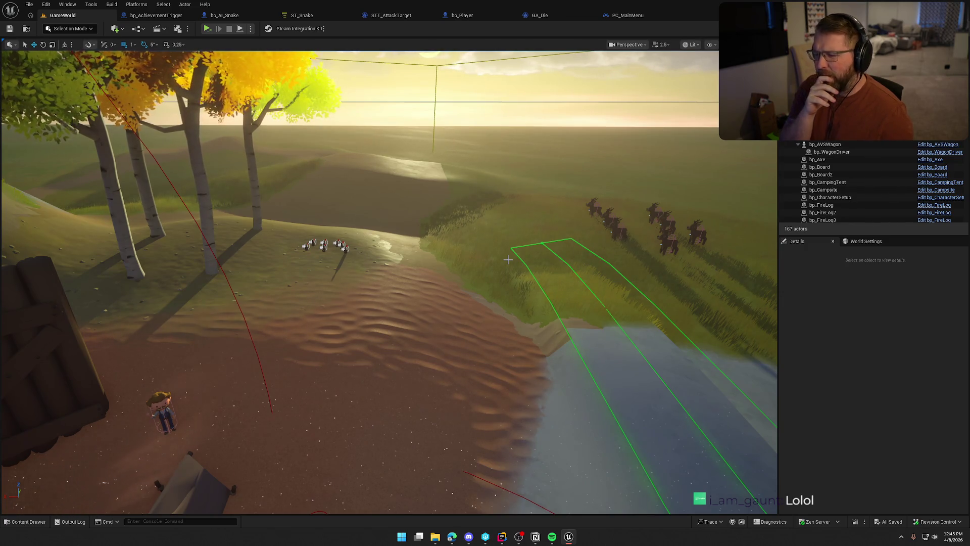
key(ctrl+space)
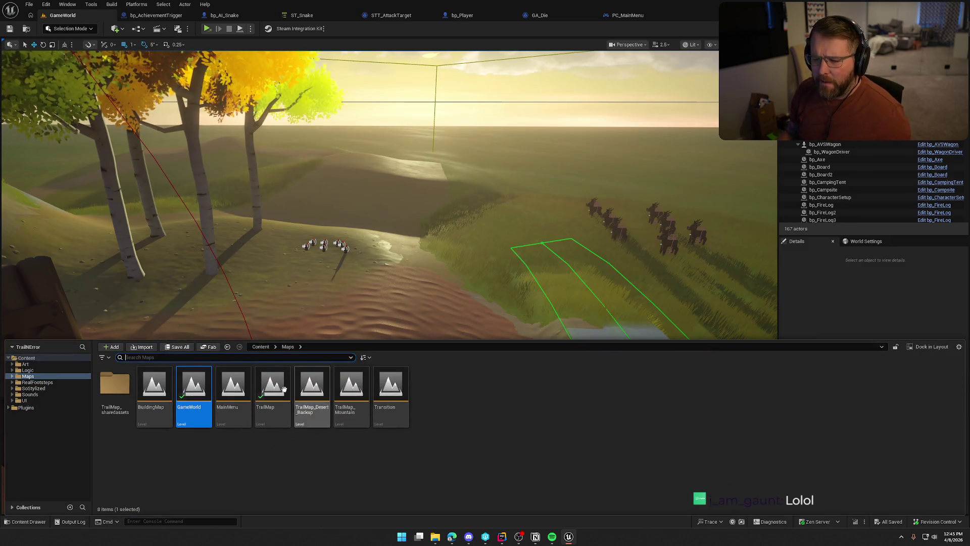
click(272, 387)
key(Return)
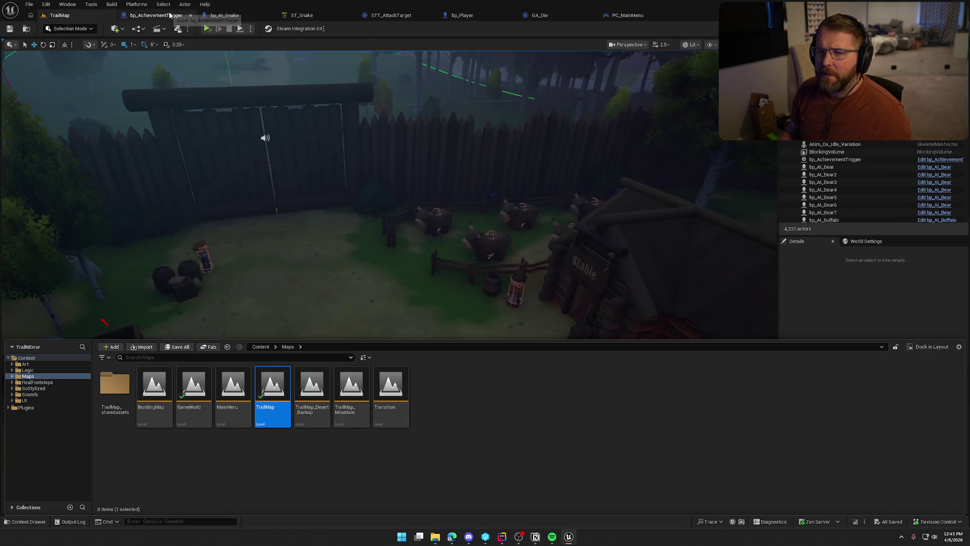
Close the bp_AchievementTrigger blueprint tab.
right_click(169, 15)
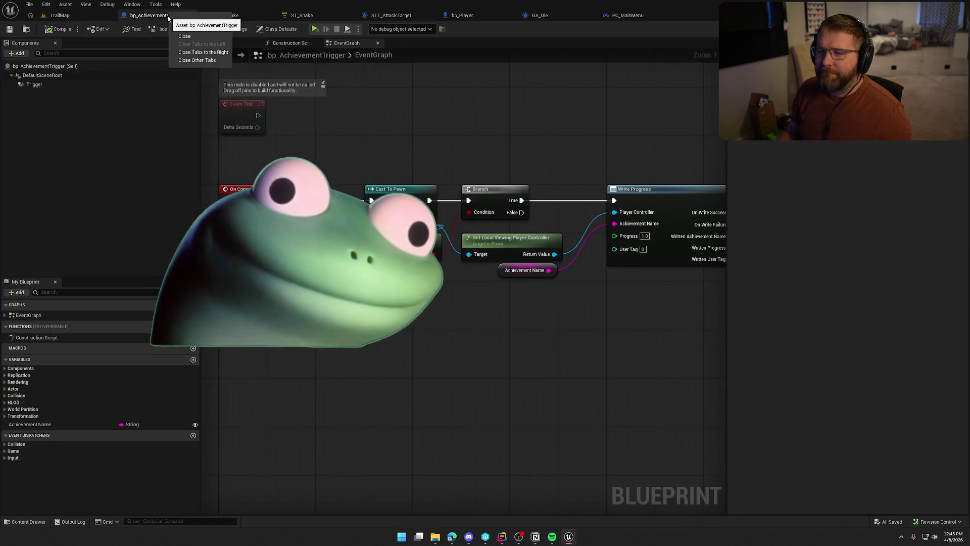
click(176, 16)
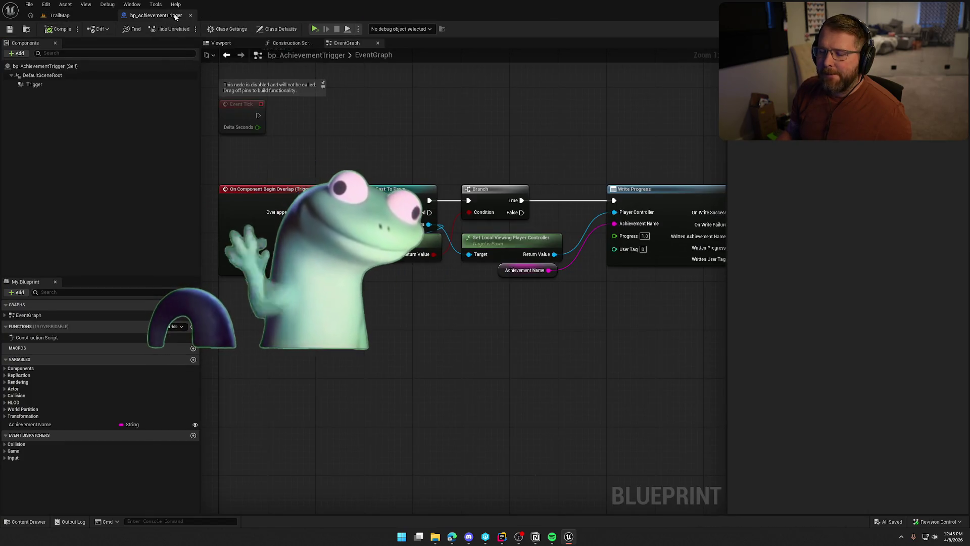
click(190, 16)
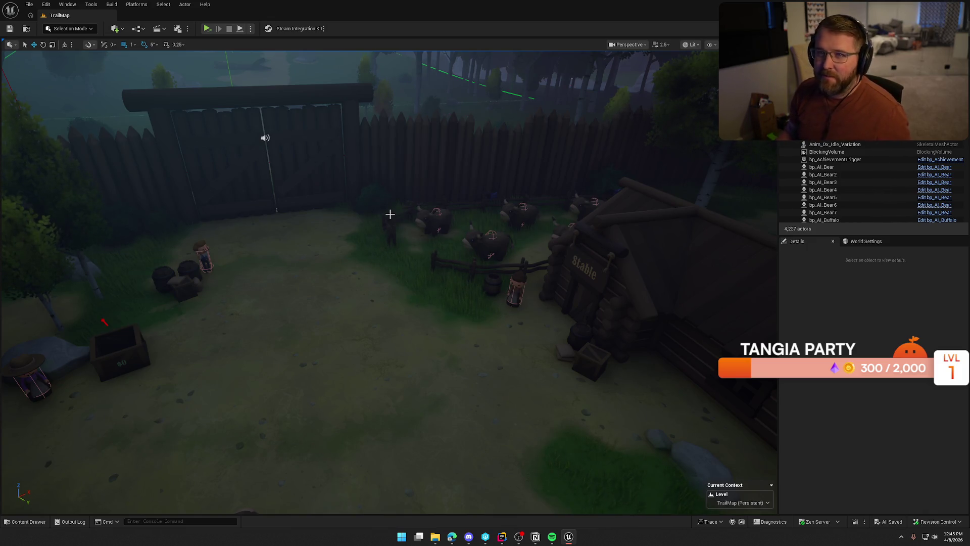
Jump via camera bookmarks 2 and 3 to the mountain's Weather Zones.
scroll(368, 252, down, 5)
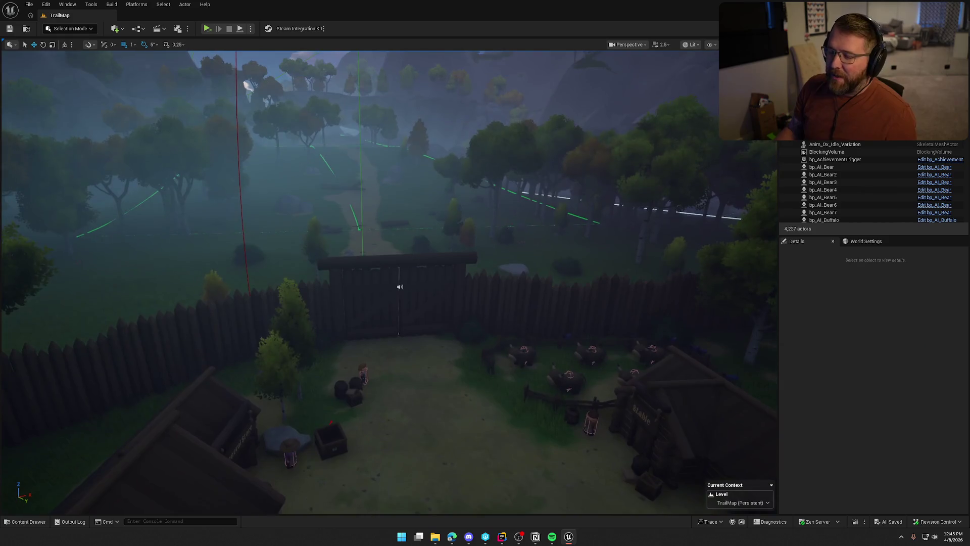
key(2)
key(3)
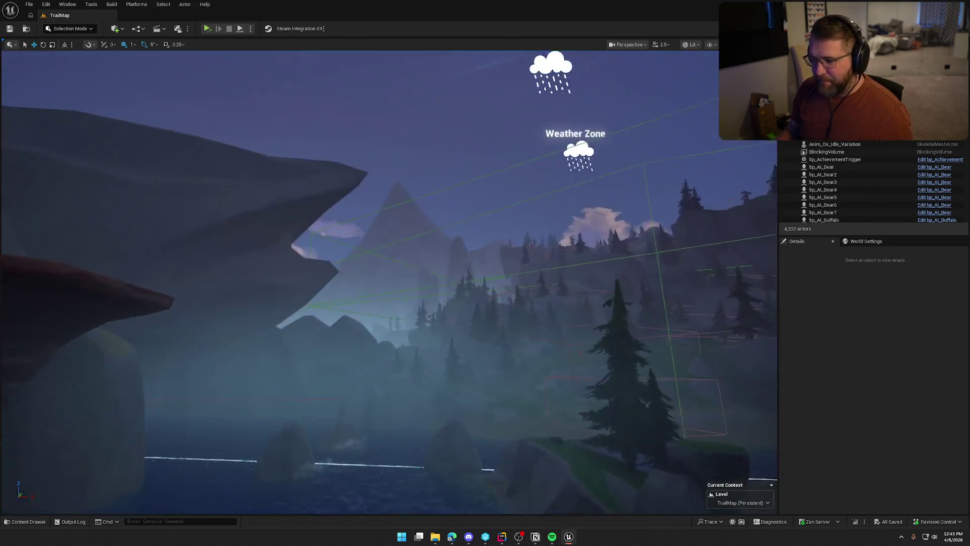
scroll(420, 251, up, 5)
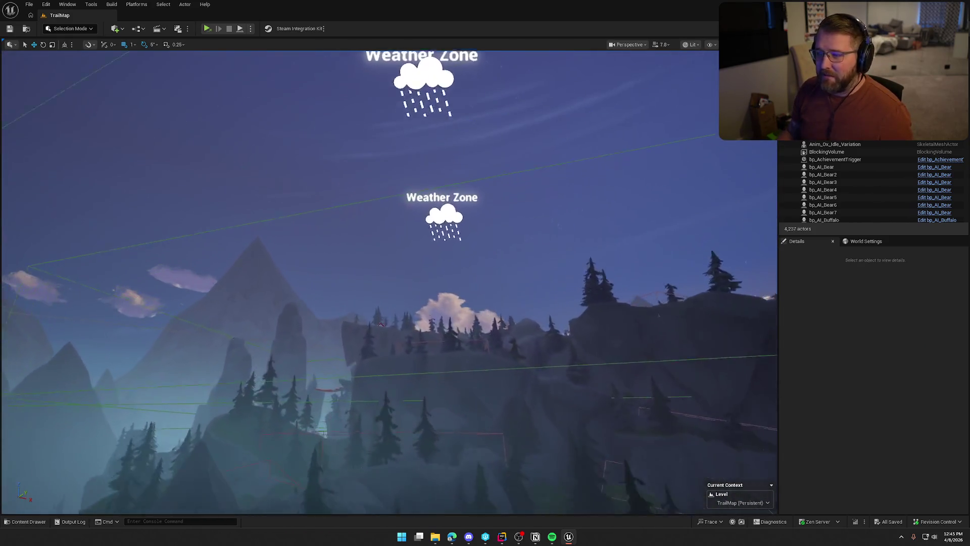
Select MountainTopWeatherZone with TriggerVolume_Mountain_Snow, then open the GameWorld level.
click(375, 340)
scroll(375, 339, up, 5)
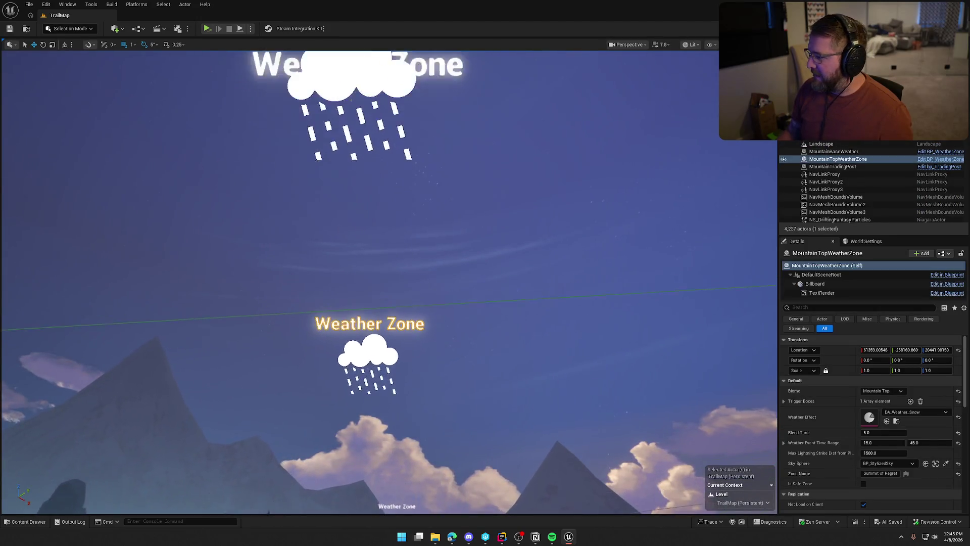
scroll(389, 282, down, 10)
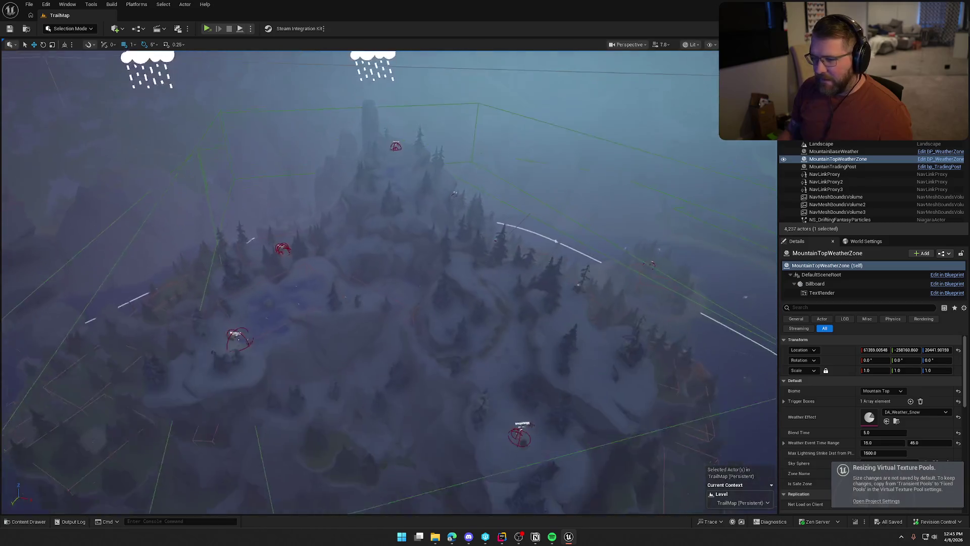
drag(327, 211, 282, 192)
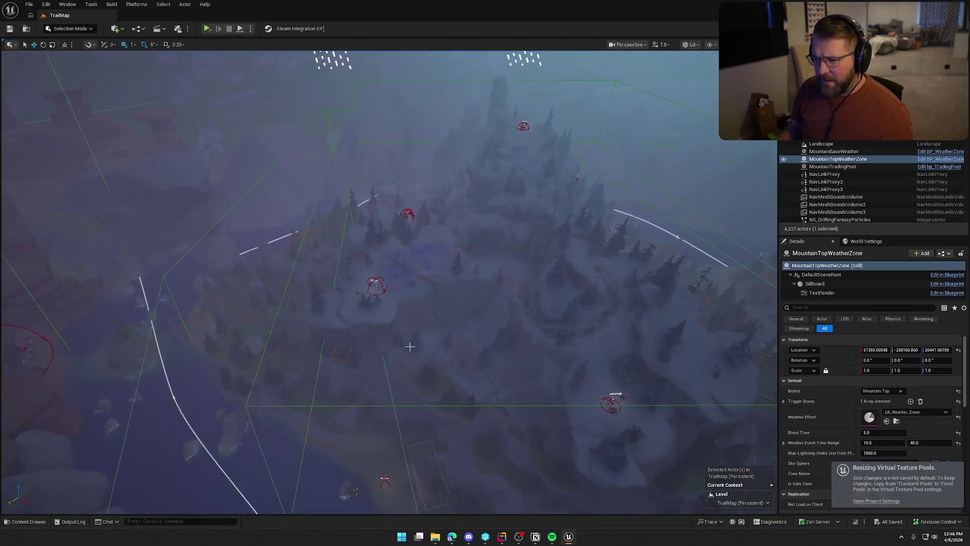
ctrl+click(314, 206)
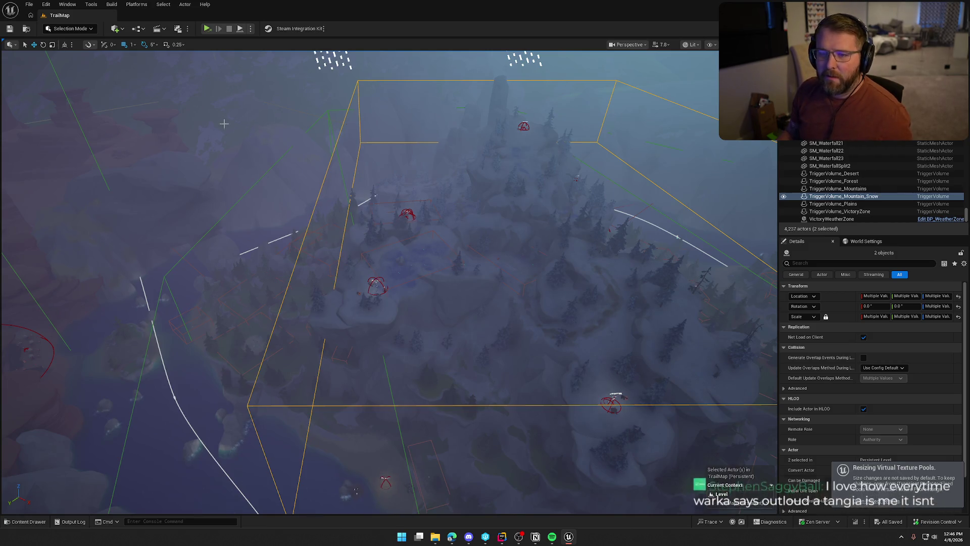
key(ctrl+space)
double_click(201, 392)
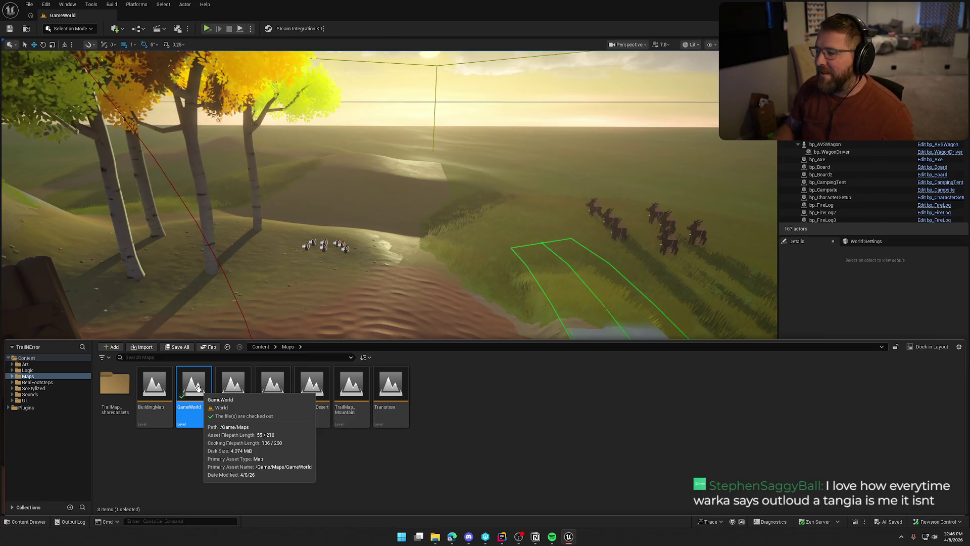
Paste the copied Weather Zone and snow trigger volume onto the GameWorld landscape.
click(803, 286)
scroll(389, 283, up, 5)
drag(446, 334, 446, 334)
right_click(446, 333)
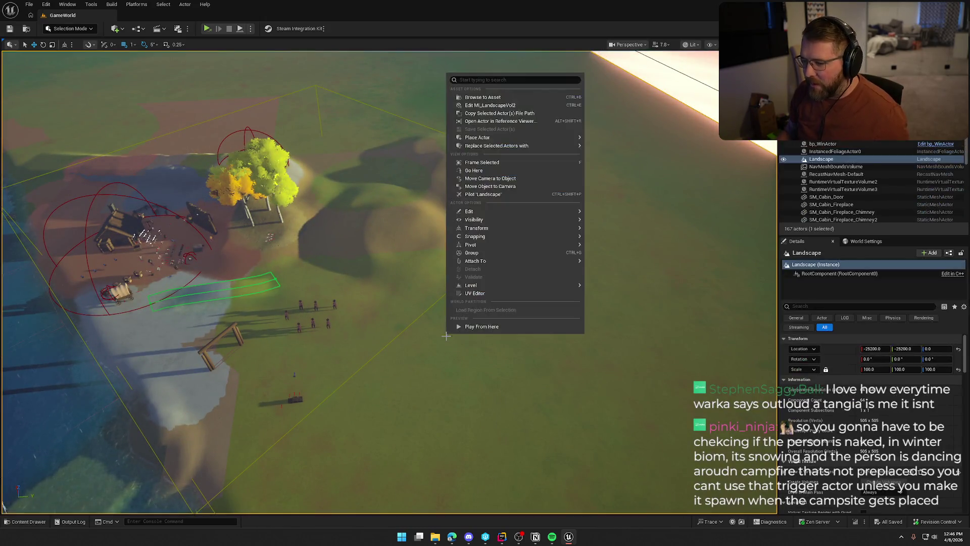
mouse_move(512, 211)
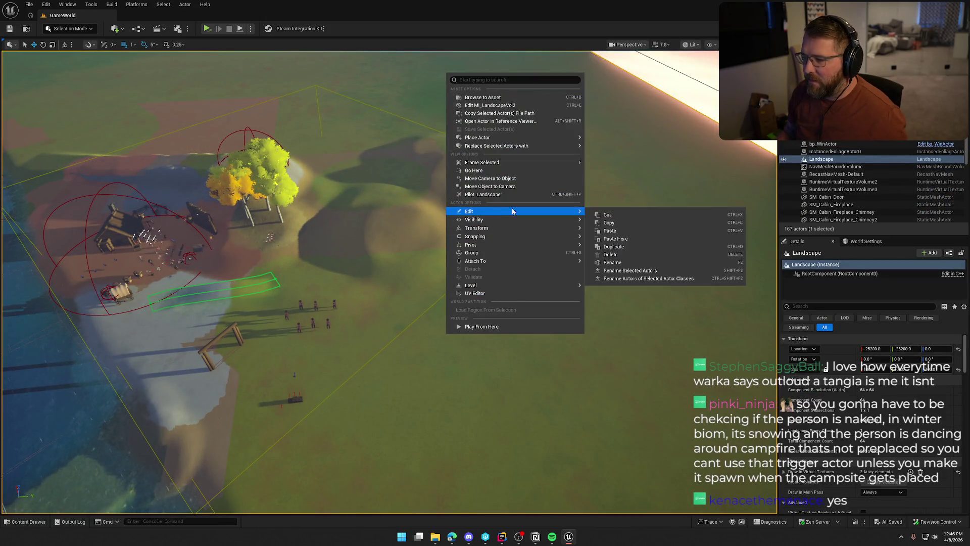
click(629, 239)
Orbit around the pasted Weather Zone to inspect it, then deselect everything.
drag(629, 238, 629, 238)
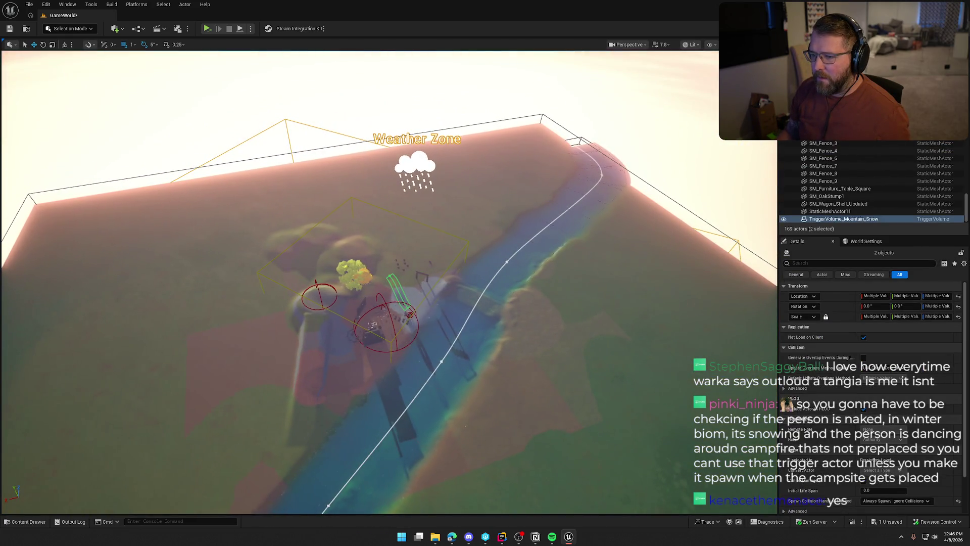
drag(512, 290, 540, 299)
drag(395, 311, 394, 311)
drag(394, 238, 394, 238)
click(394, 238)
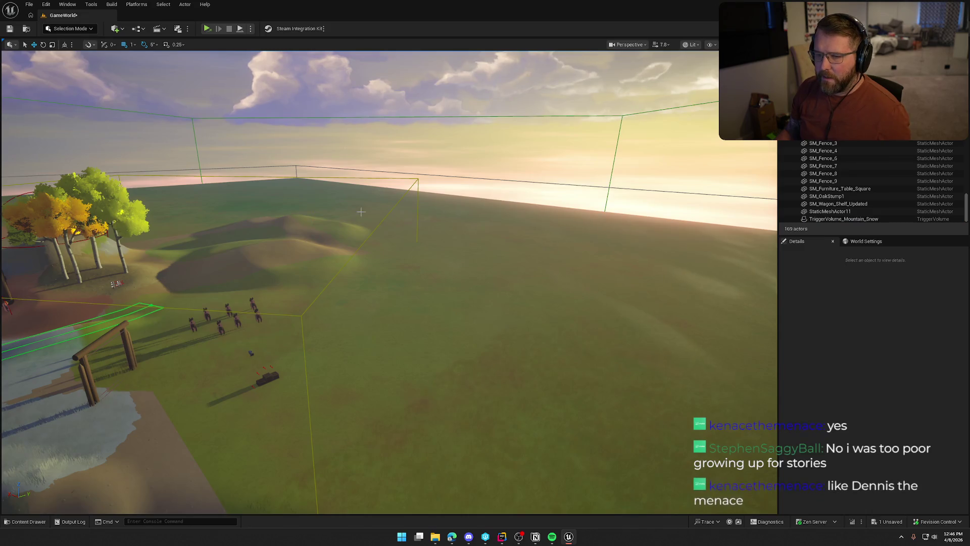
Start a Play In Editor session and give the running game input focus.
click(250, 28)
click(282, 59)
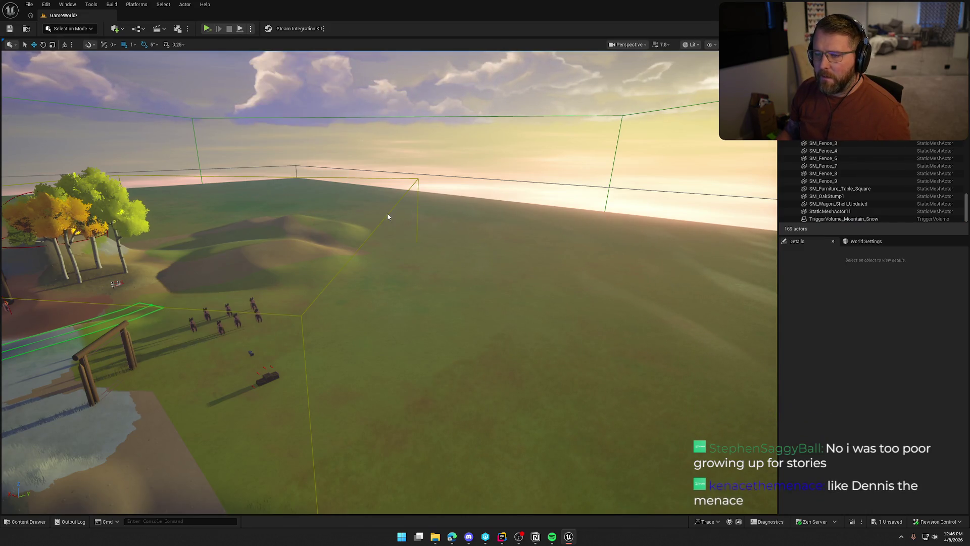
click(388, 216)
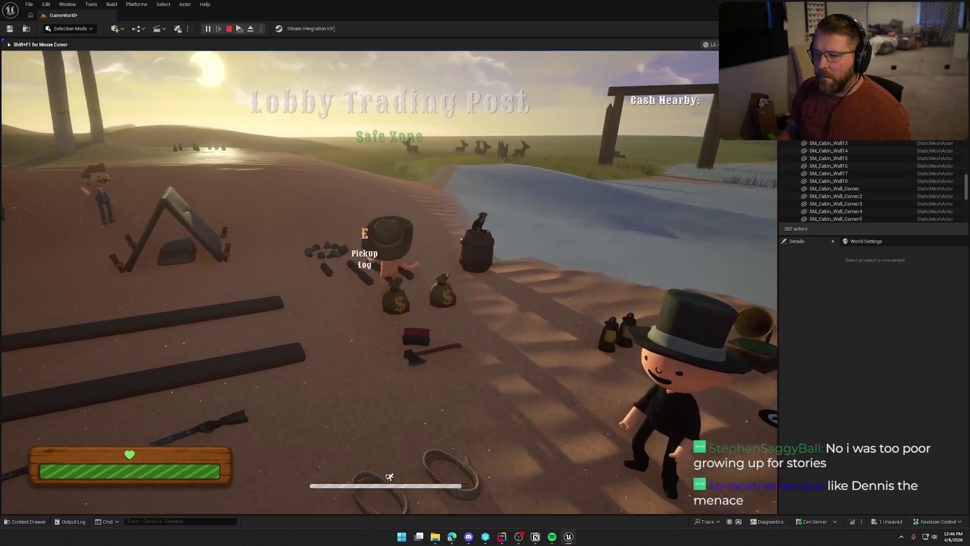
Sprint toward the pins, end the play test, and inspect the blueprint node behind the error.
key(shift+w)
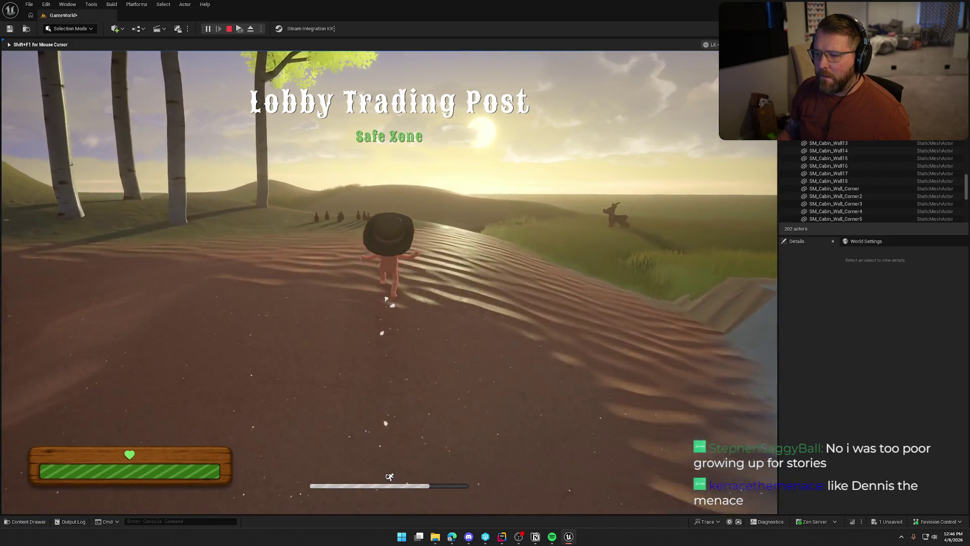
key(w)
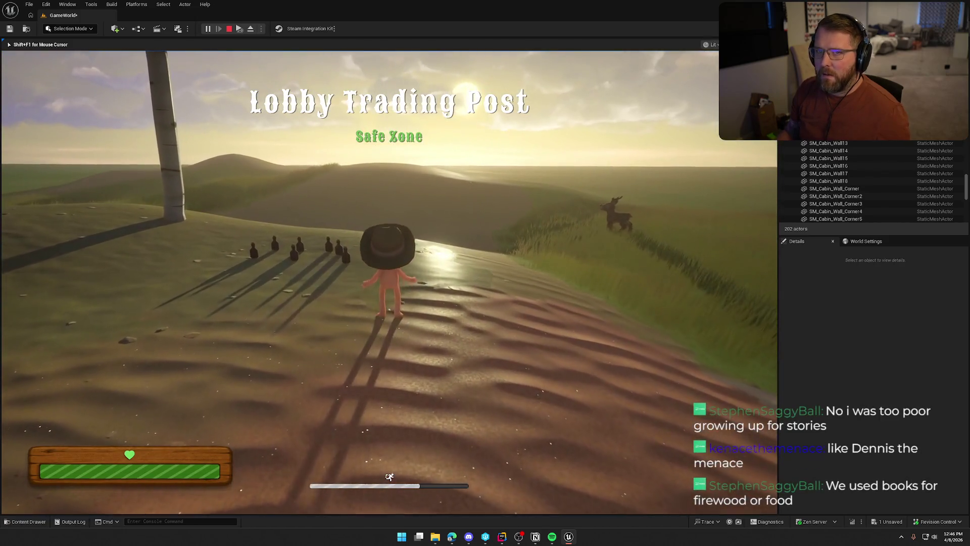
key(Escape)
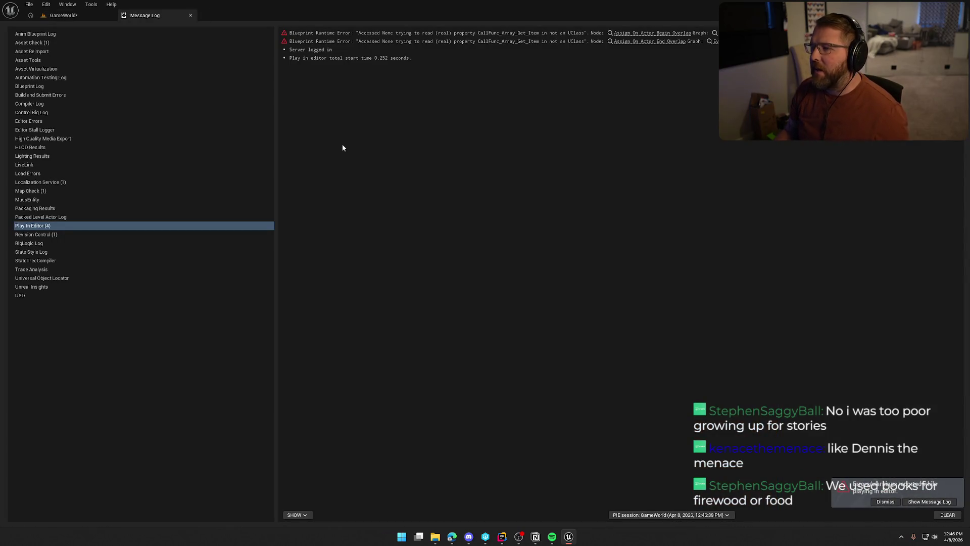
click(650, 33)
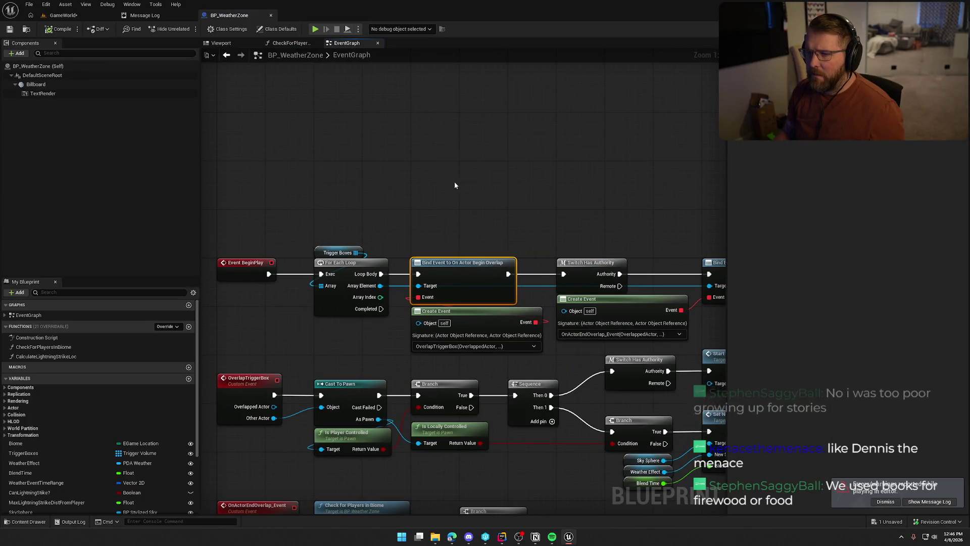
drag(392, 208, 448, 170)
Return to the GameWorld level view and look down over the weather zone terrain.
click(144, 15)
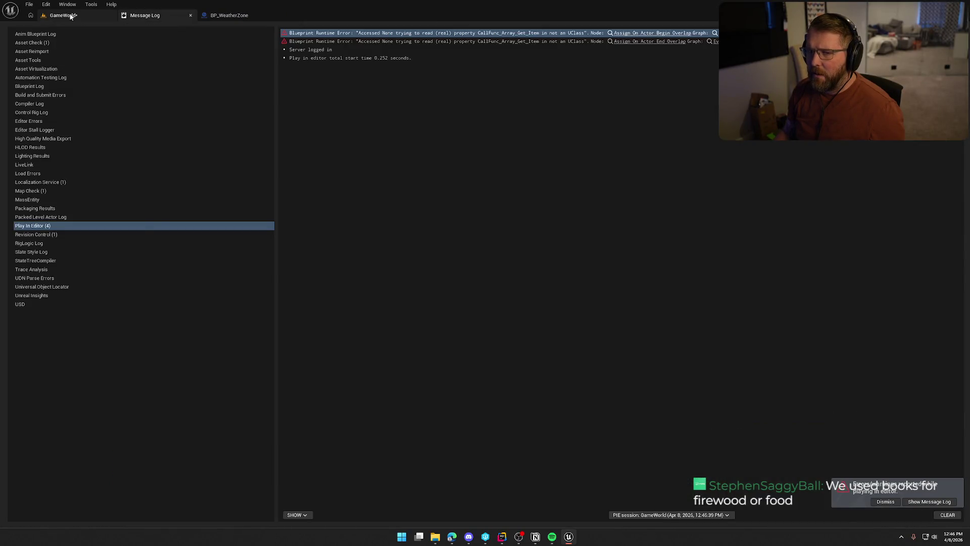
click(63, 15)
drag(384, 253, 384, 384)
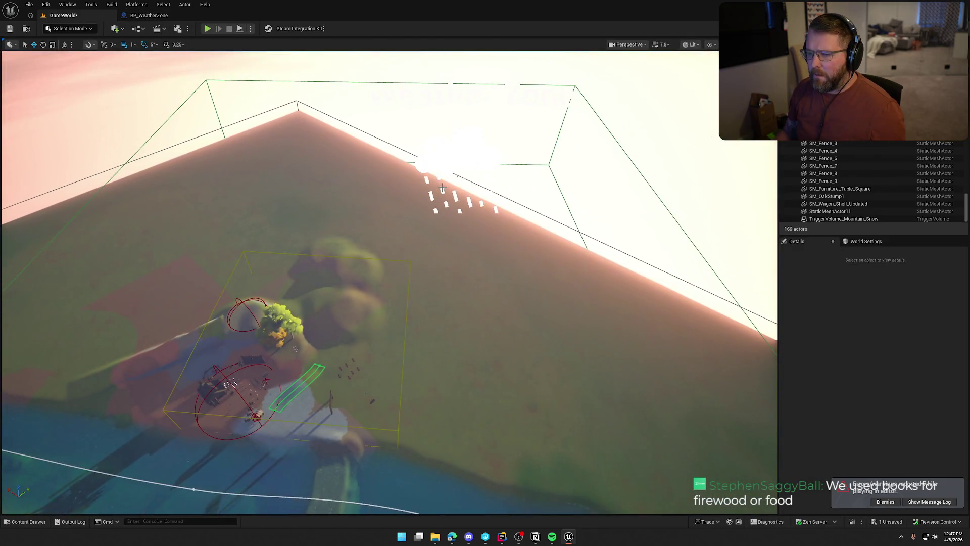
Add TriggerVolume_Mountain_Snow as MountainTopWeatherZone's Trigger Boxes Index [0] and start playing the level.
click(457, 167)
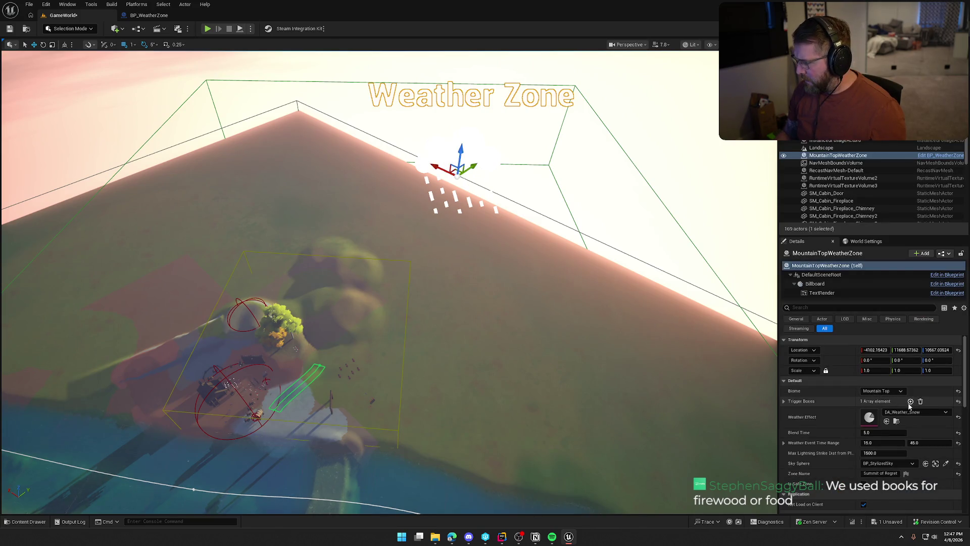
click(784, 401)
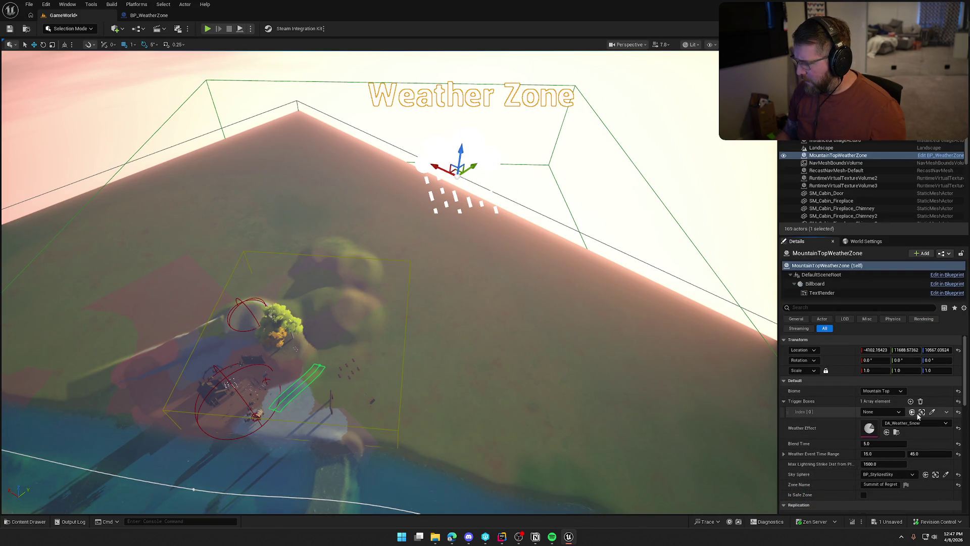
click(899, 411)
click(872, 325)
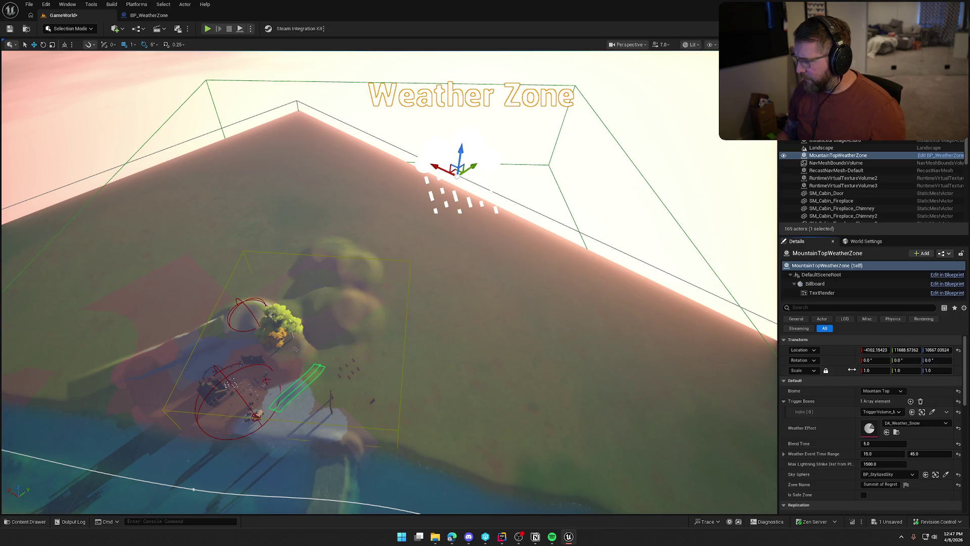
drag(293, 207, 293, 238)
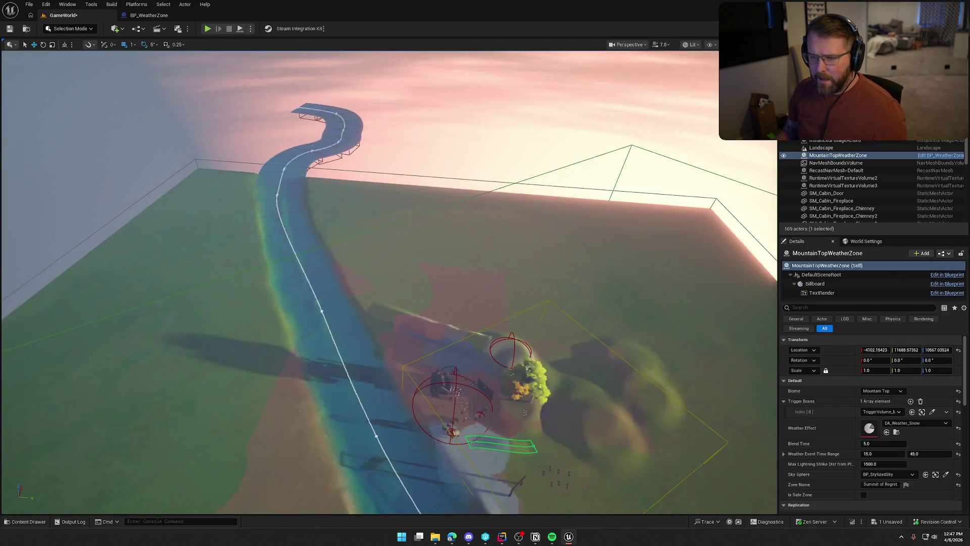
key(alt+p)
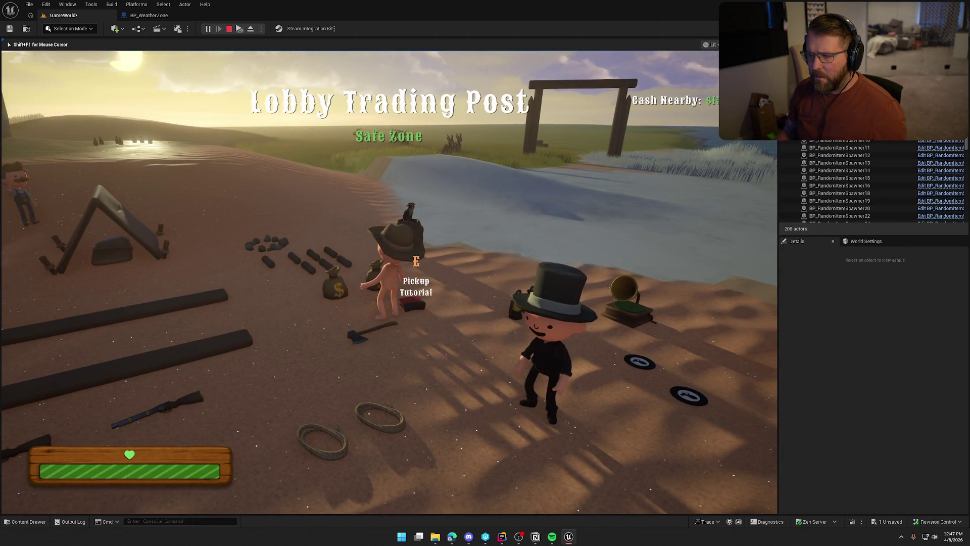
Sprint along the riverbank, stop the play test, and select the snow trigger volume.
key(shift+w)
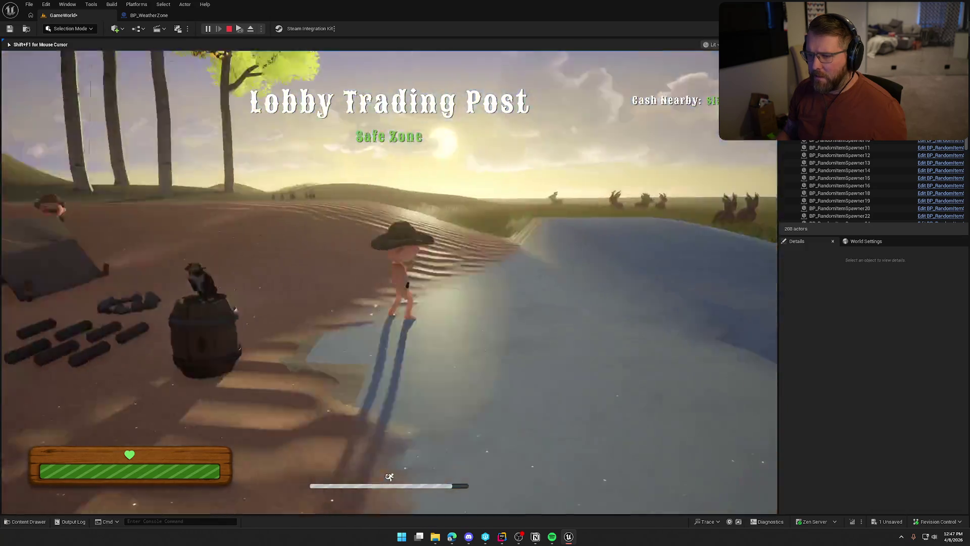
key(Escape)
scroll(243, 146, down, 10)
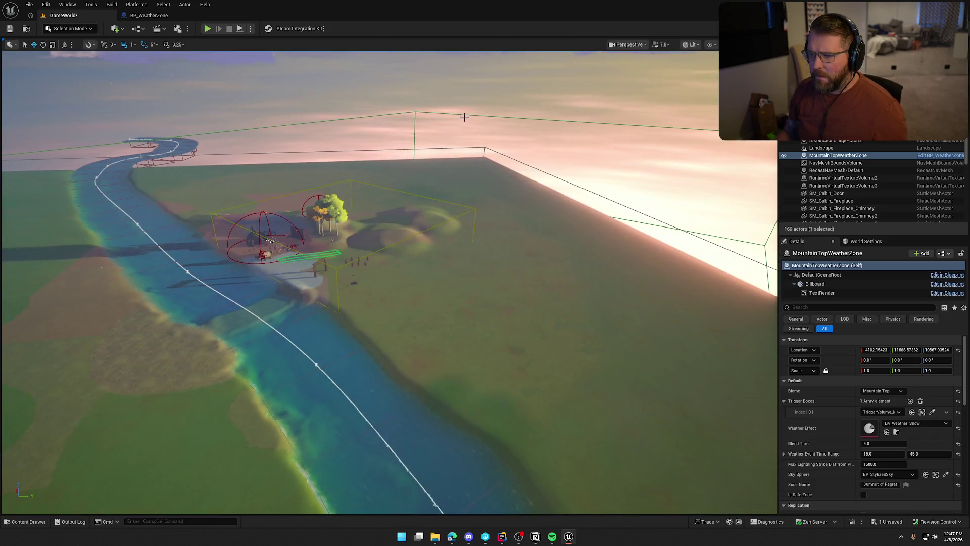
click(465, 114)
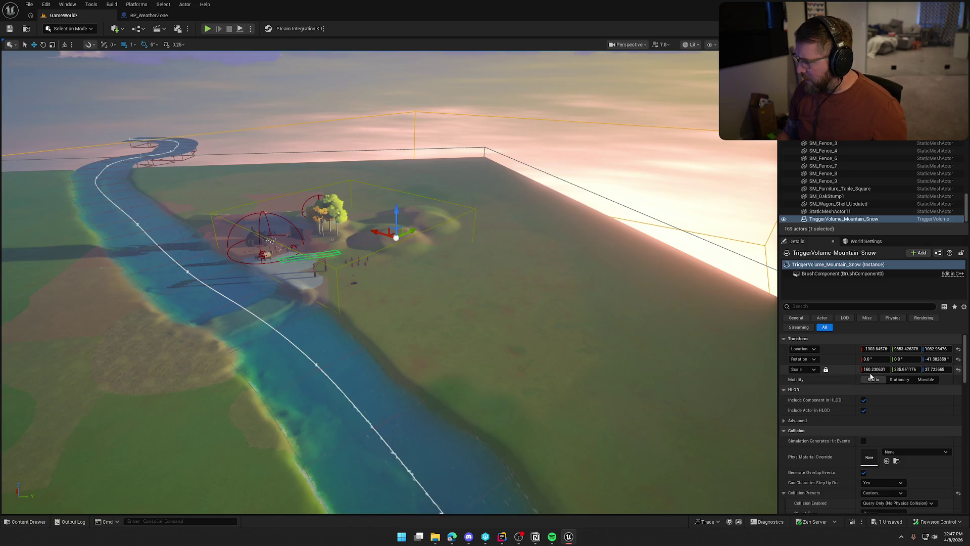
Rescale TriggerVolume_Mountain_Snow to roughly 37 × 25 × 16 so it tall-encloses the hills beside camp.
scroll(536, 306, up, 2)
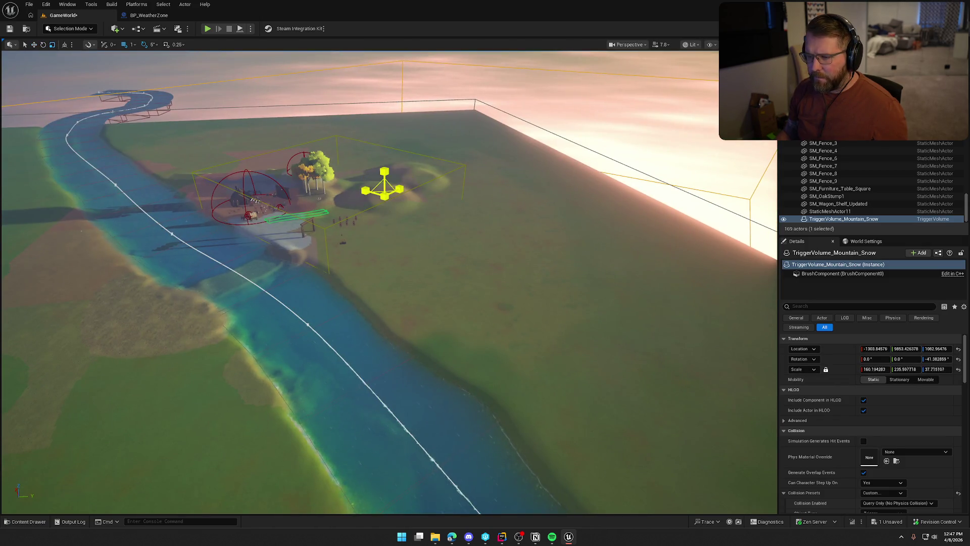
drag(384, 187, 339, 209)
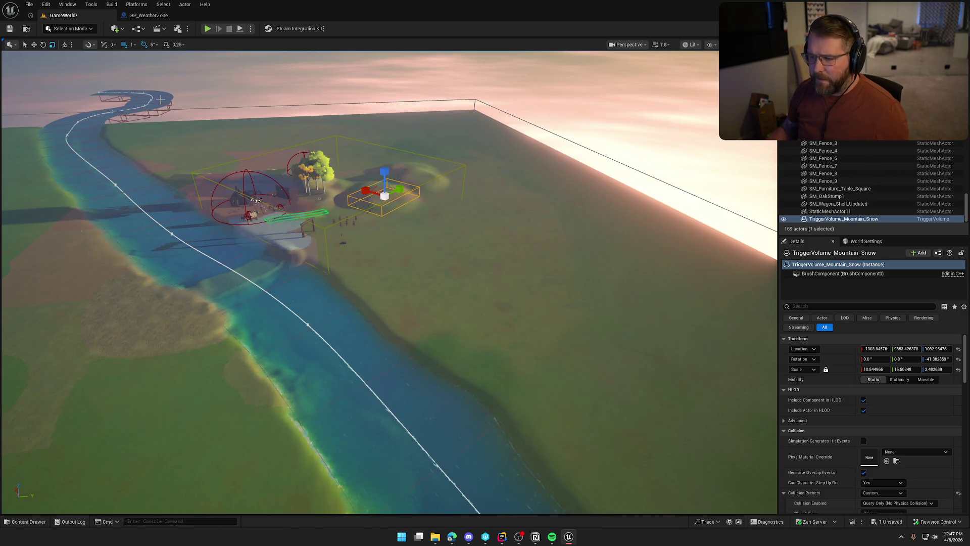
scroll(418, 216, up, 5)
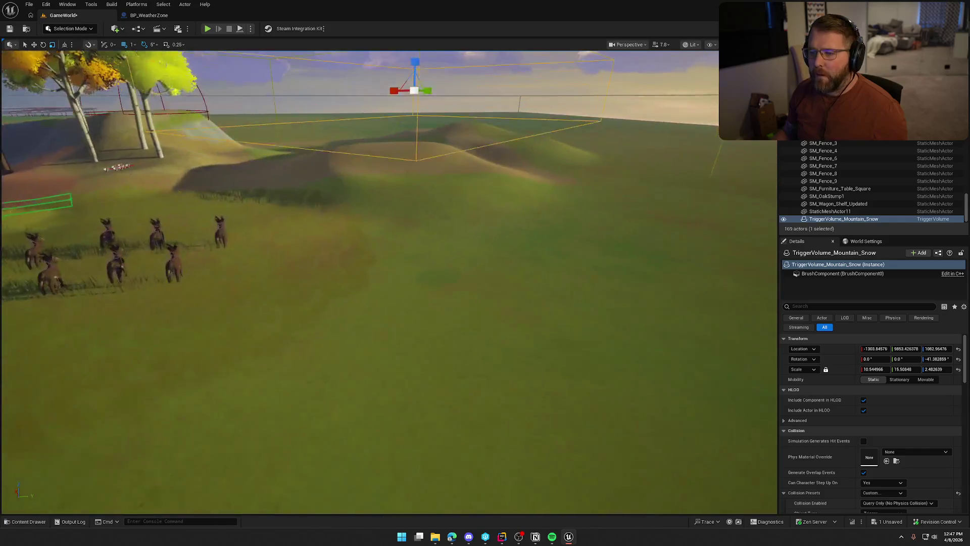
drag(403, 153, 404, 146)
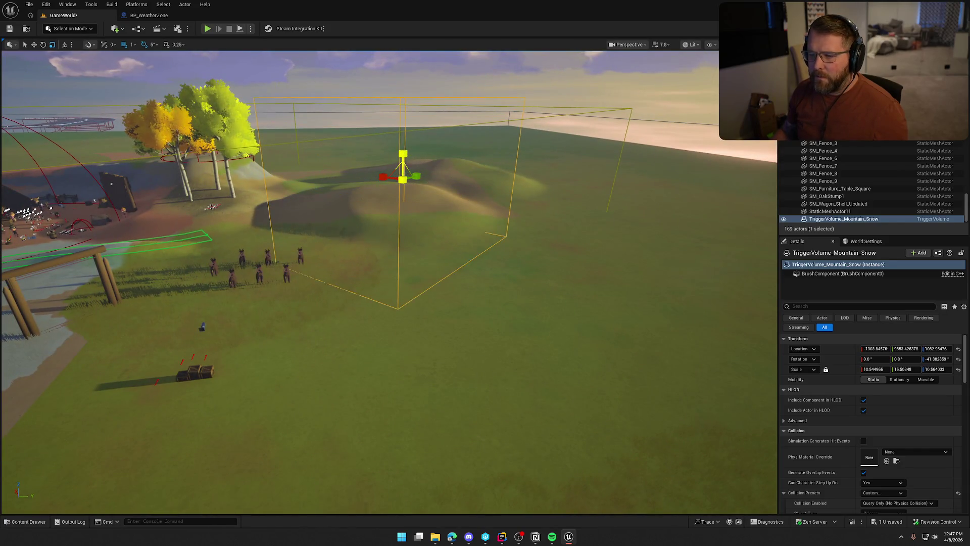
scroll(395, 183, down, 5)
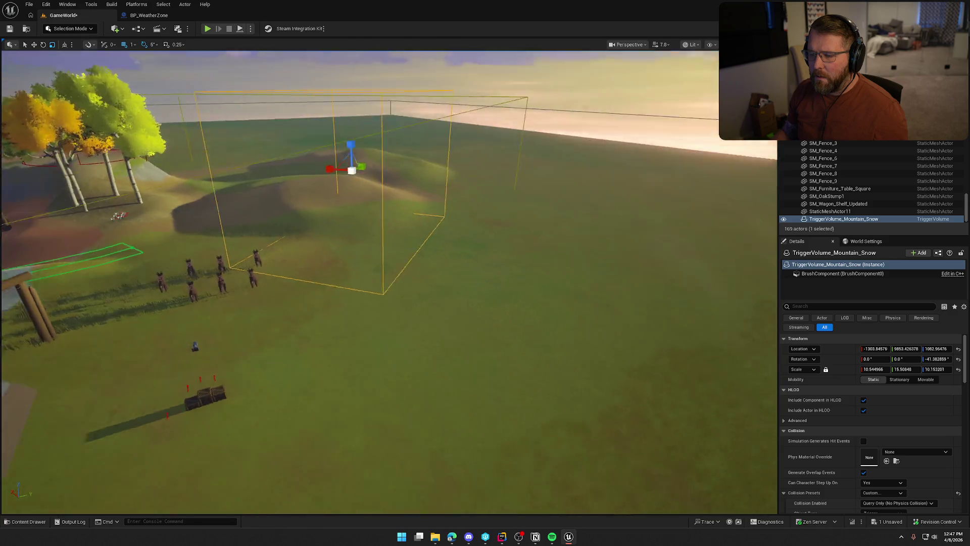
mouse_move(414, 223)
mouse_down()
mouse_move(434, 214)
mouse_move(364, 231)
mouse_up()
key(Escape)
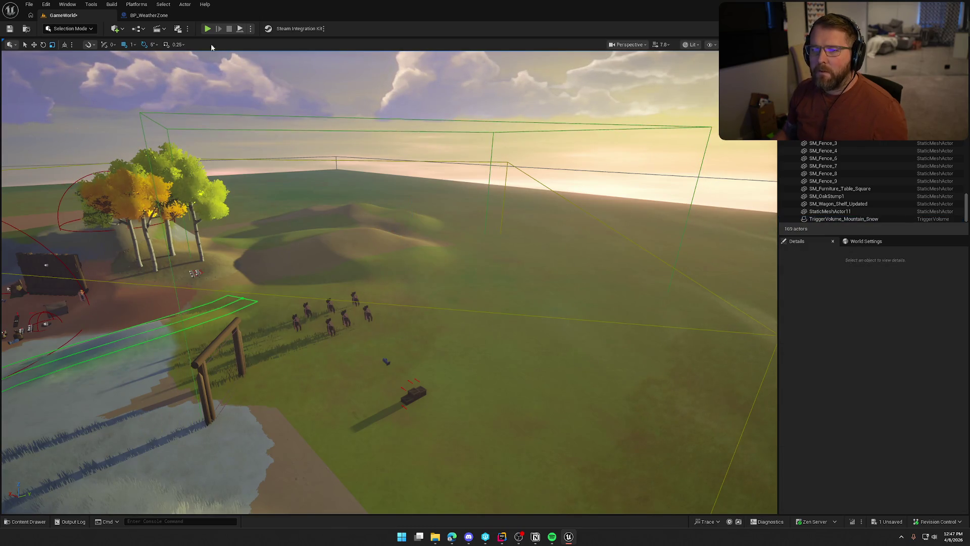
Start a play test and sprint the character toward the snowy hills.
click(207, 29)
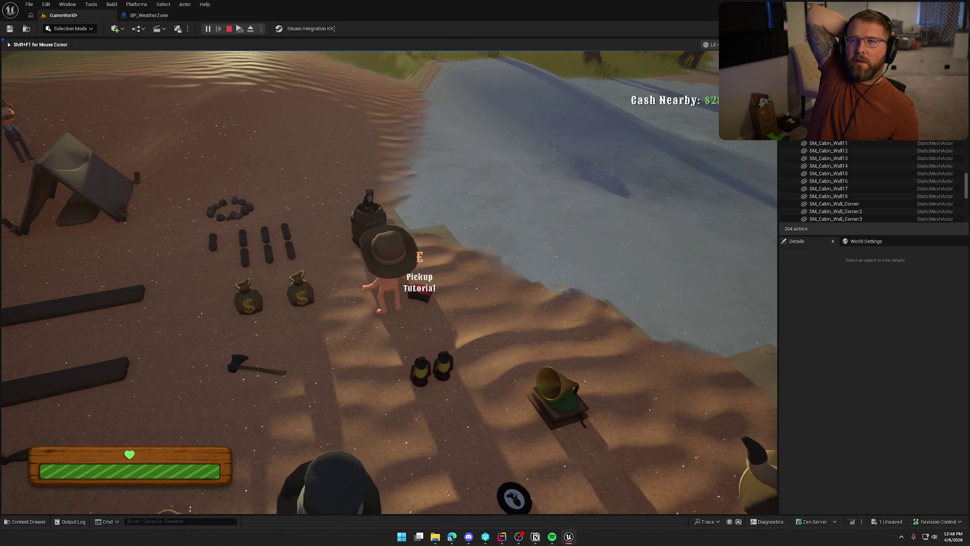
key(shift+w)
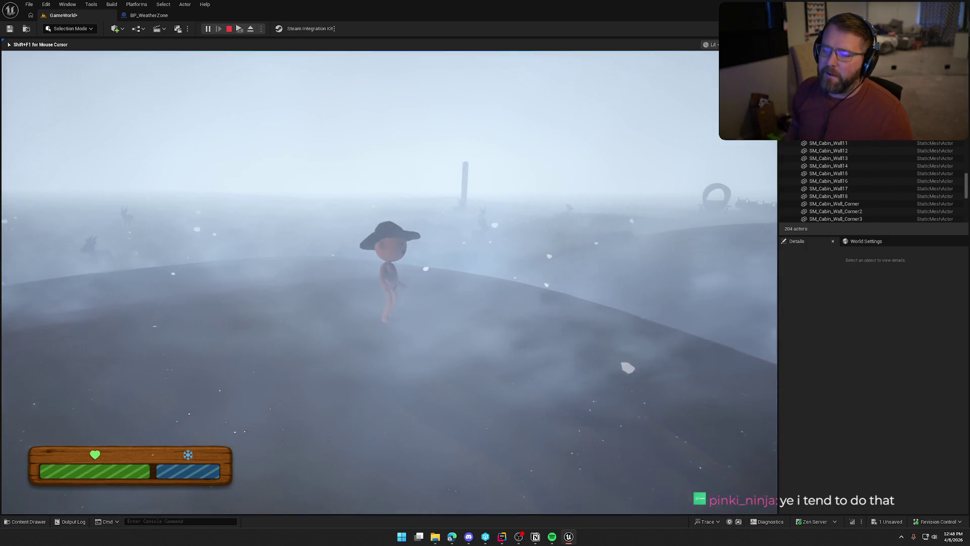
Watch the snowstorm raise the cold meter, then end the play test.
key(Escape)
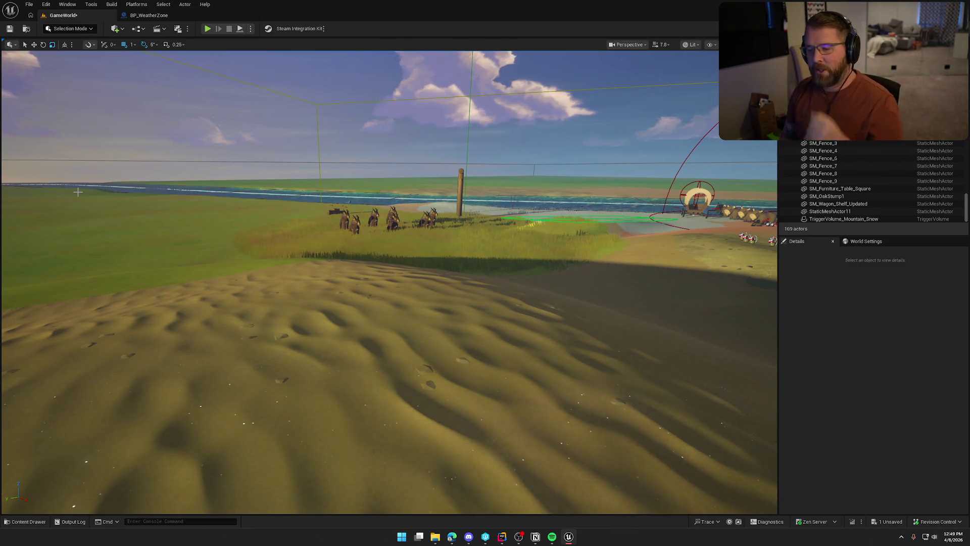
Fly down to the camp, select the fire pit, and open bp_FirePitBase.
mouse_move(389, 283)
mouse_down()
mouse_move(424, 283)
mouse_move(455, 303)
mouse_move(445, 293)
mouse_move(414, 323)
mouse_move(399, 298)
mouse_up()
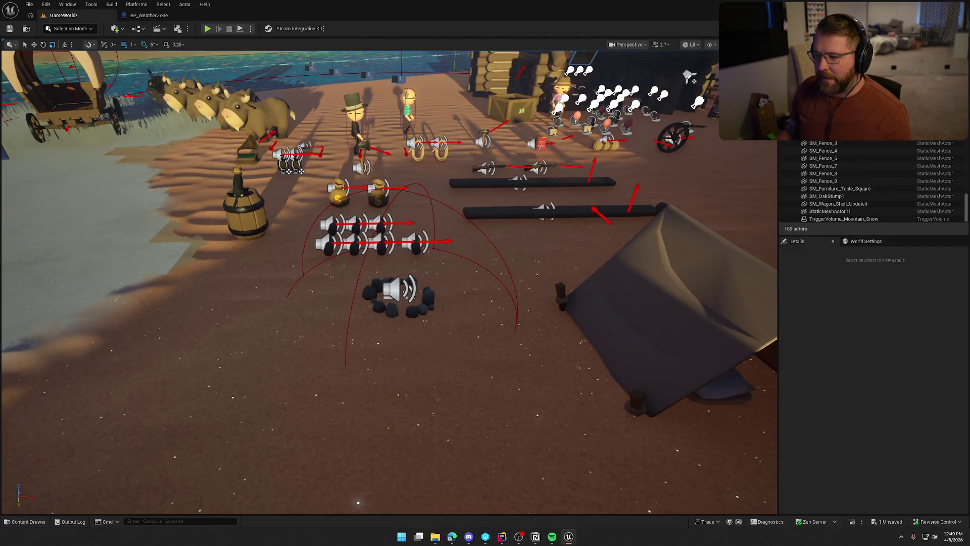
click(396, 298)
click(938, 155)
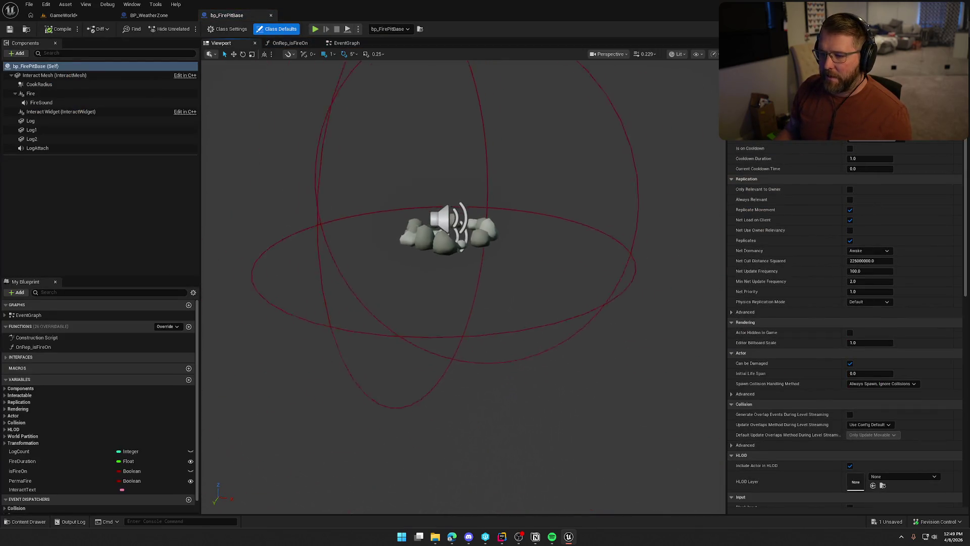
Set the CookRadius Sphere Radius to 500, accept the check-out, and start playing the level.
click(417, 175)
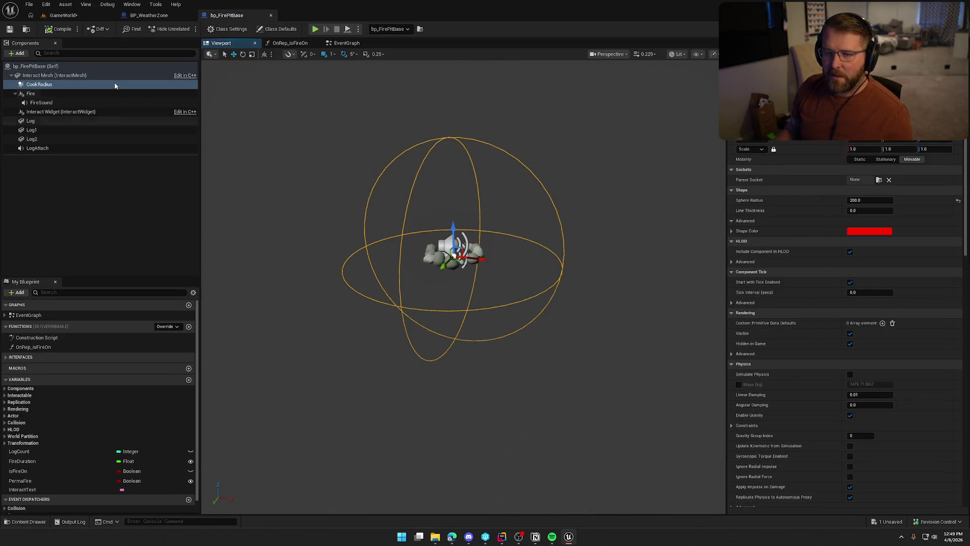
click(854, 200)
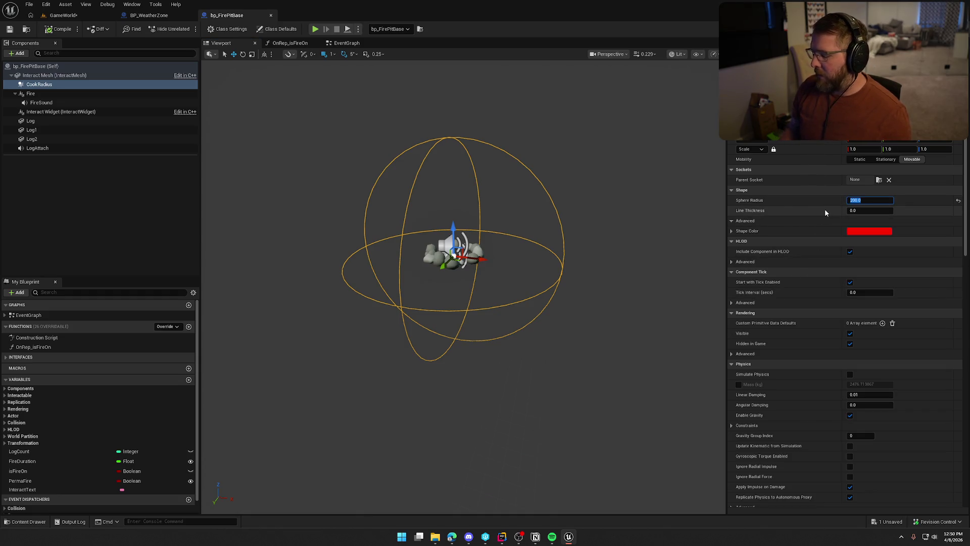
text(600)
key(Return)
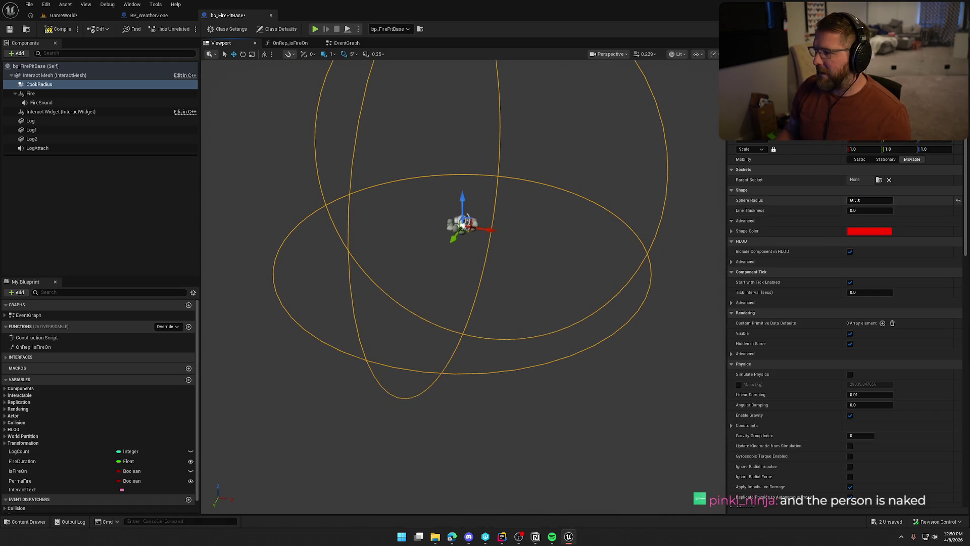
text(0)
key(Return)
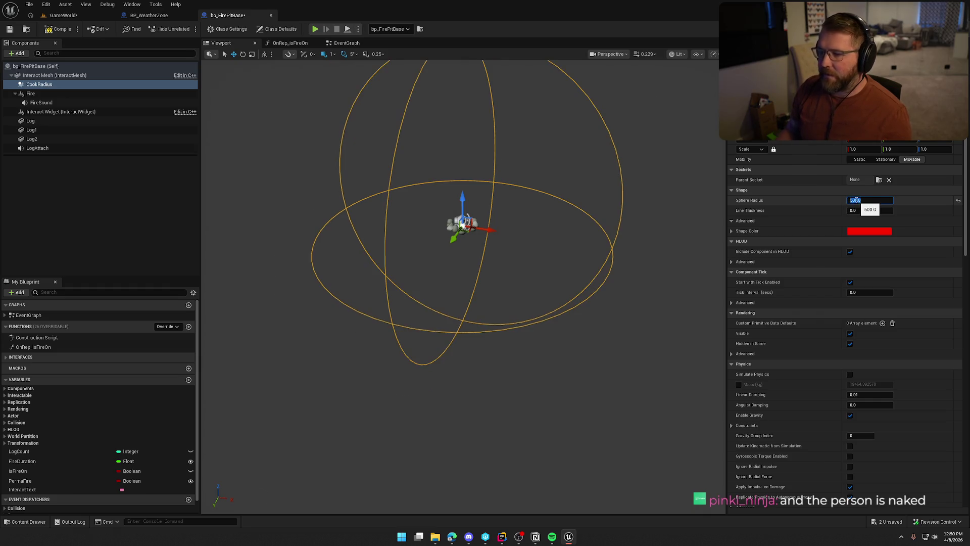
click(494, 354)
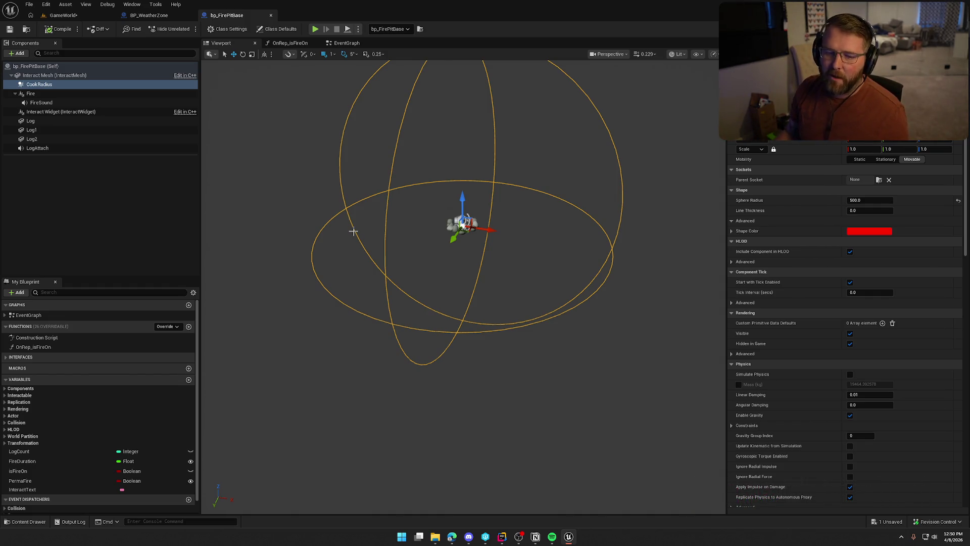
key(alt+p)
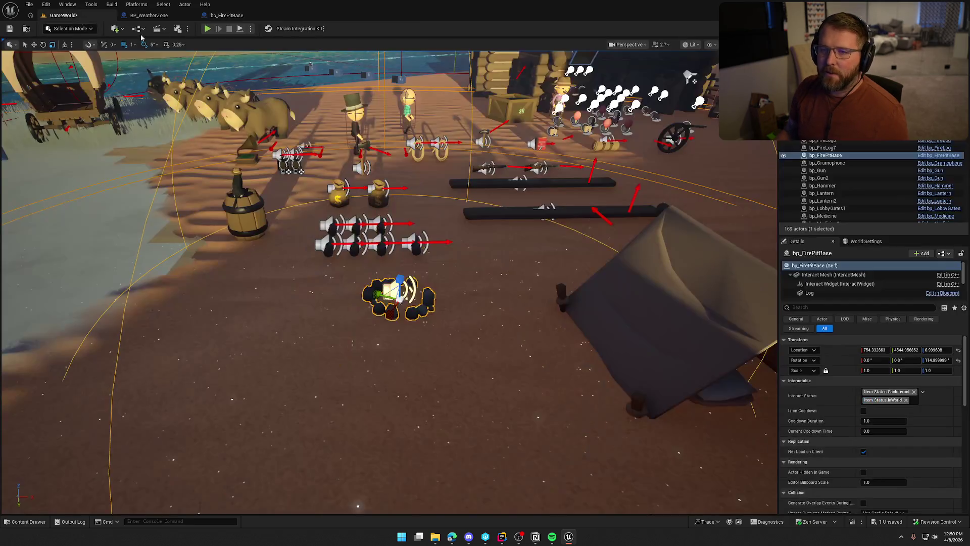
Run toward the Lobby Trading Post and switch the gameplay debugger to the Abilities category.
key(w)
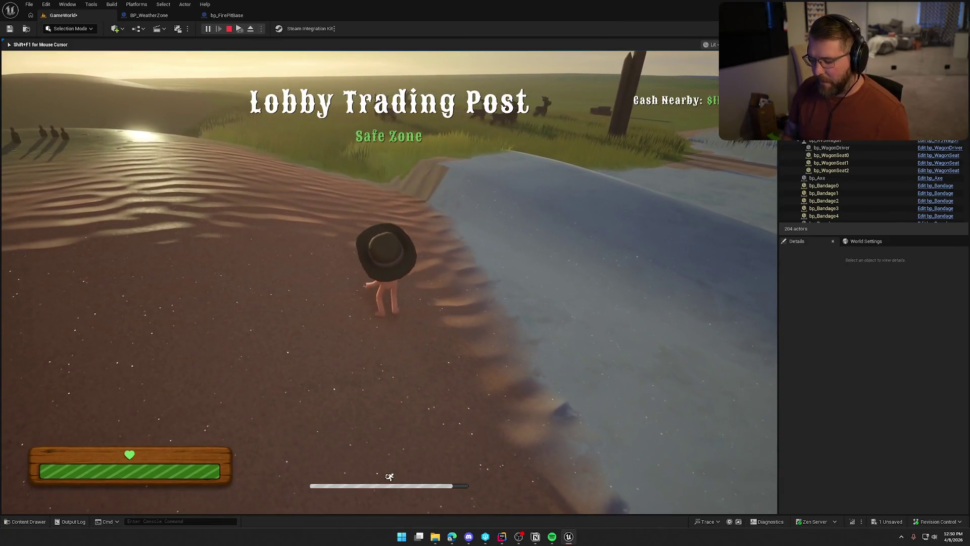
key(apostrophe)
key(KP_5)
key(KP_4)
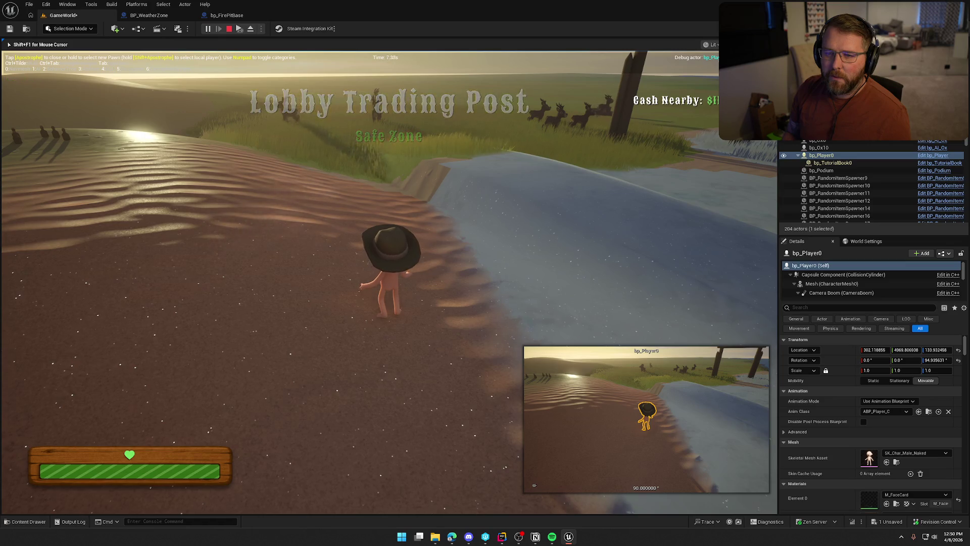
key(KP_3)
Sprint across the dunes into the clothing shop and put clothes on the character.
key(shift+w)
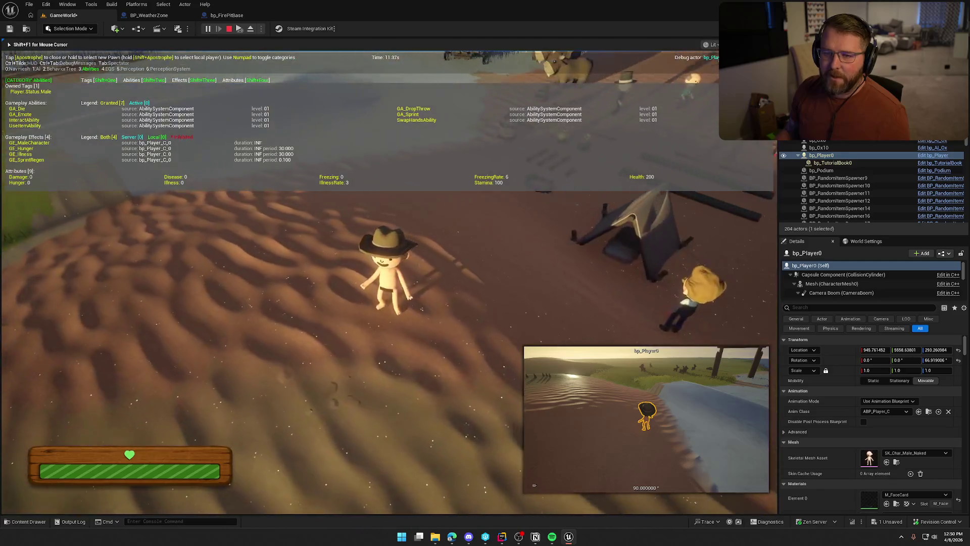
key(shift+w)
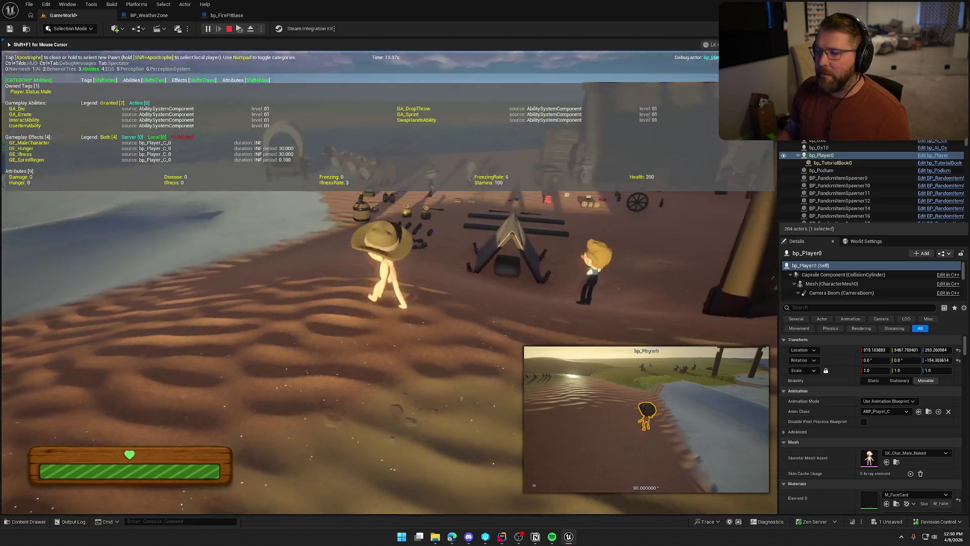
key(shift+w)
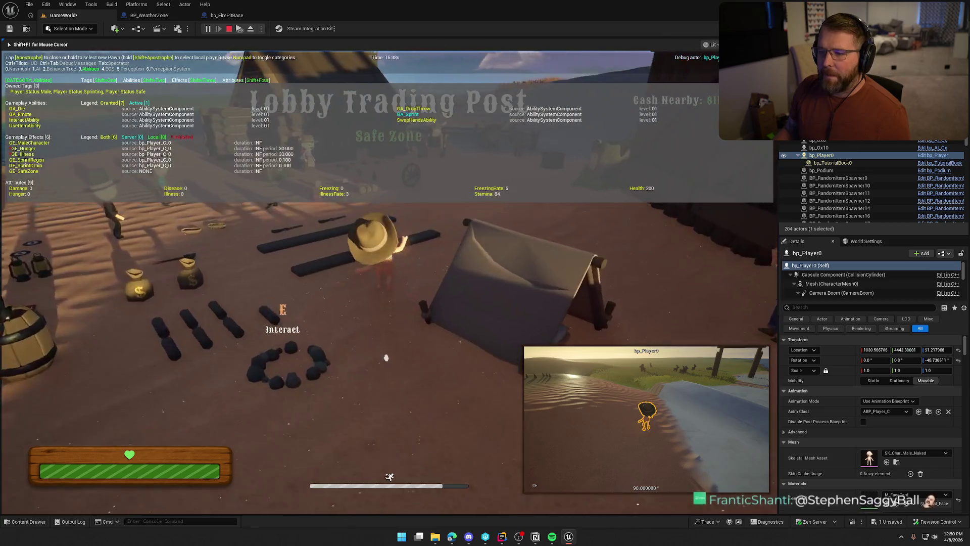
key(w)
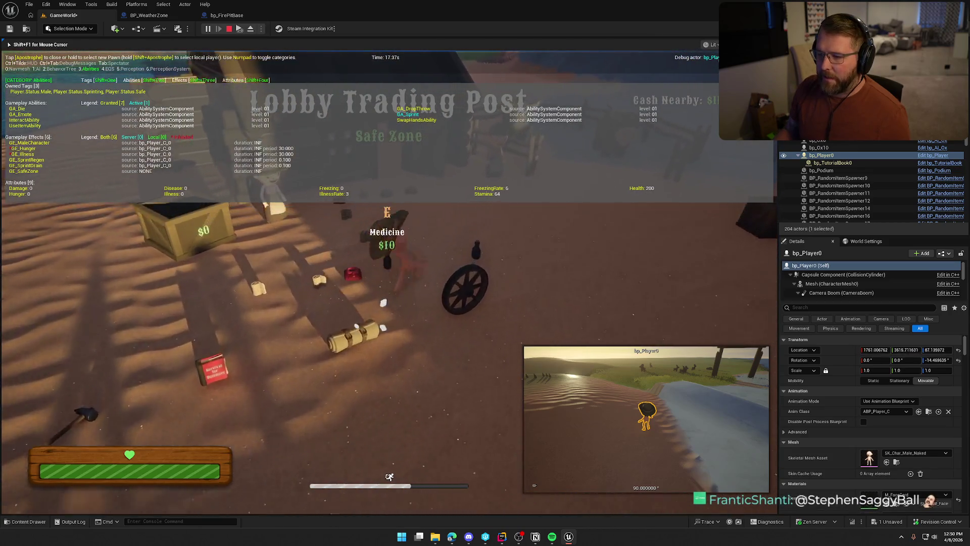
key(e)
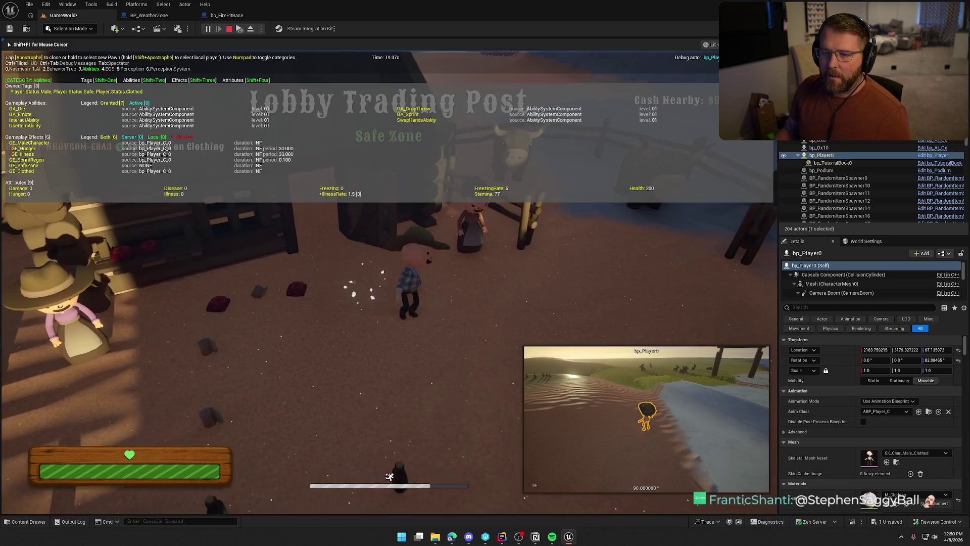
key(s)
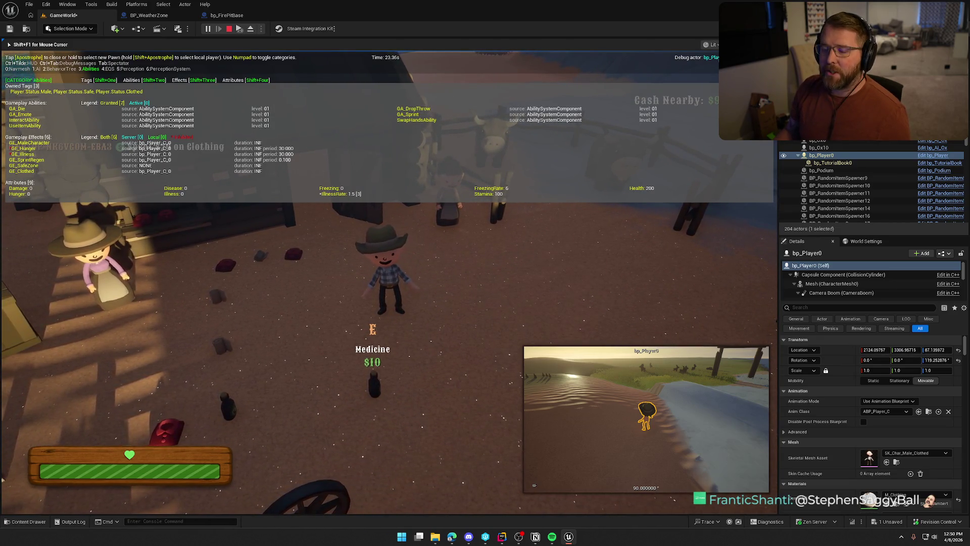
Sprint away, take the clothes off, and walk into the trading post safe zone.
key(shift+w)
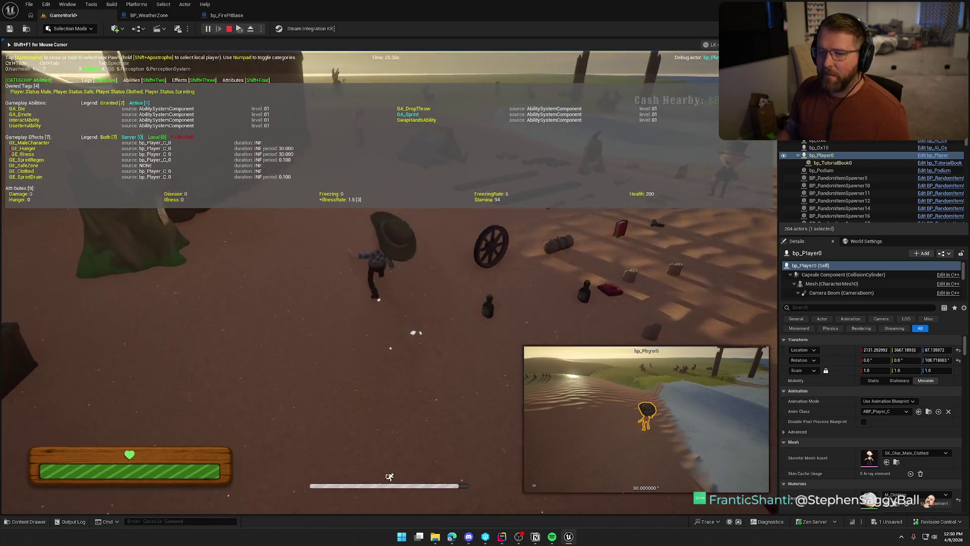
key(q)
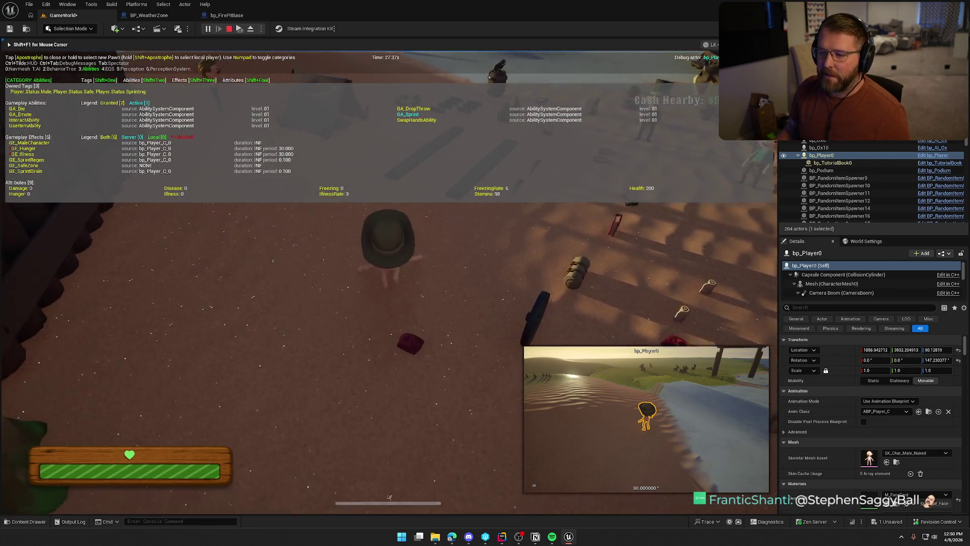
key(shift+w)
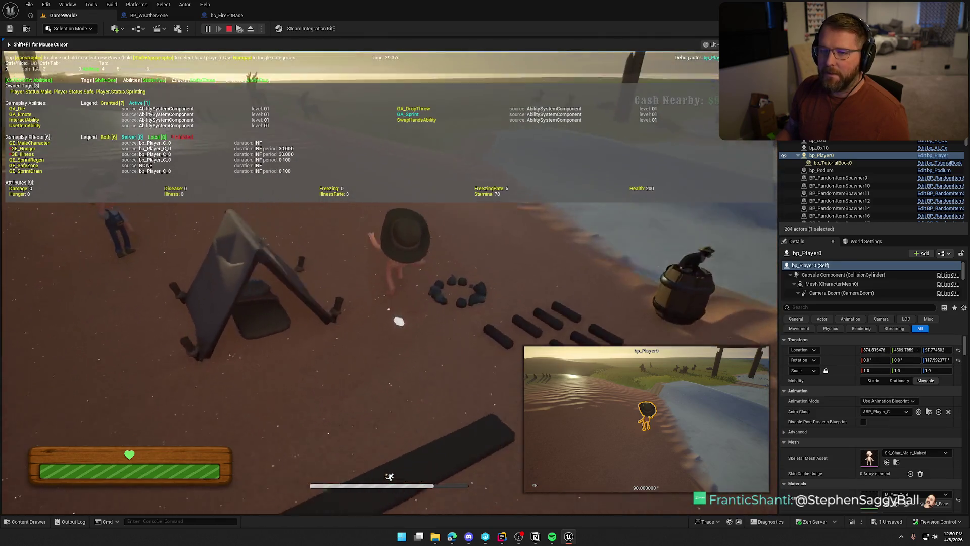
key(w)
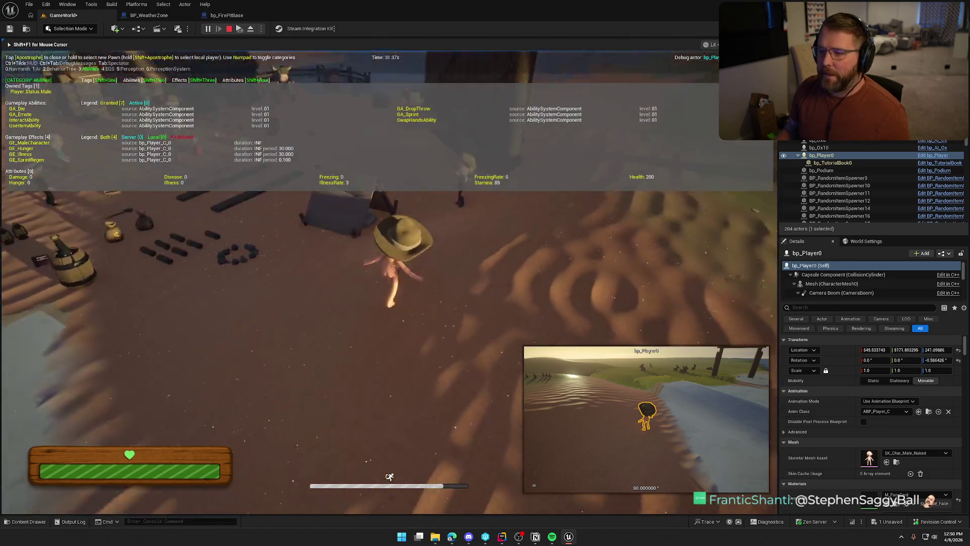
key(w)
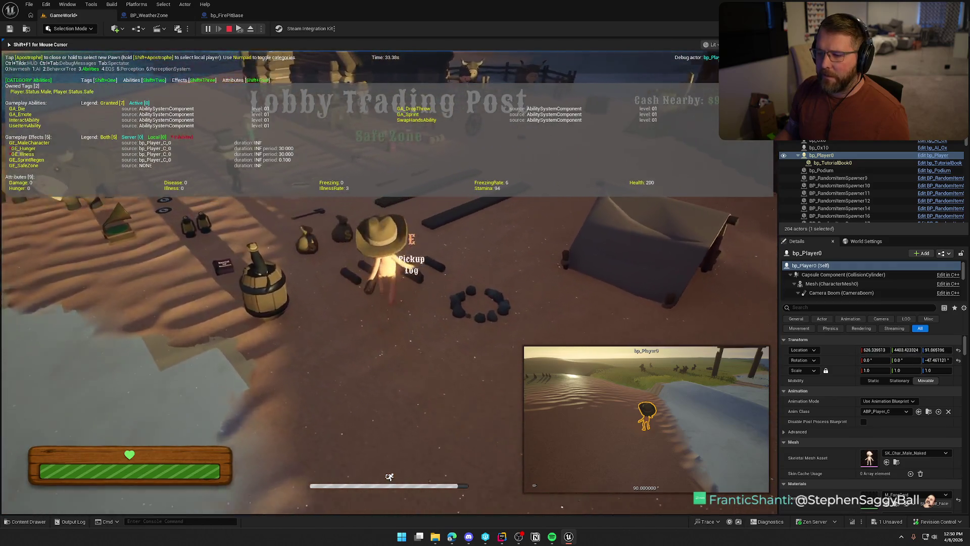
Walk up to the campfire, light it, and end the play session.
key(w)
key(e)
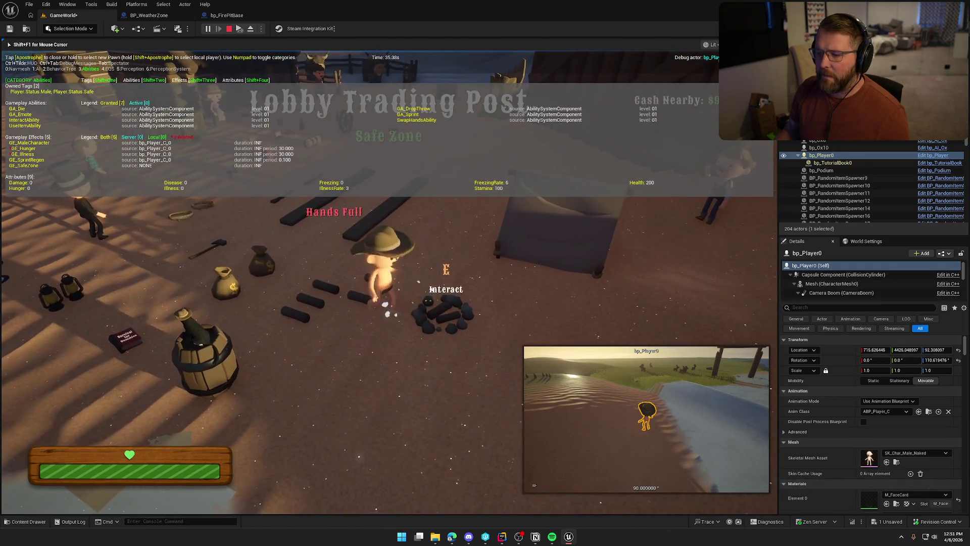
key(w)
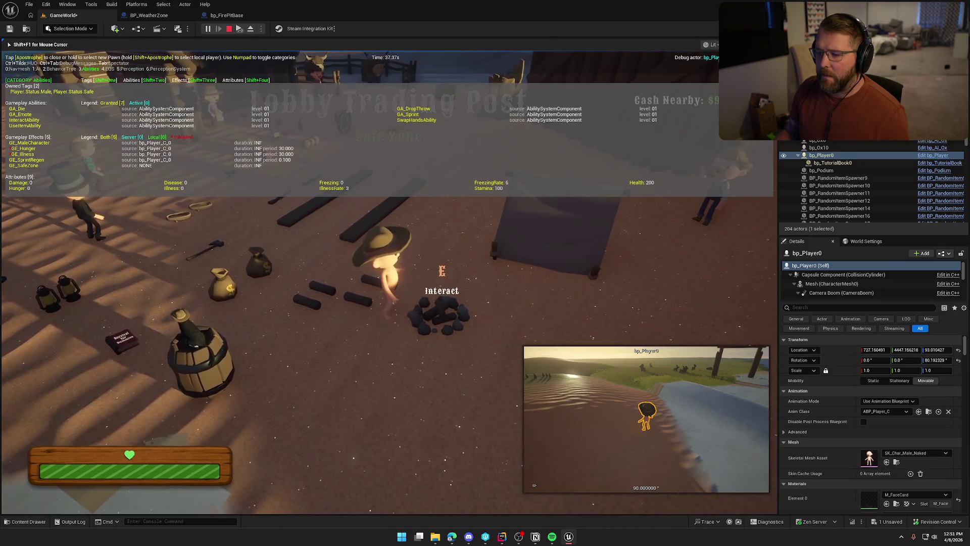
key(e)
key(s)
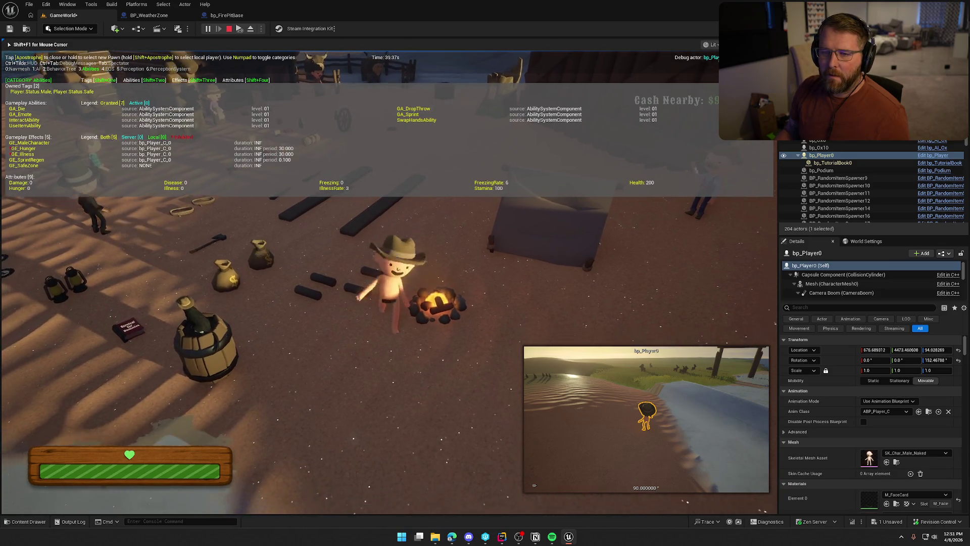
key(Escape)
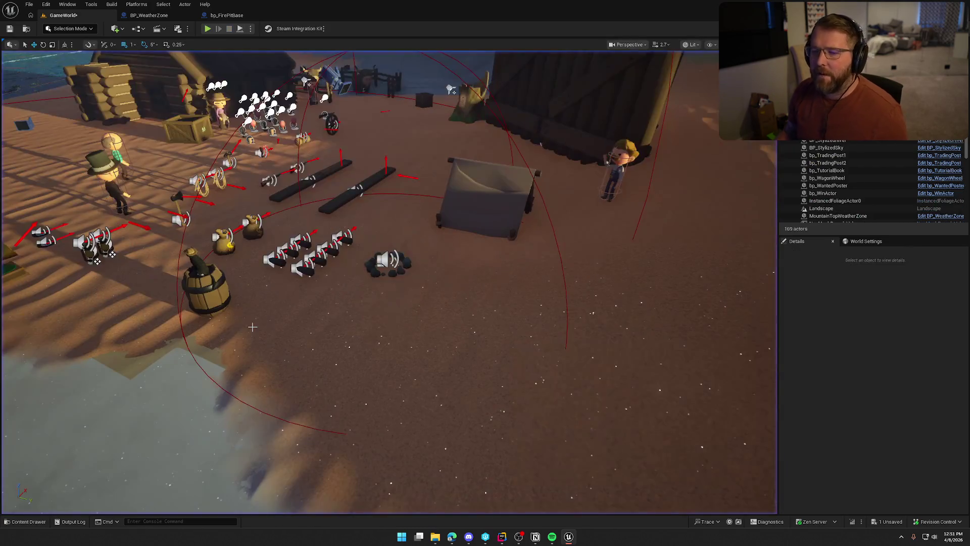
Browse the Content Drawer to the Logic/GAS/Effects folder.
key(ctrl+space)
click(28, 370)
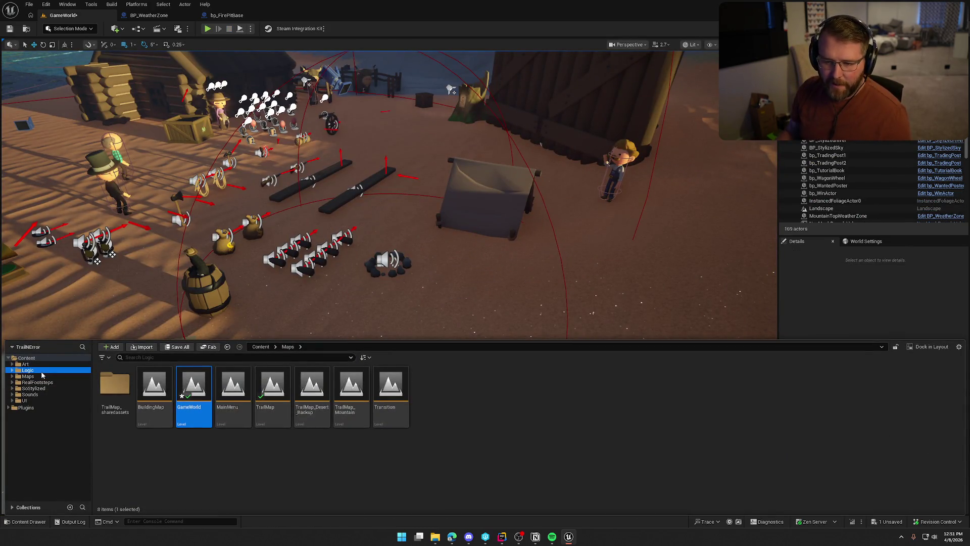
double_click(276, 416)
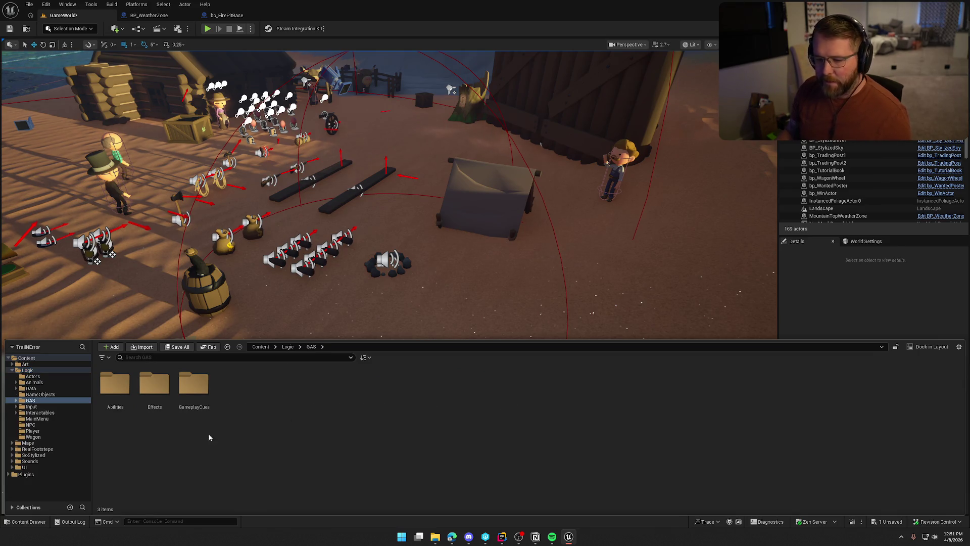
double_click(154, 399)
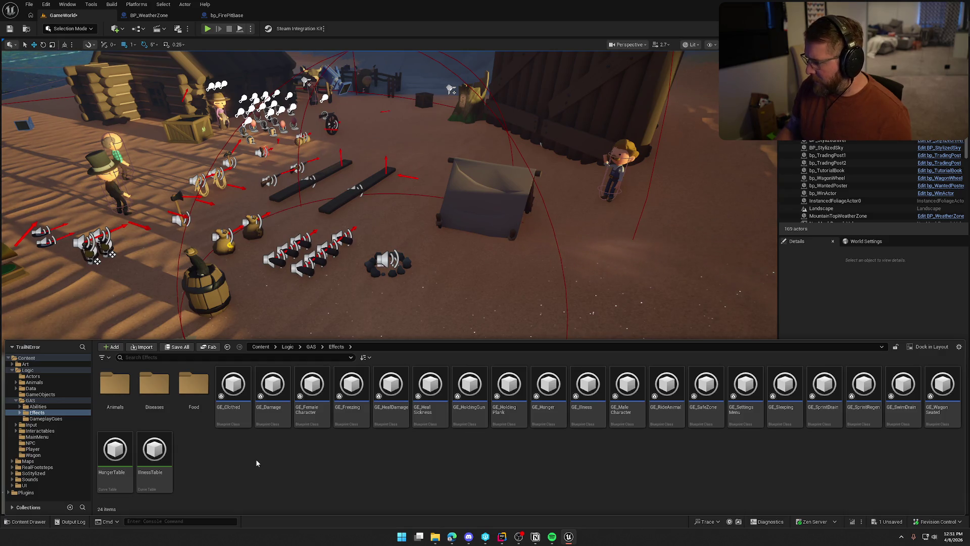
drag(351, 386, 204, 407)
Create a GameplayEffect Blueprint named GE_NearFire and save all changes.
right_click(274, 459)
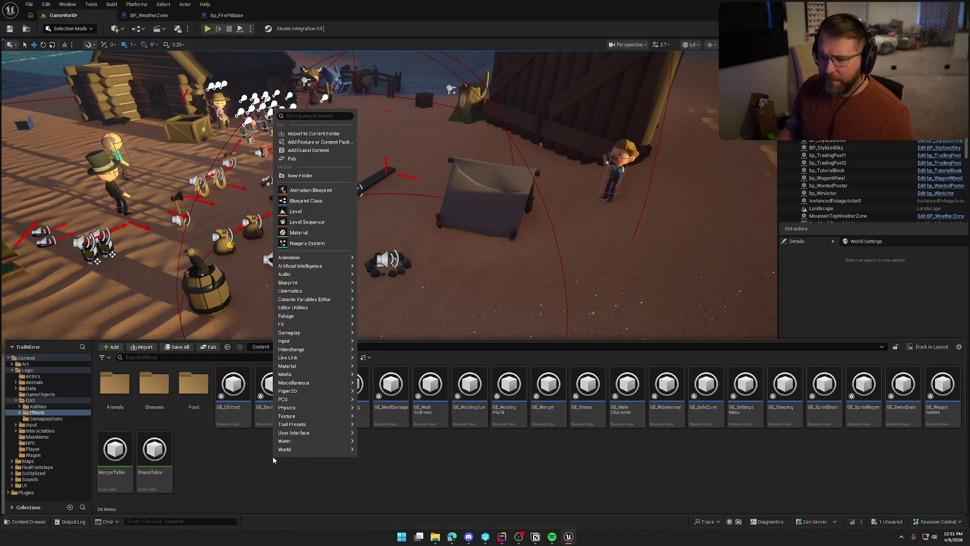
click(320, 202)
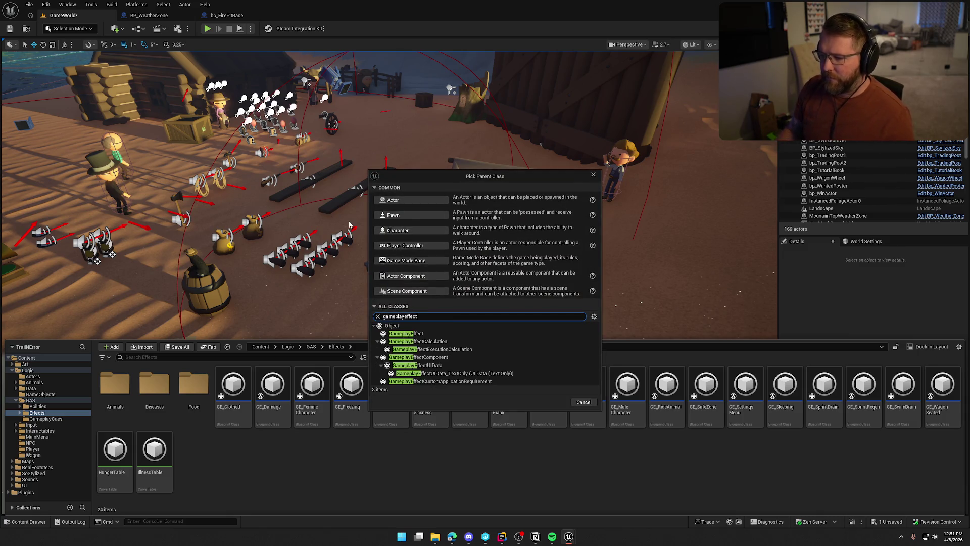
click(421, 333)
click(552, 402)
text(GE_NearFire)
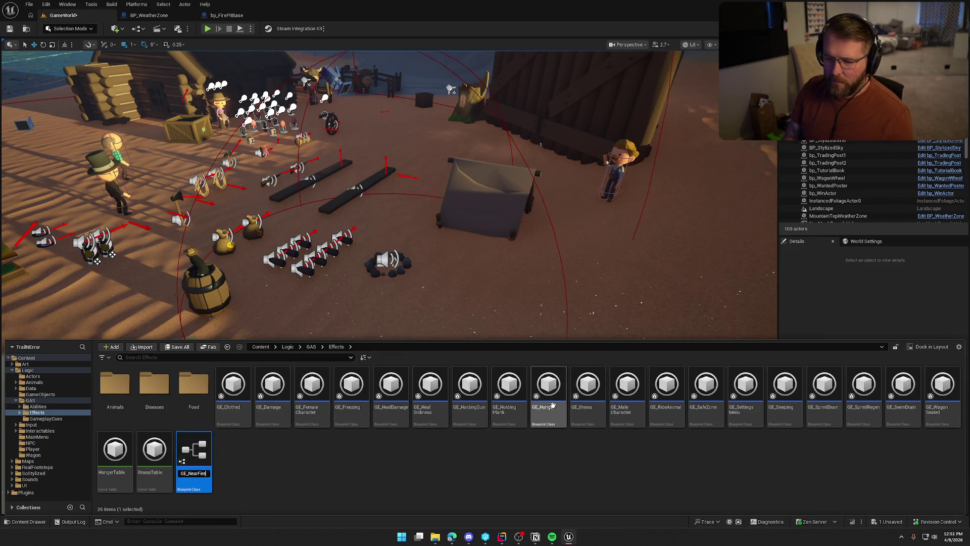
key(Return)
click(512, 480)
key(ctrl+shift+s)
Open GE_NearFire and dock its editor into the main window.
double_click(667, 390)
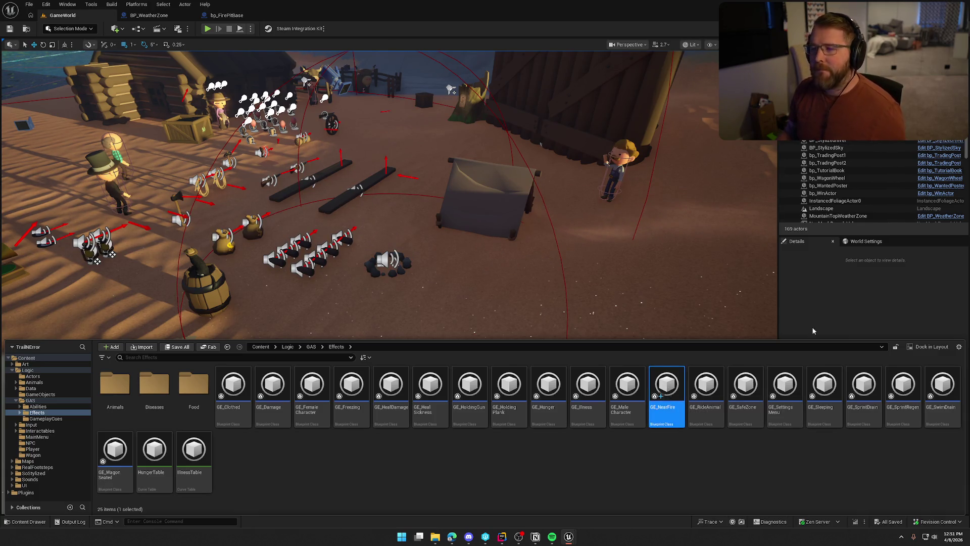
mouse_move(509, 108)
mouse_down()
mouse_move(258, 55)
mouse_move(323, 26)
mouse_up()
click(582, 16)
key(ctrl+space)
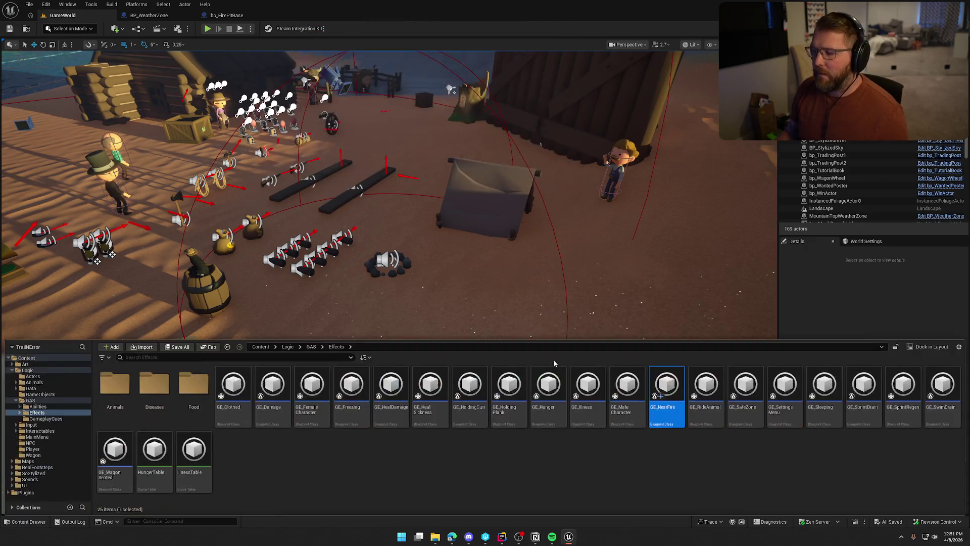
double_click(666, 390)
drag(411, 67, 295, 15)
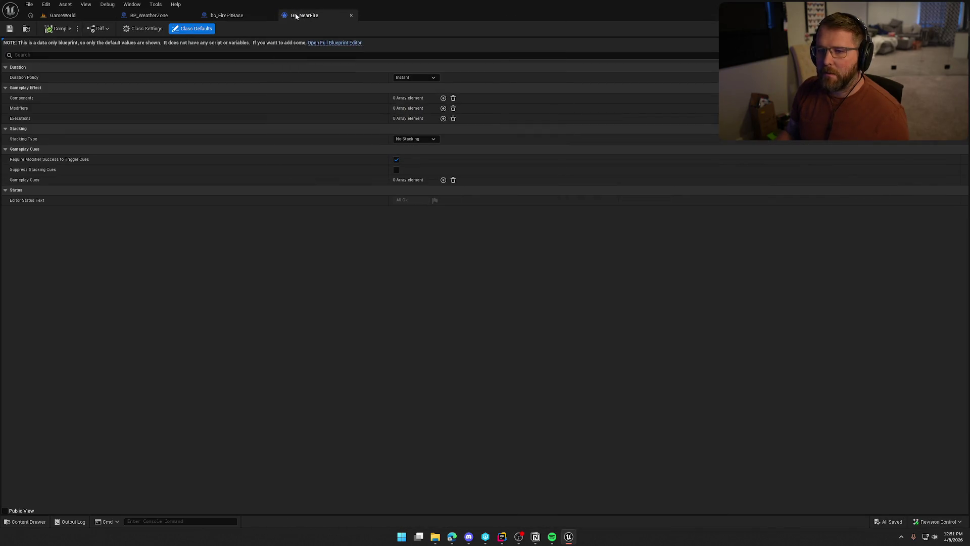
Set GE_NearFire's duration policy to Infinite and clear all entries from its Modifiers list.
click(410, 77)
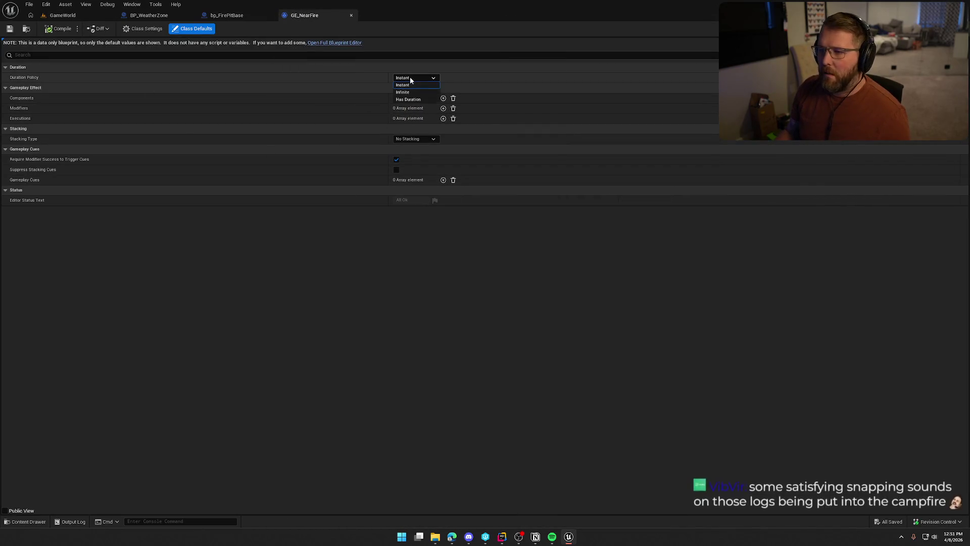
click(402, 92)
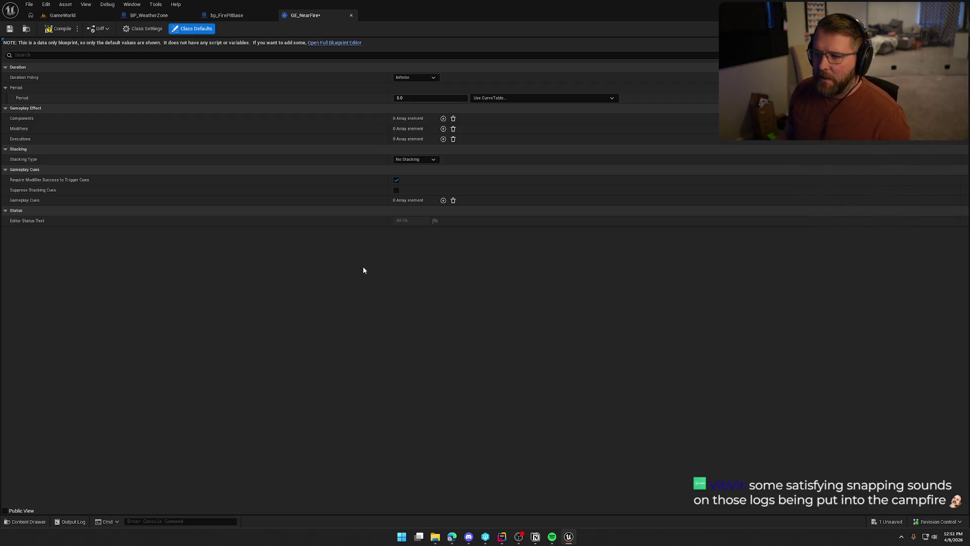
click(443, 128)
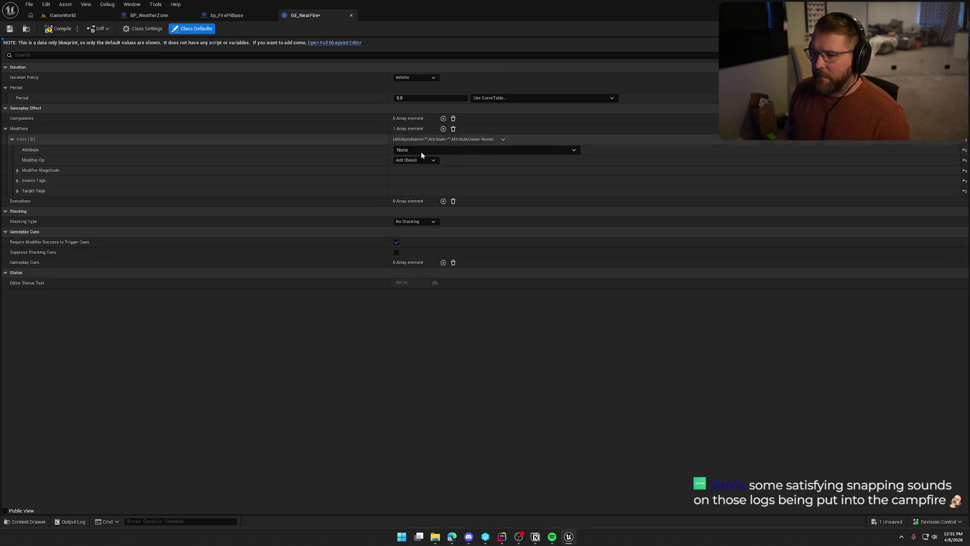
click(425, 150)
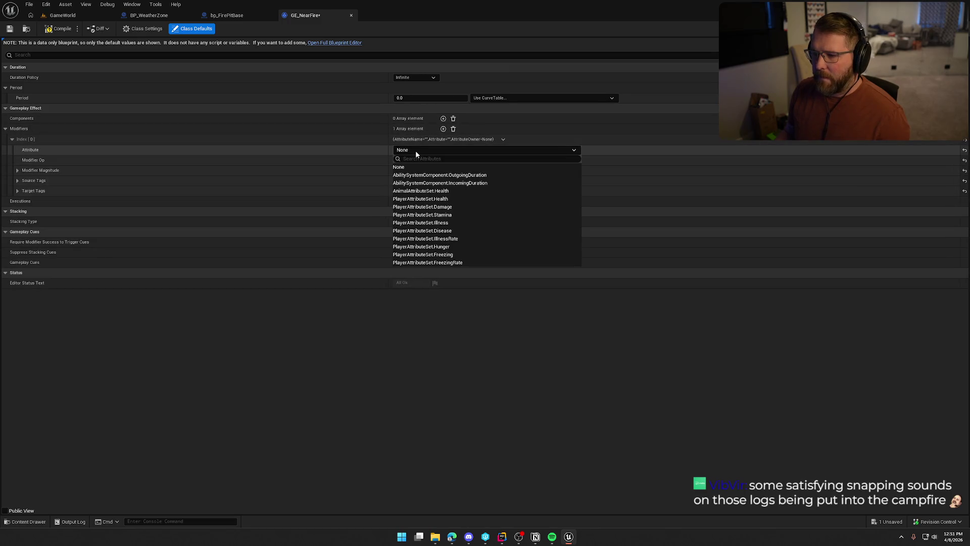
click(453, 130)
Add a Grant Tags to Target Actor component to GE_NearFire.
click(443, 118)
click(432, 130)
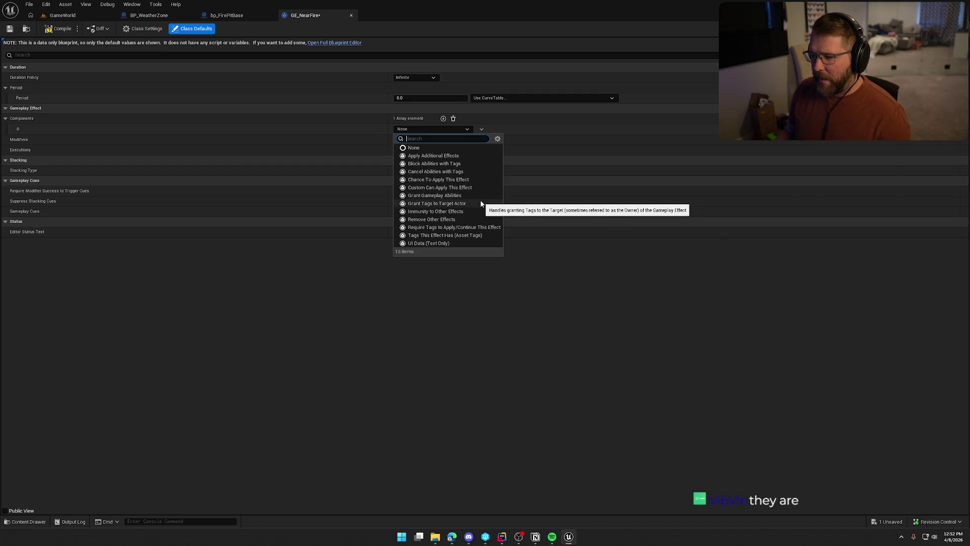
click(442, 203)
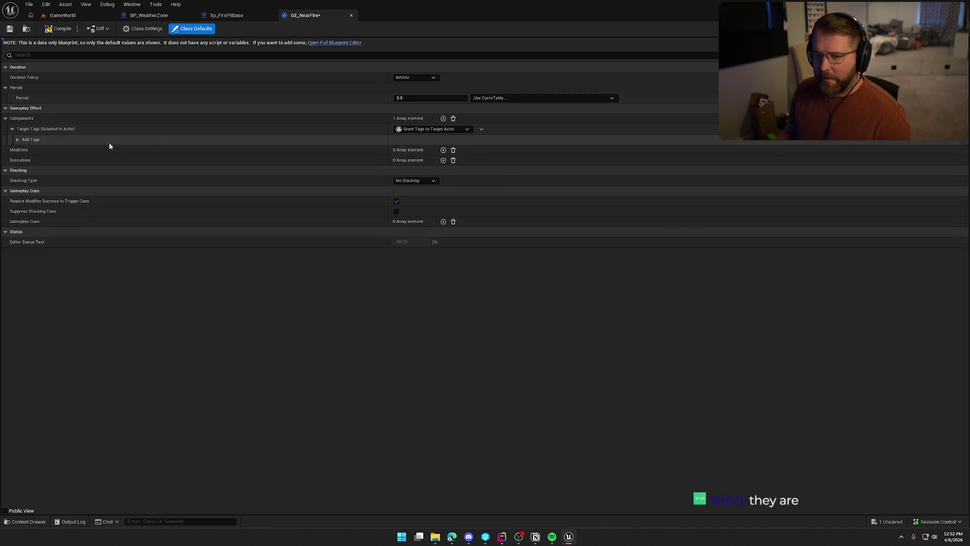
click(18, 140)
Add Player.Status.NearFire to the inherited Add Tags and save GE_NearFire.
click(404, 162)
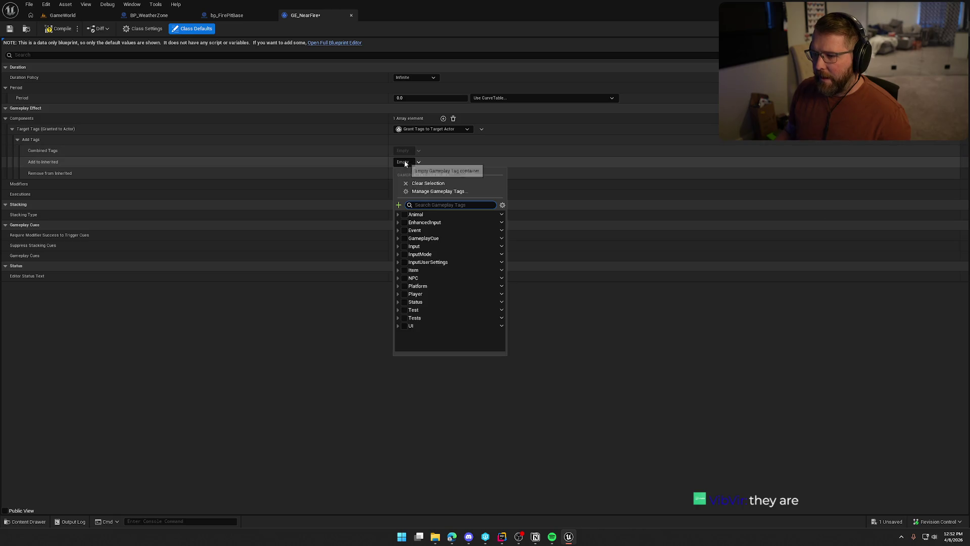
click(397, 293)
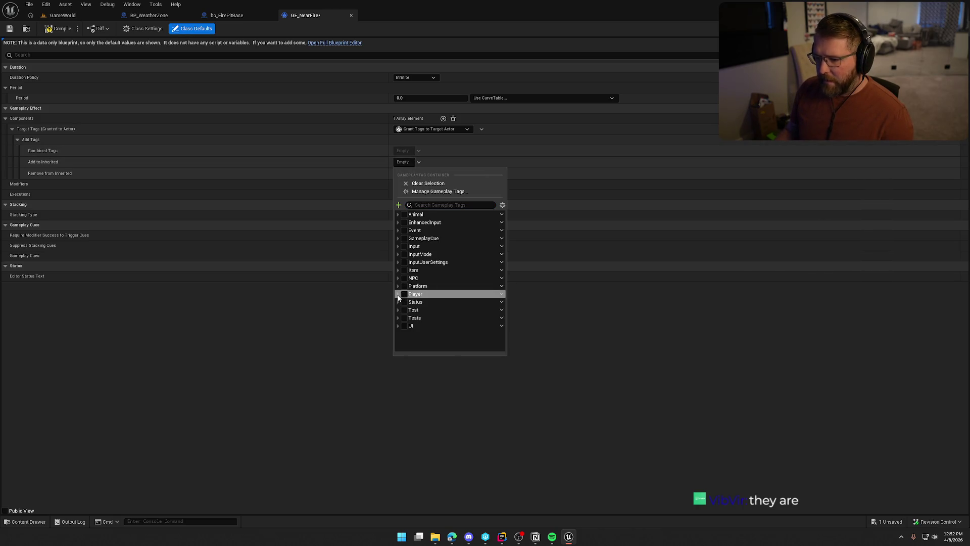
click(401, 309)
scroll(454, 308, down, 3)
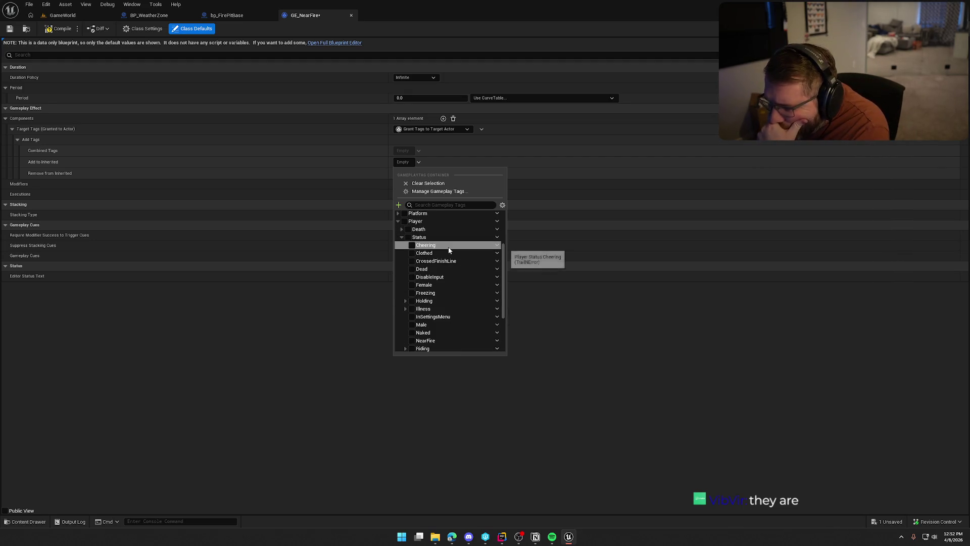
scroll(455, 283, down, 1)
scroll(444, 291, down, 1)
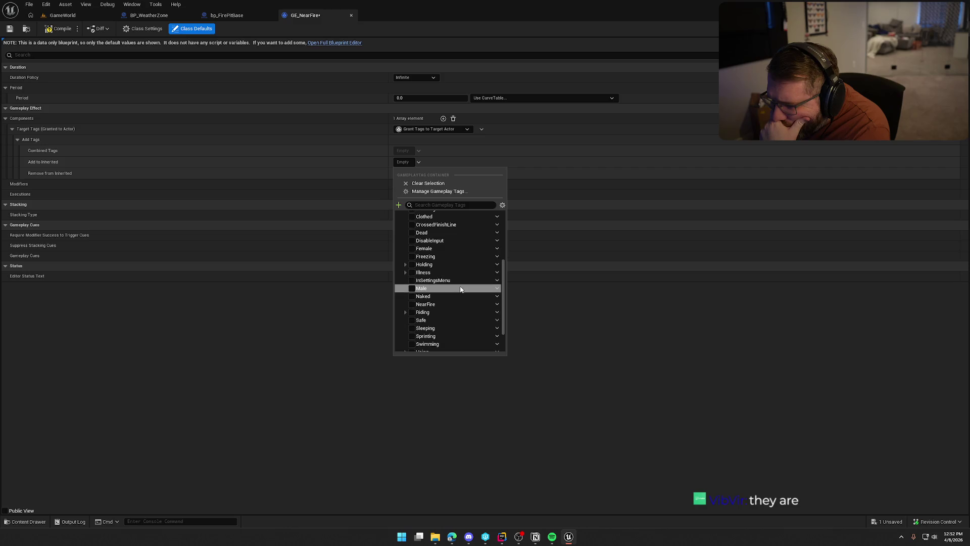
click(412, 304)
click(319, 371)
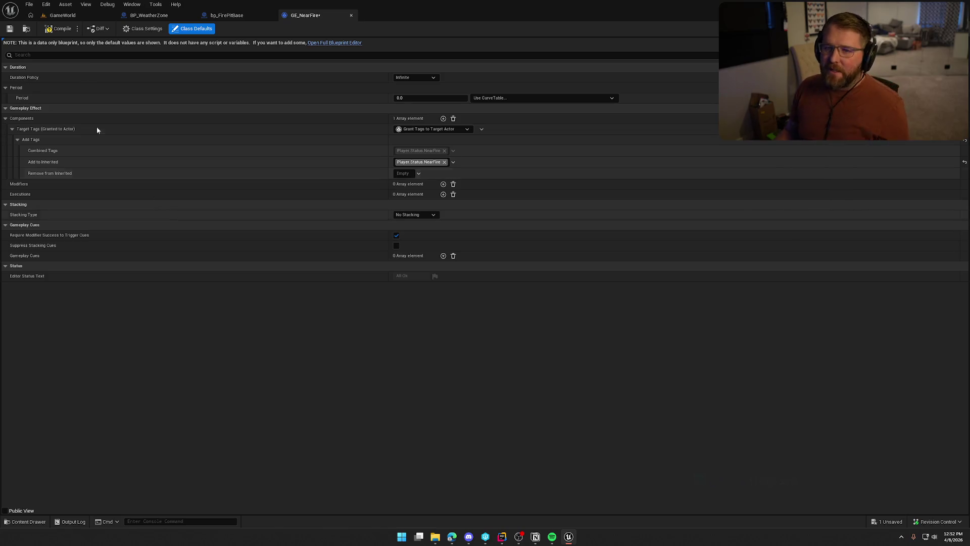
key(ctrl+s)
key(ctrl+space)
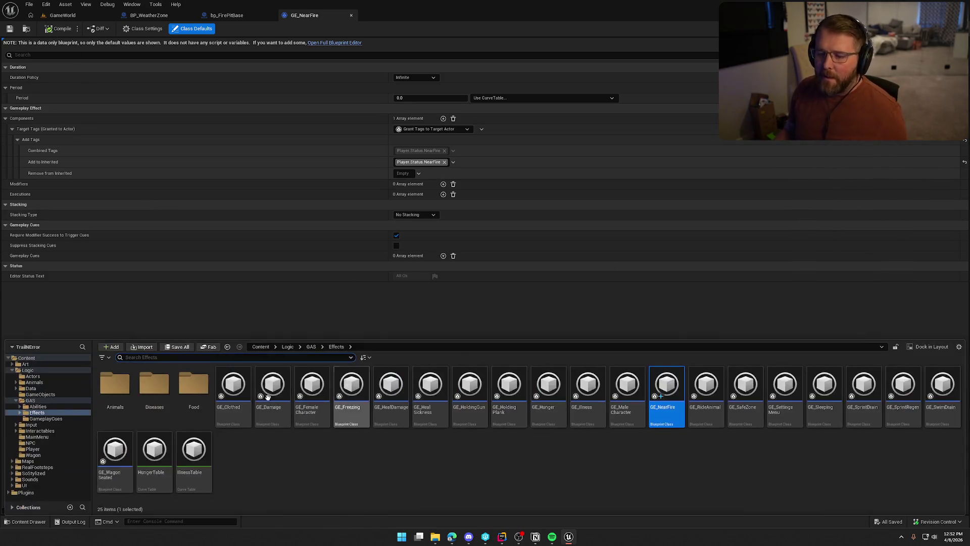
Open GE_Freezing from the Effects folder for reference, then return to the bp_FirePitBase blueprint.
click(356, 399)
double_click(357, 399)
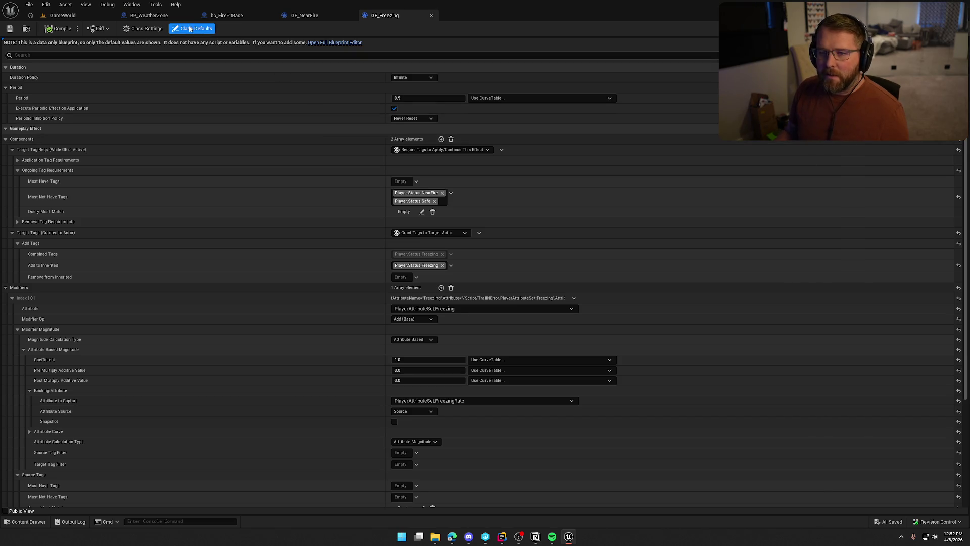
click(305, 16)
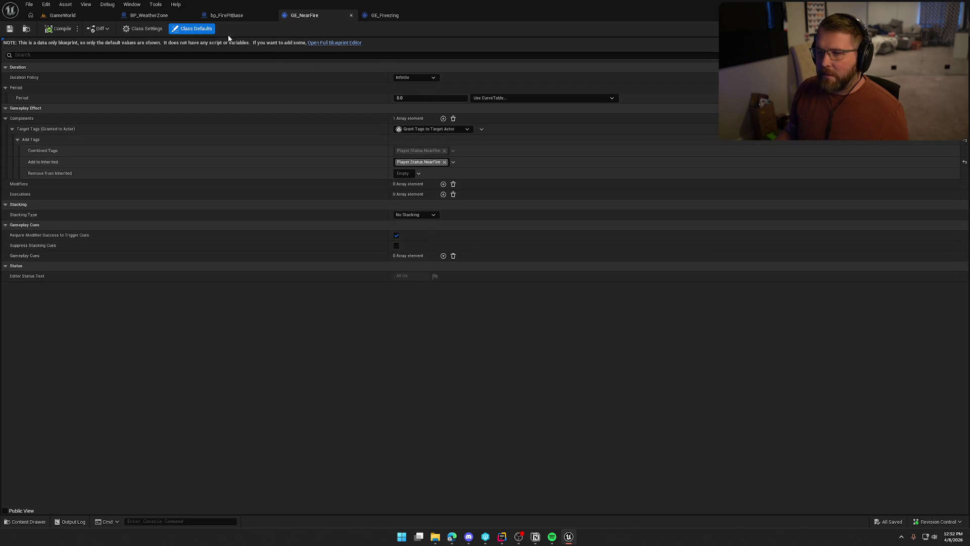
click(235, 16)
click(113, 225)
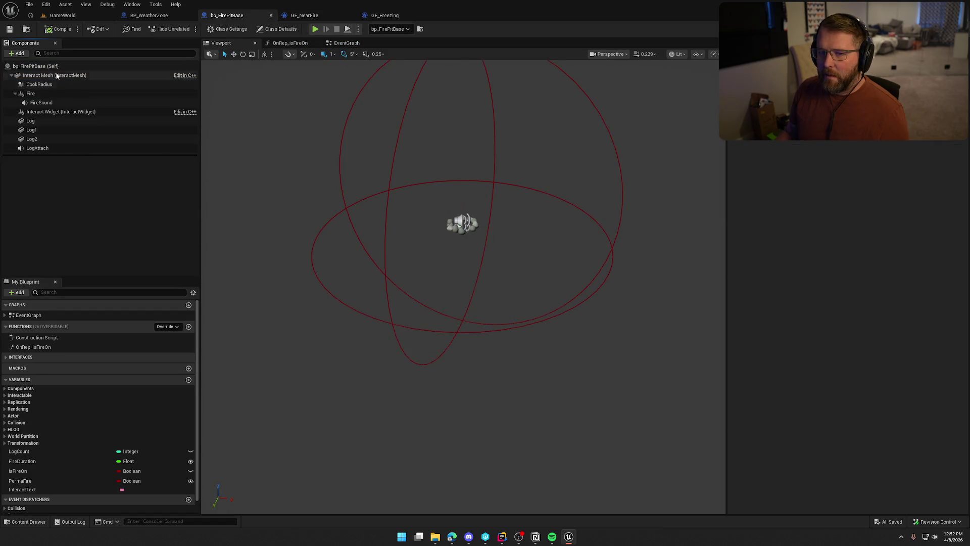
Open bp_FirePitBase's EventGraph and pan through its overlap, BeginPlay and gameplay tag nodes.
click(347, 43)
mouse_move(379, 210)
mouse_down()
mouse_move(541, 218)
mouse_move(443, 192)
mouse_up()
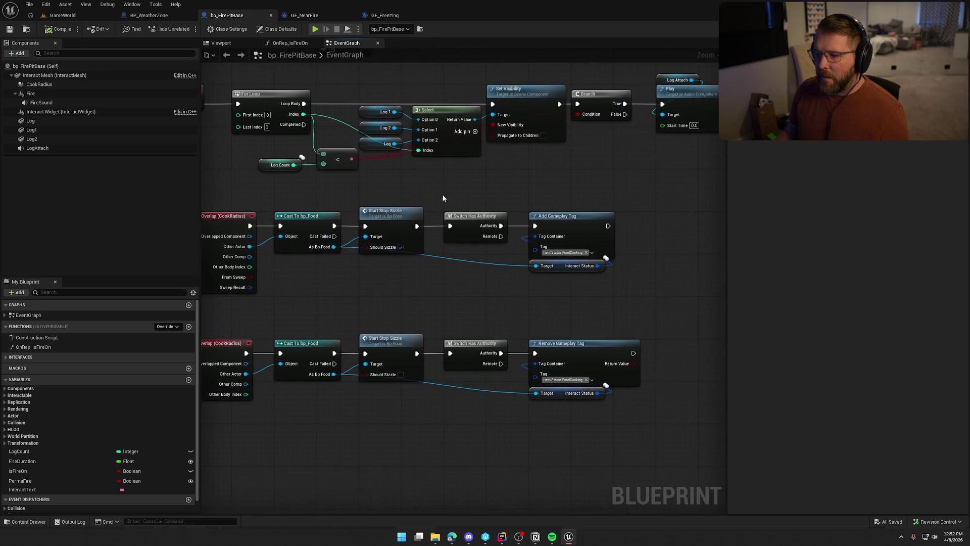
scroll(431, 275, down, 2)
mouse_move(649, 357)
mouse_down()
mouse_move(264, 184)
mouse_move(417, 249)
mouse_up()
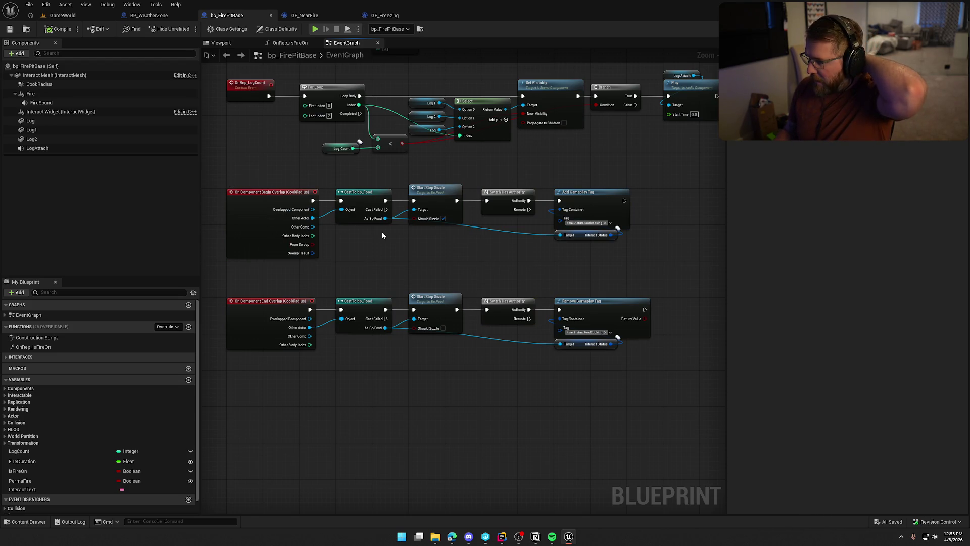
mouse_move(382, 235)
mouse_down()
mouse_move(389, 377)
mouse_move(480, 449)
mouse_up()
drag(504, 253, 125, 149)
mouse_move(172, 381)
mouse_down()
mouse_move(561, 353)
mouse_move(705, 302)
mouse_move(449, 288)
mouse_up()
Frame both CookRadius overlap rows and select the begin-overlap event.
scroll(404, 205, up, 2)
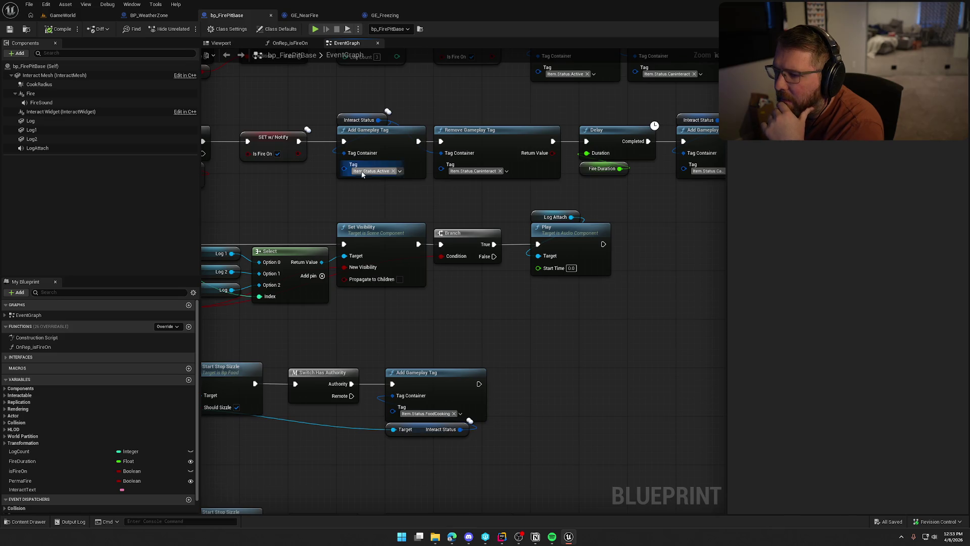
drag(502, 198, 380, 228)
mouse_move(483, 258)
mouse_down()
mouse_move(253, 253)
mouse_move(590, 226)
mouse_move(475, 273)
mouse_move(636, 262)
mouse_move(700, 178)
mouse_up()
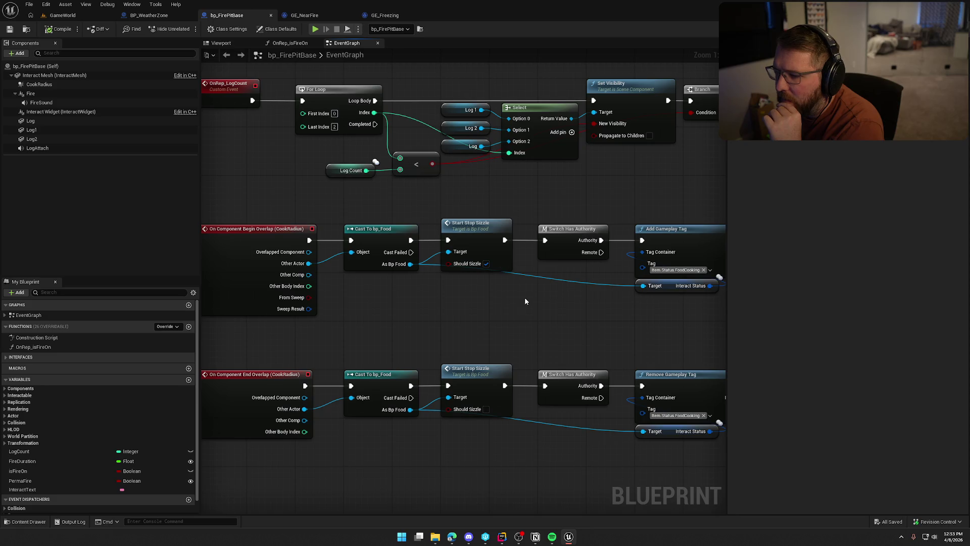
mouse_move(525, 307)
mouse_down()
mouse_move(450, 305)
mouse_move(508, 392)
mouse_move(509, 461)
mouse_up()
mouse_move(509, 392)
mouse_down()
mouse_move(556, 503)
mouse_move(556, 477)
mouse_move(402, 198)
mouse_move(455, 206)
mouse_up()
scroll(456, 205, down, 1)
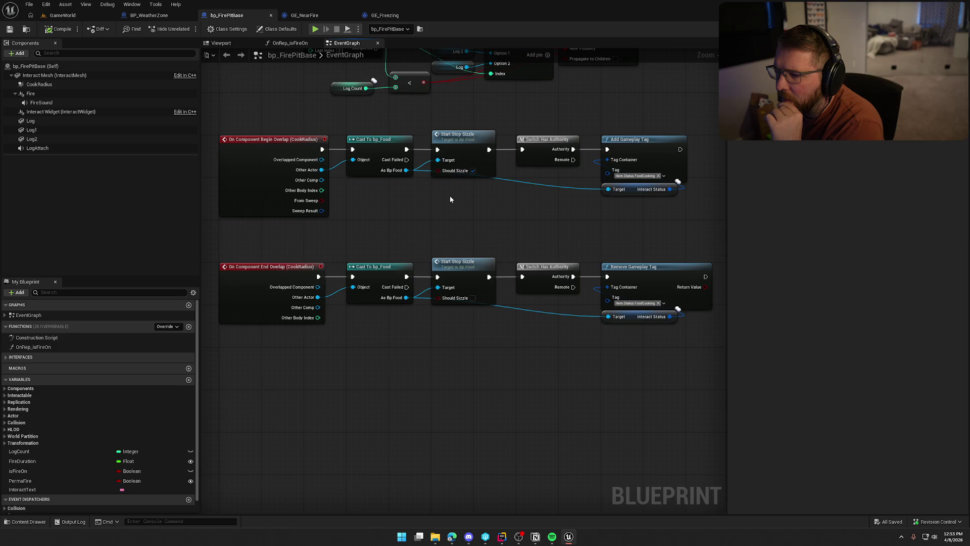
click(253, 153)
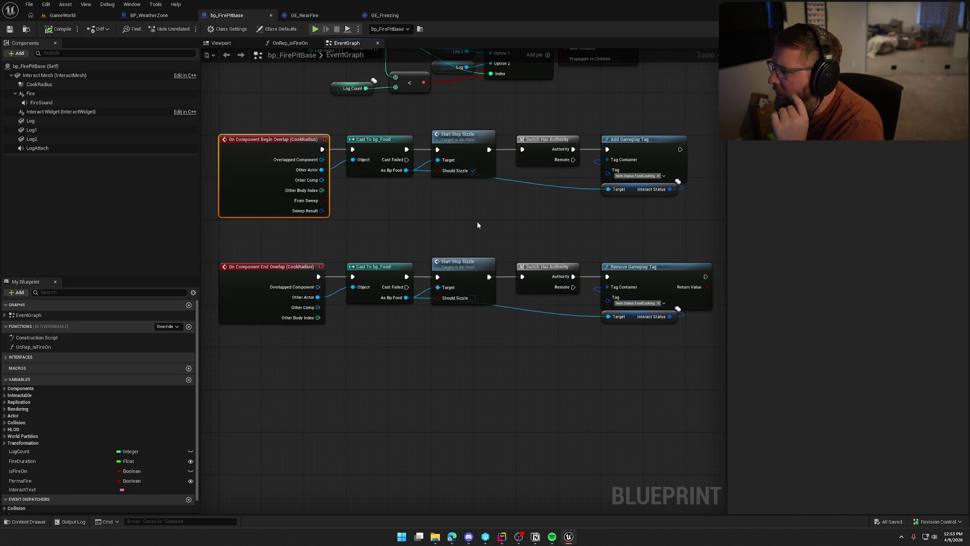
Show the CookRadius component's Details events and open the OnRep_isFireOn function graph.
click(40, 84)
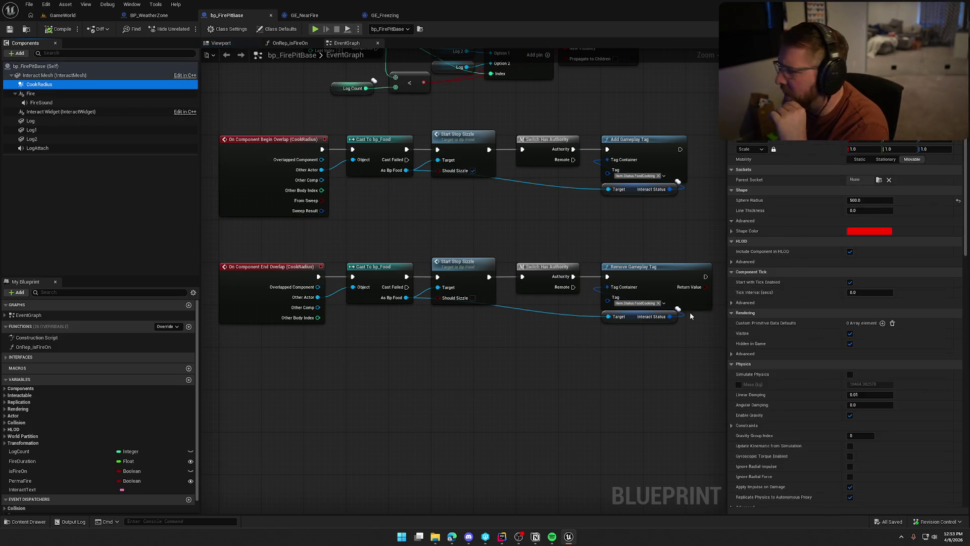
scroll(784, 352, down, 6)
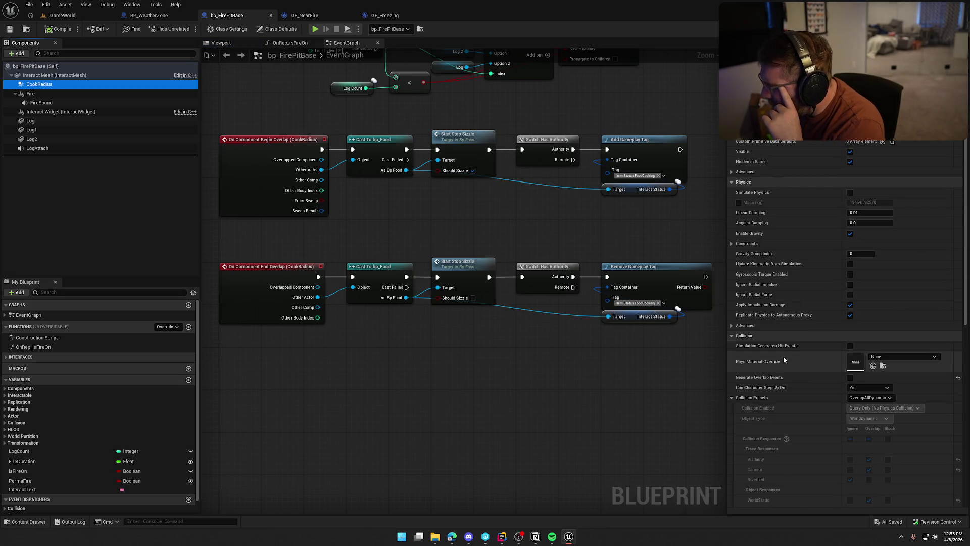
scroll(765, 377, down, 15)
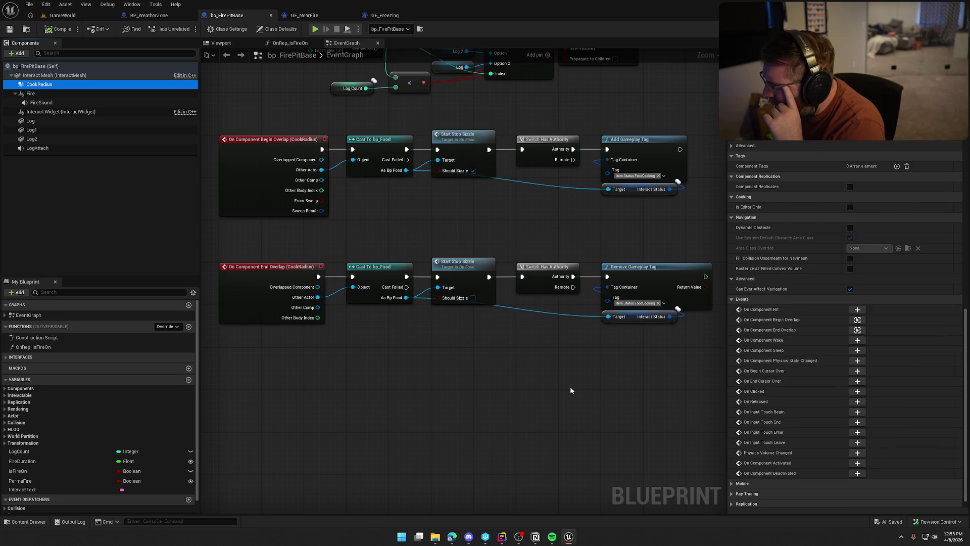
mouse_move(570, 390)
mouse_down()
mouse_move(477, 433)
mouse_move(354, 393)
mouse_move(556, 400)
mouse_move(592, 334)
mouse_move(632, 303)
mouse_up()
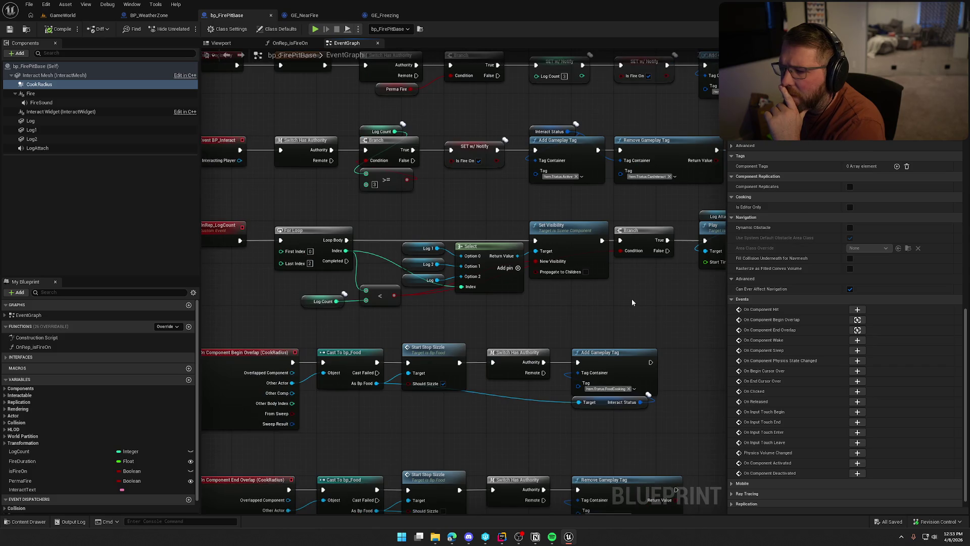
double_click(59, 346)
Inspect the OnRep_isFireOn sound and SET nodes, then return to the event graph.
drag(566, 391, 430, 361)
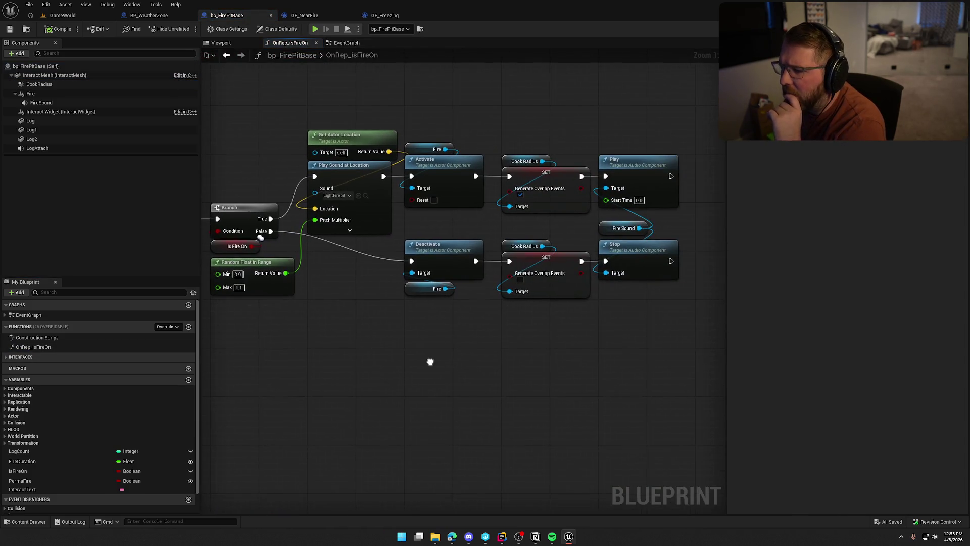
mouse_move(502, 368)
mouse_down()
mouse_move(589, 157)
mouse_move(391, 143)
mouse_up()
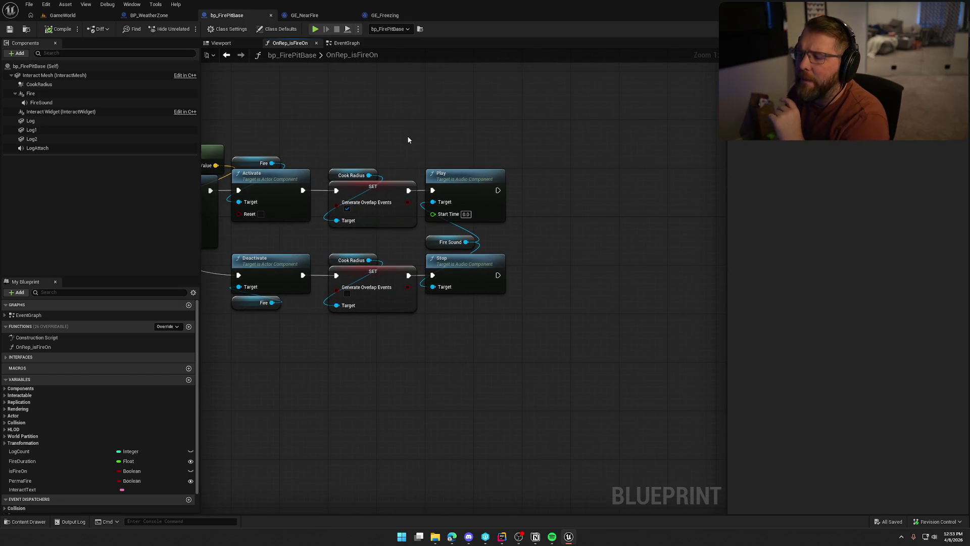
drag(344, 120, 384, 370)
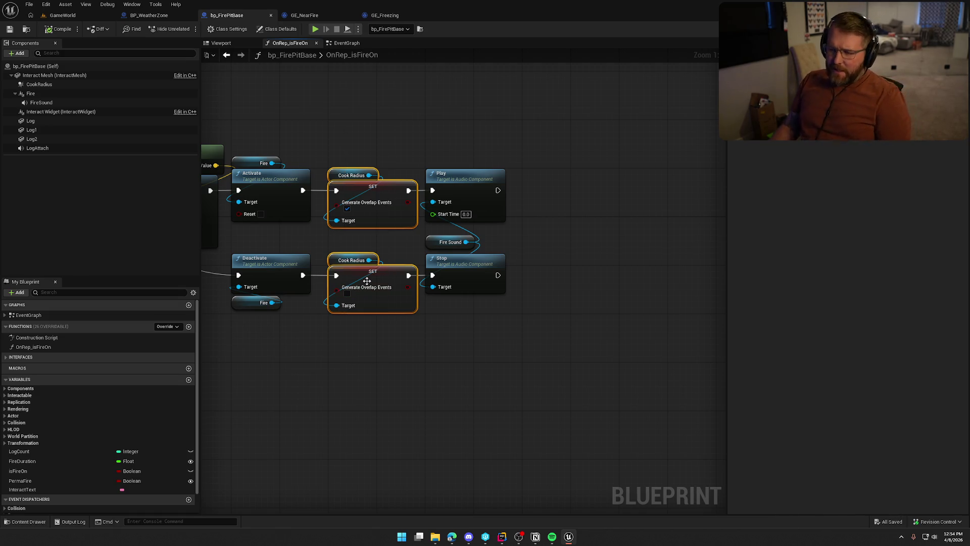
click(342, 43)
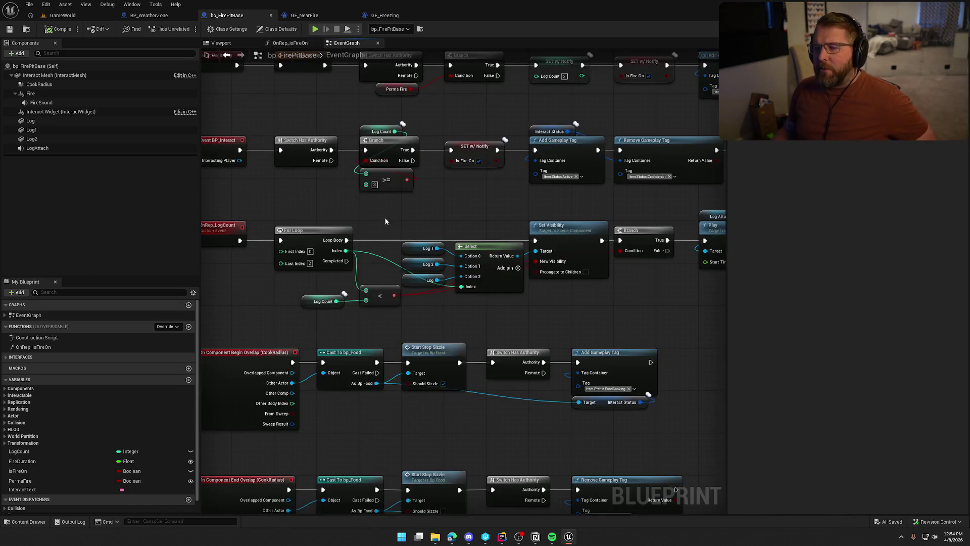
scroll(448, 271, up, 4)
drag(408, 239, 431, 245)
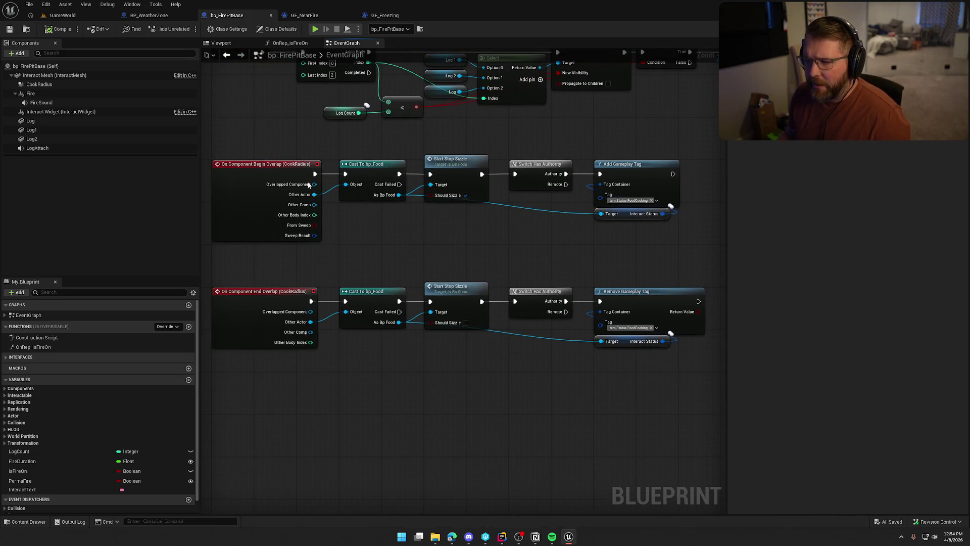
Drag the CookRadius End Overlap node row lower in the event graph and deselect it.
click(47, 84)
scroll(784, 369, down, 5)
scroll(792, 372, down, 4)
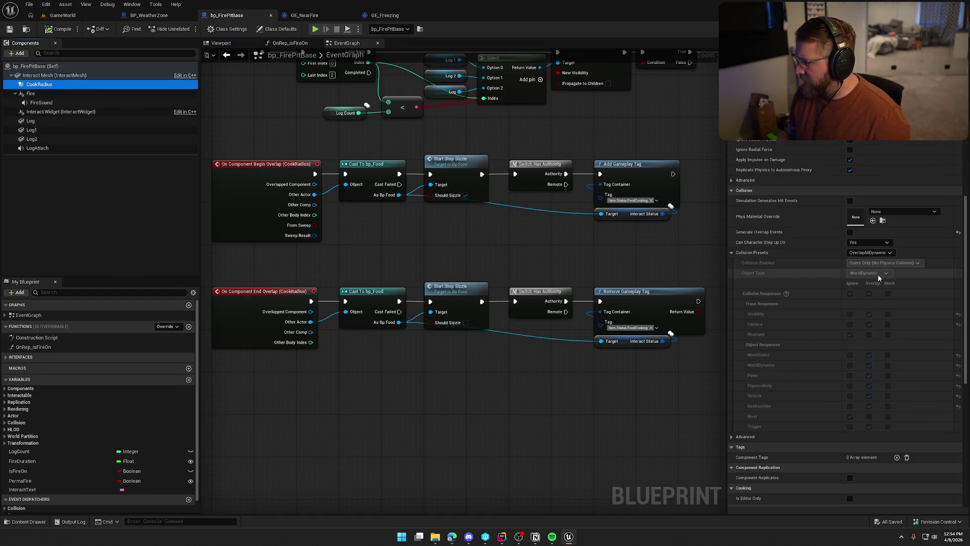
mouse_move(483, 439)
mouse_down()
mouse_move(466, 317)
mouse_move(455, 393)
mouse_move(486, 410)
mouse_up()
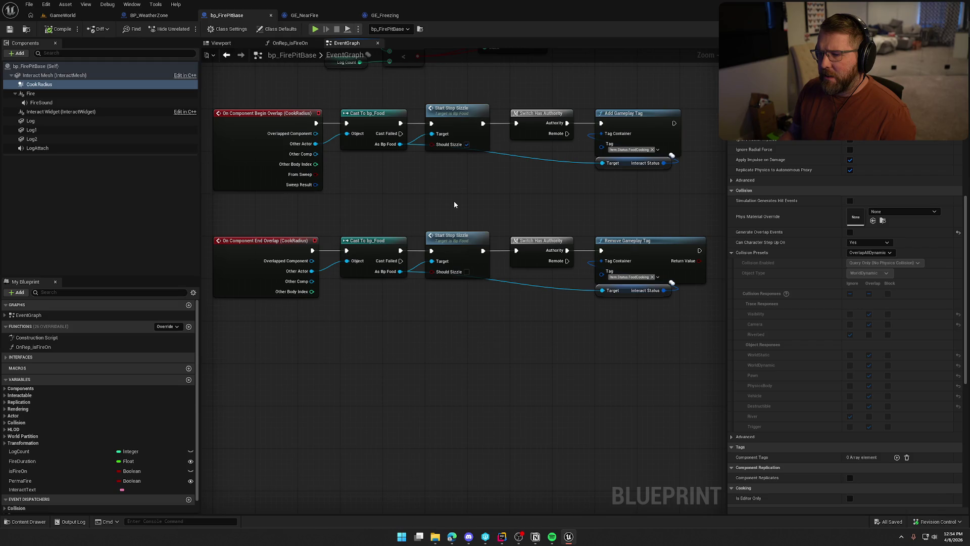
mouse_move(692, 377)
mouse_down()
mouse_move(249, 244)
mouse_move(254, 313)
mouse_move(247, 307)
mouse_up()
click(304, 262)
scroll(353, 272, up, 1)
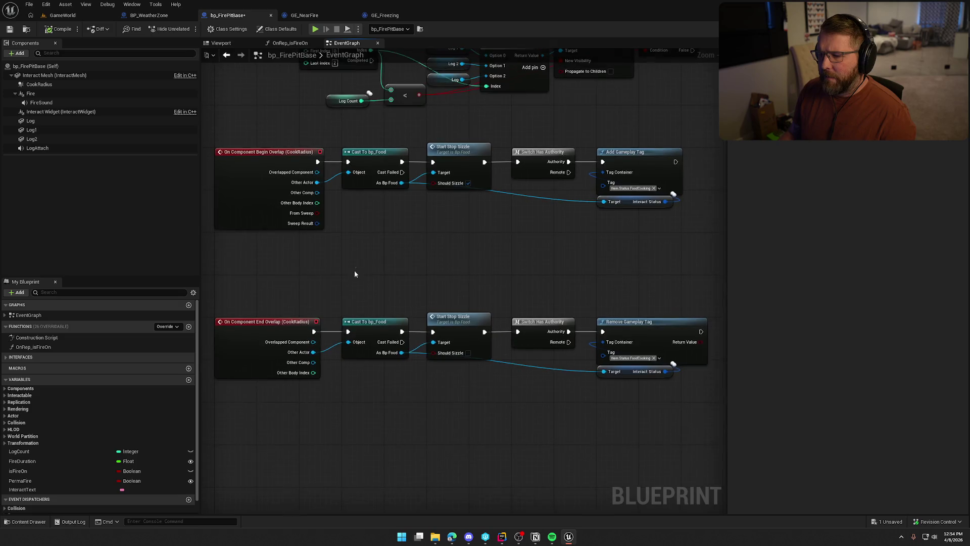
scroll(373, 255, down, 1)
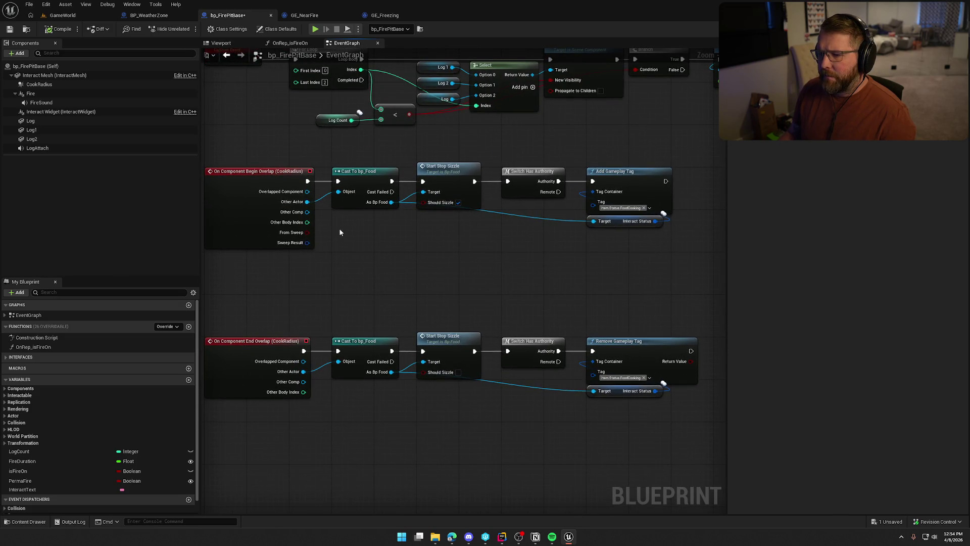
Add a Cast To bp_Player on the begin overlap's Other Actor, run when the bp_Food cast fails.
drag(389, 194, 422, 238)
drag(307, 202, 406, 236)
text(cast)
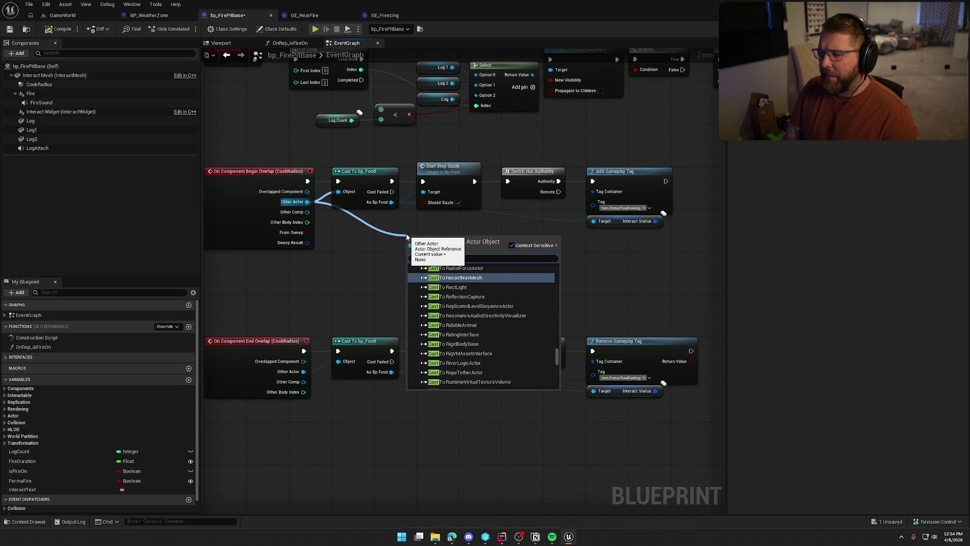
text( bp_player)
key(Return)
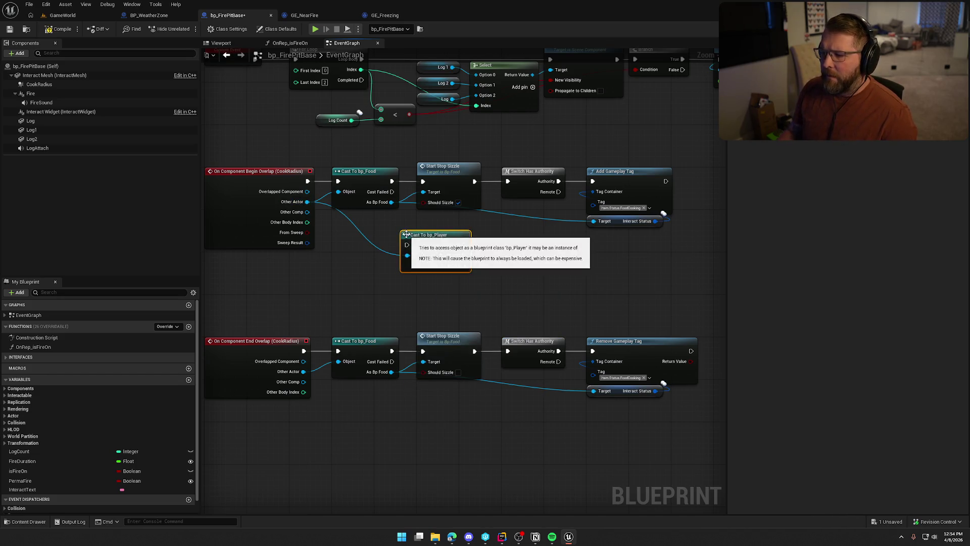
mouse_move(407, 245)
mouse_down()
mouse_move(392, 191)
mouse_move(447, 221)
mouse_up()
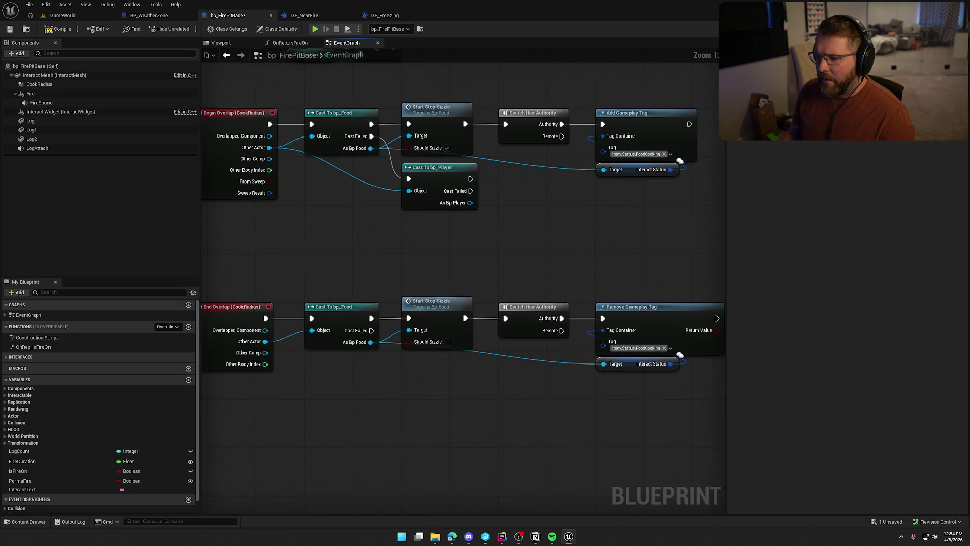
Copy the player cast into the end-overlap chain, wired to its Other Actor and food-cast failure.
click(419, 200)
key(ctrl+c)
key(ctrl+v)
mouse_move(418, 320)
mouse_down()
mouse_move(438, 266)
mouse_move(431, 262)
mouse_up()
drag(423, 332, 341, 252)
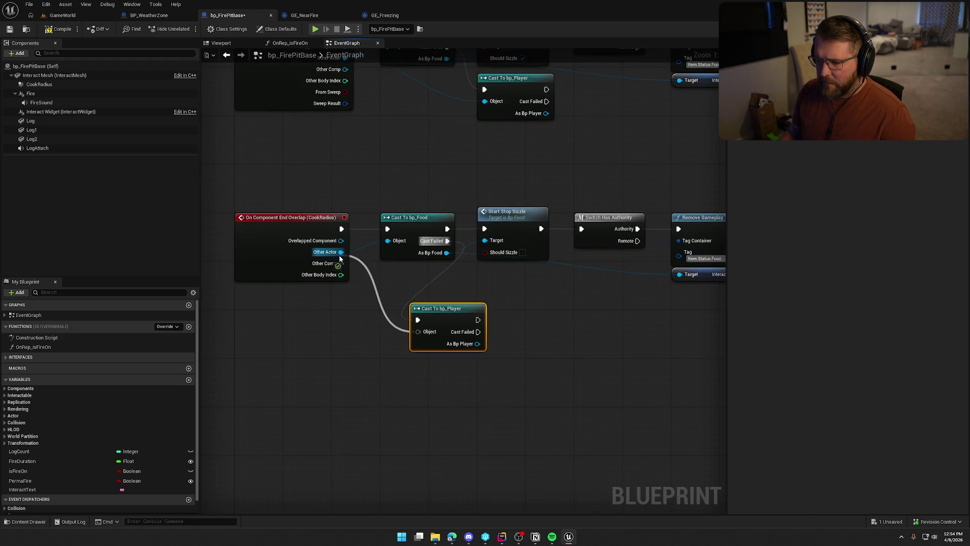
mouse_move(441, 317)
mouse_down()
mouse_move(490, 311)
mouse_move(507, 276)
mouse_move(407, 398)
mouse_move(320, 417)
mouse_up()
drag(359, 254, 341, 276)
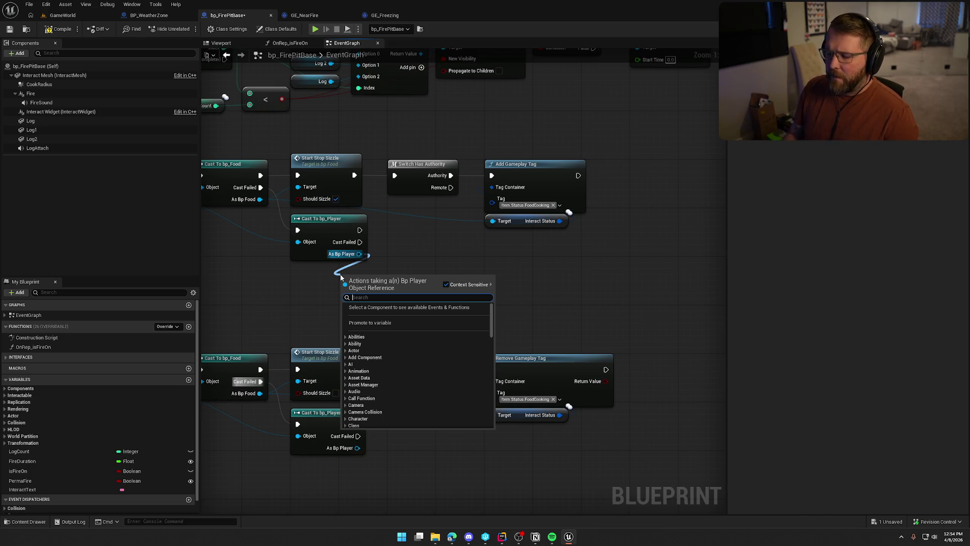
Add ApplyGameplayEffectToSelf on the player's Ability System Component after the begin-overlap player cast.
text(appl)
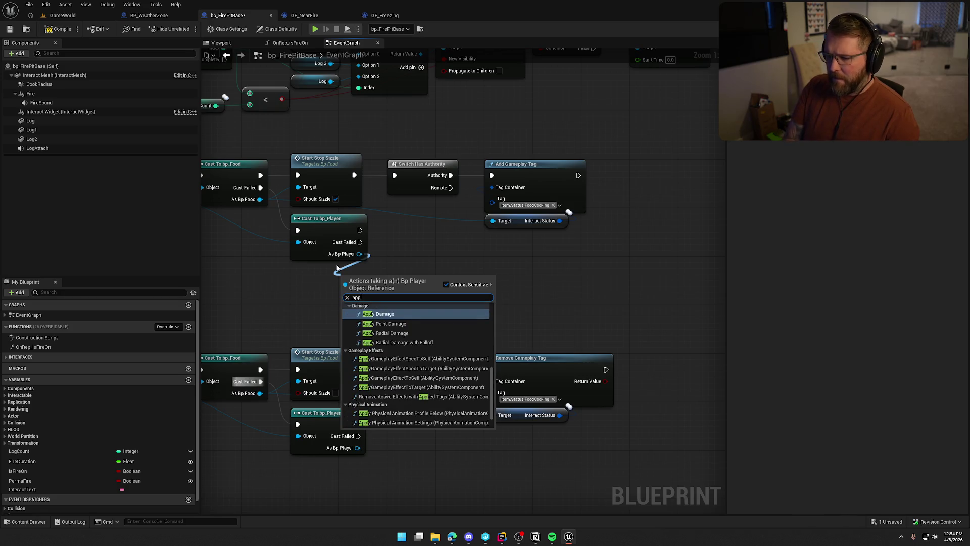
text(y game p)
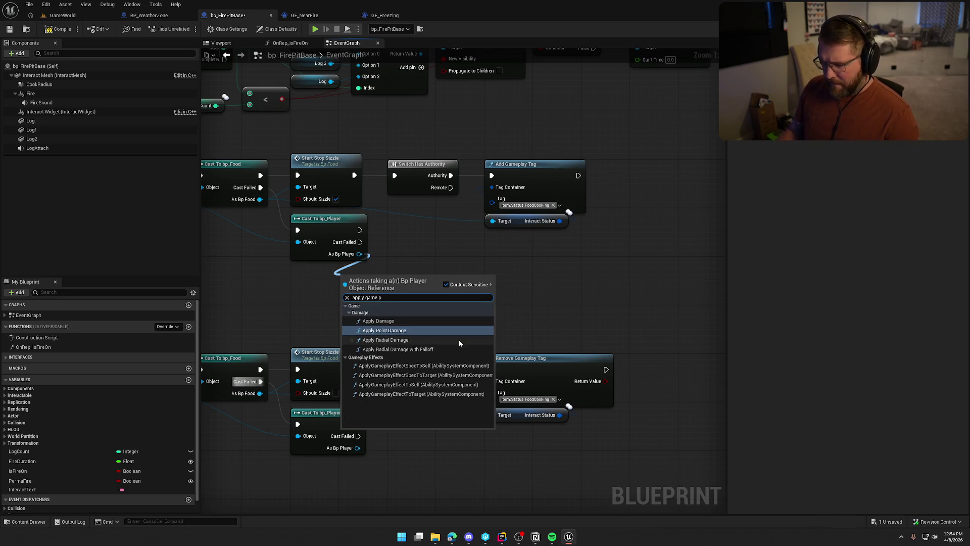
click(443, 385)
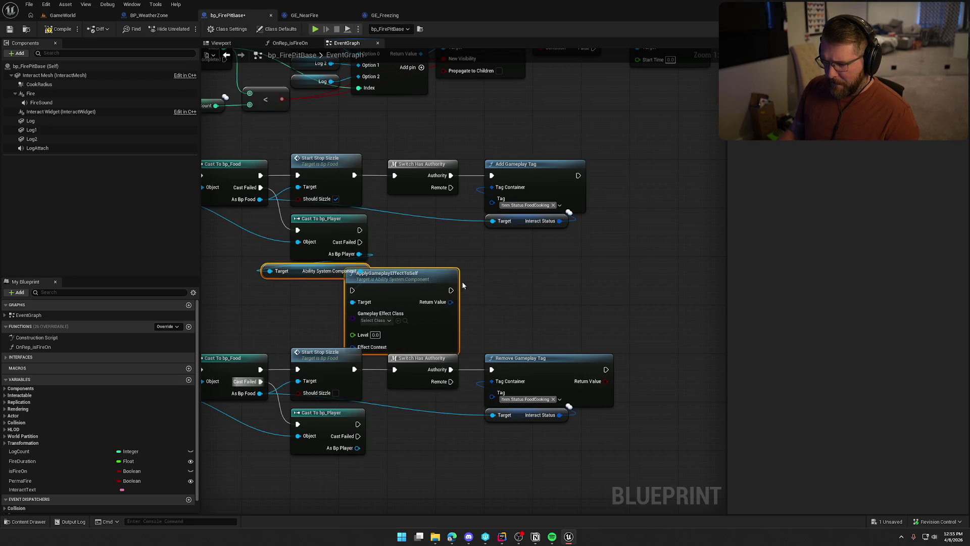
drag(345, 290, 497, 284)
drag(445, 265, 333, 277)
mouse_move(492, 284)
mouse_down()
mouse_move(360, 230)
mouse_move(320, 268)
mouse_up()
ctrl+click(319, 230)
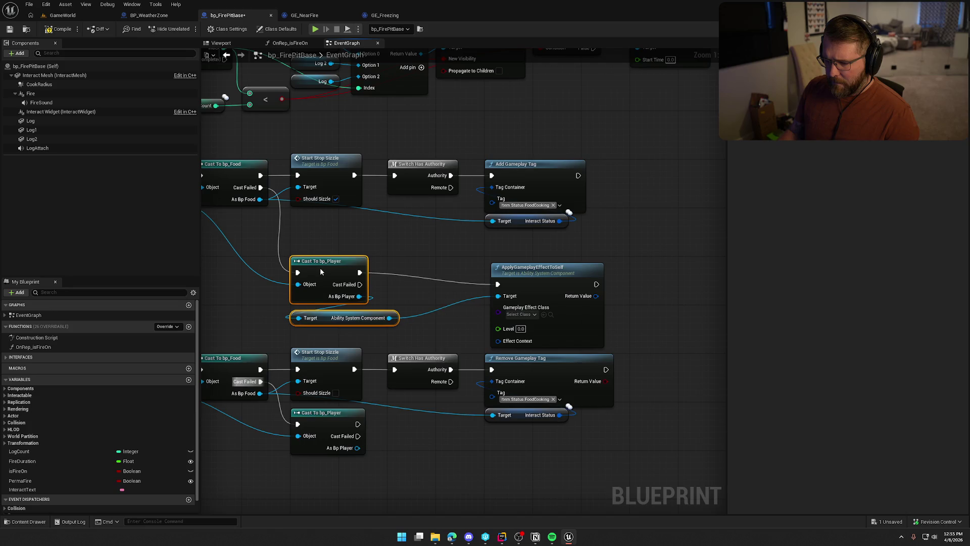
drag(523, 280, 471, 265)
Move the end-overlap node row further down to make room beneath the begin-overlap chain.
scroll(542, 333, down, 1)
mouse_move(638, 333)
mouse_down()
mouse_move(303, 210)
mouse_move(228, 221)
mouse_up()
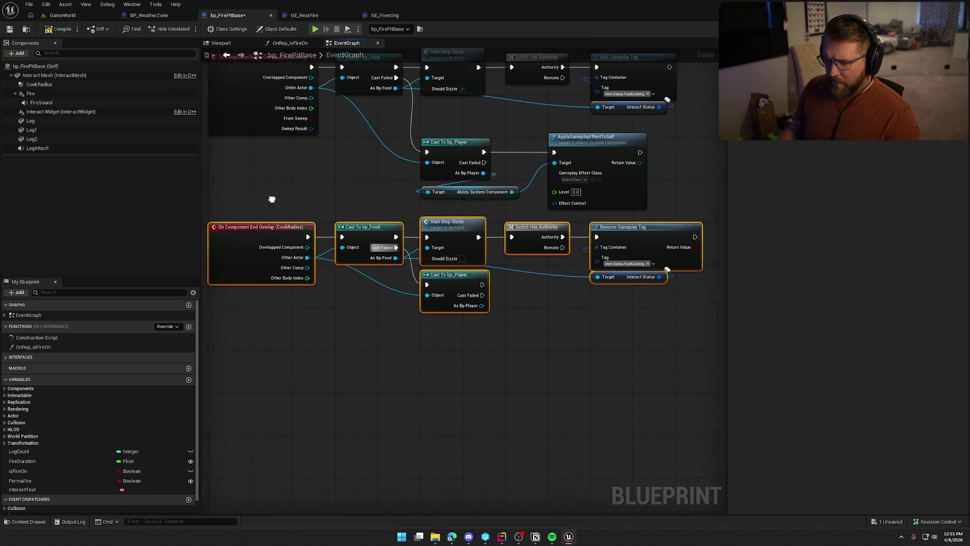
drag(309, 261, 310, 286)
click(332, 234)
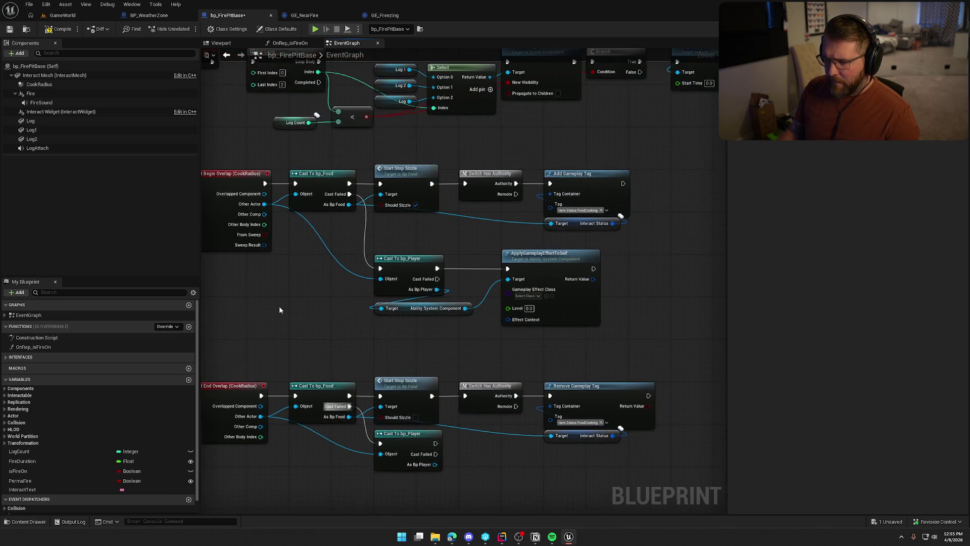
scroll(464, 327, up, 1)
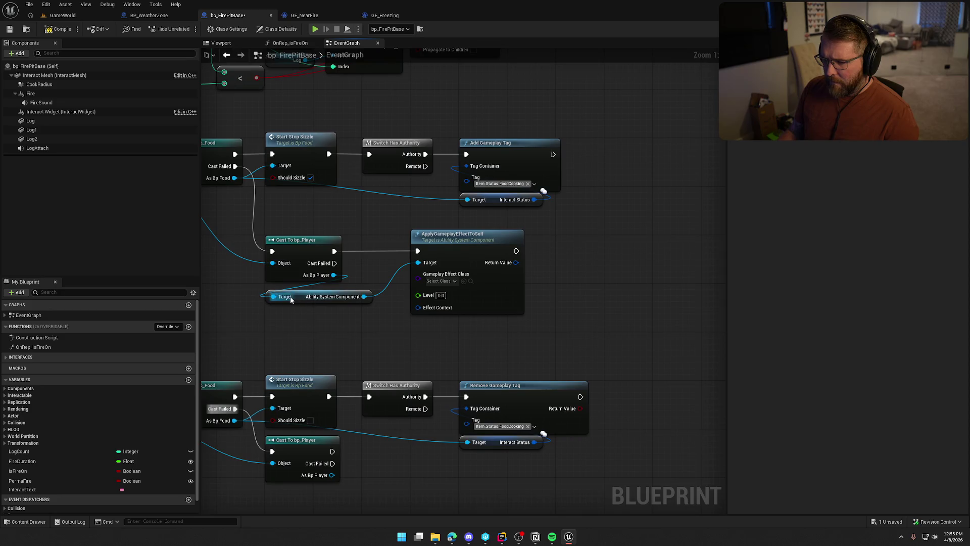
drag(304, 295, 305, 289)
Set the applied Gameplay Effect Class to GE Near Fire.
click(442, 281)
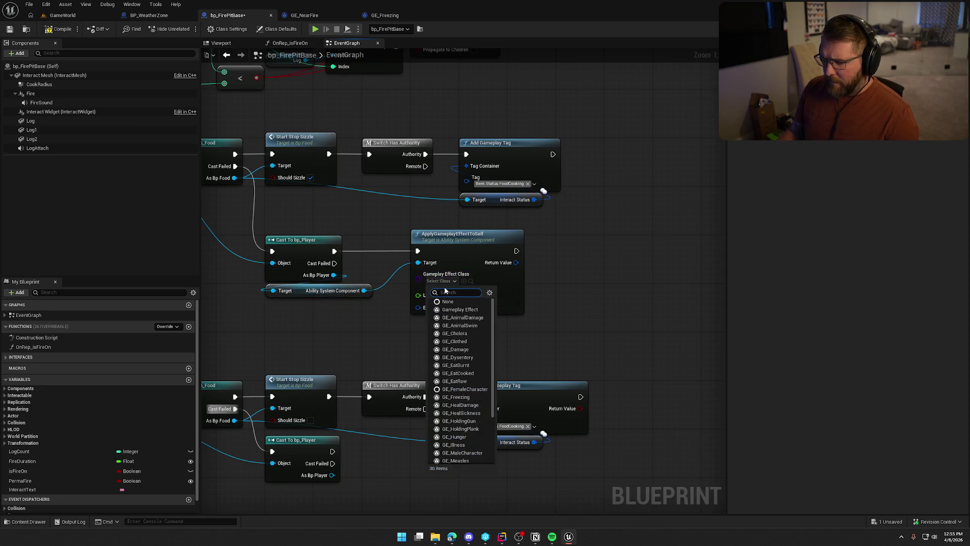
text(near)
click(469, 309)
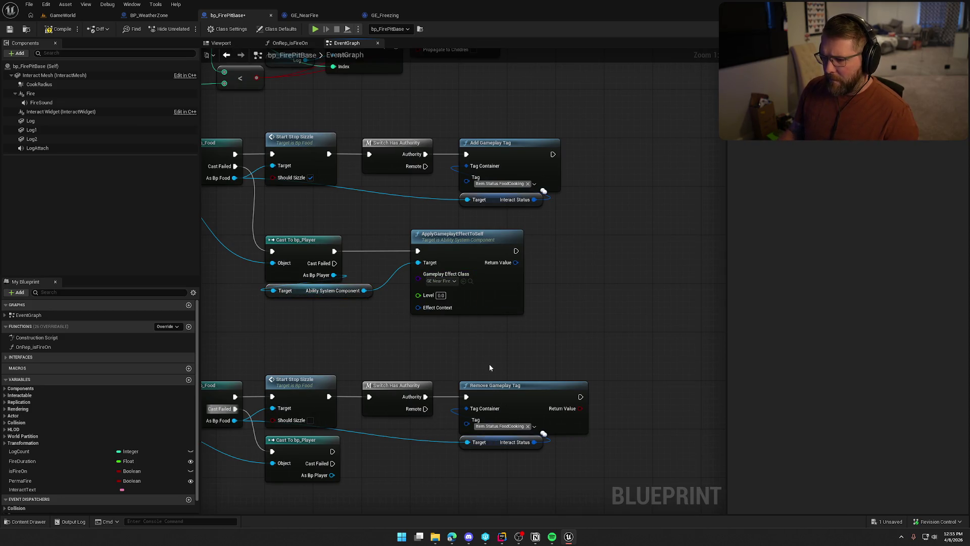
mouse_move(497, 355)
mouse_down()
mouse_move(533, 346)
mouse_move(465, 325)
mouse_move(478, 365)
mouse_move(509, 362)
mouse_up()
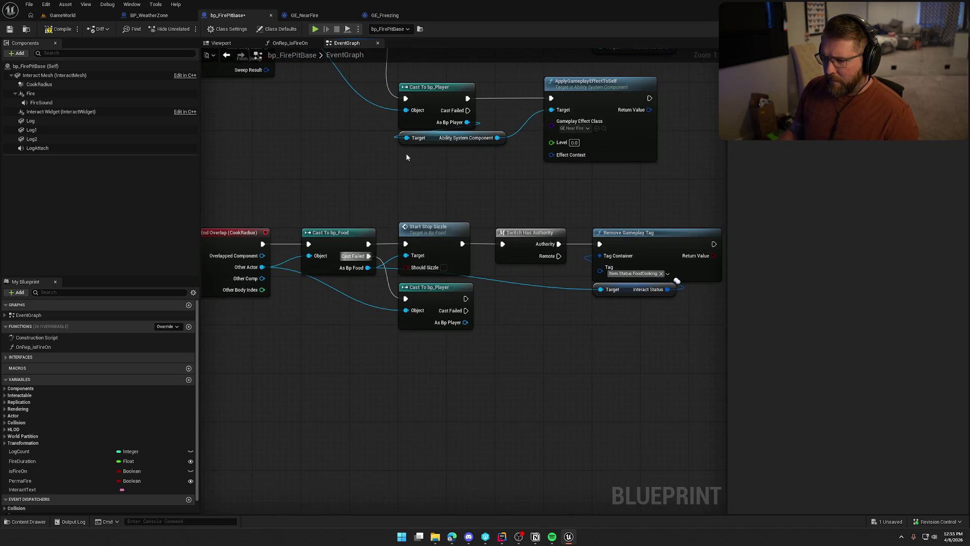
drag(466, 322, 499, 357)
text(remove game)
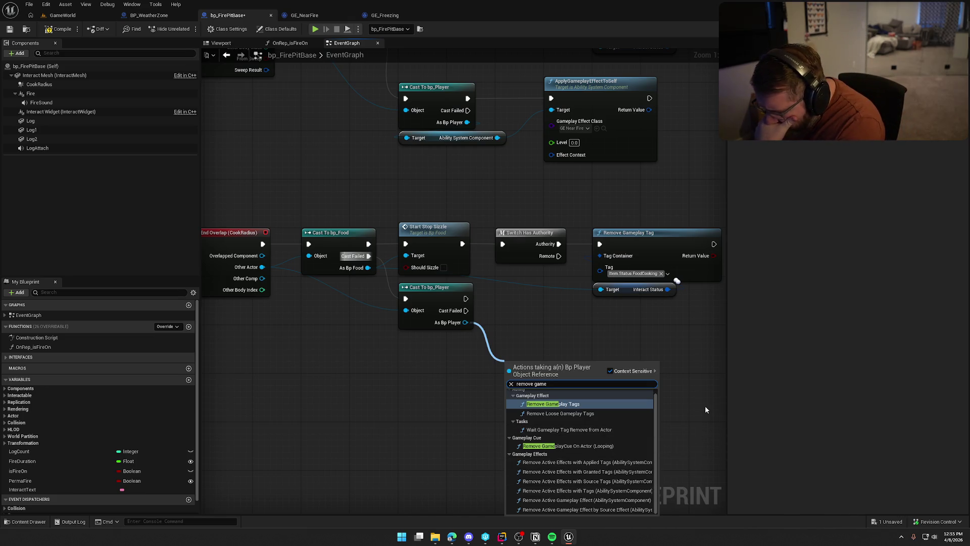
Add Remove Active Effects with Granted Tags for Player.Status.NearFire after the end-overlap player cast.
click(586, 471)
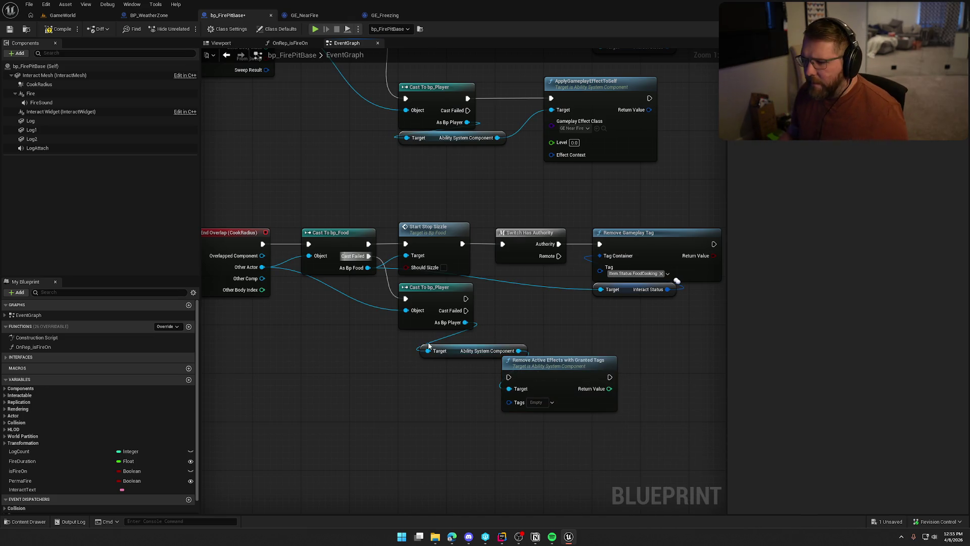
drag(425, 345, 405, 332)
mouse_move(516, 386)
mouse_down()
mouse_move(529, 356)
mouse_move(466, 298)
mouse_move(422, 343)
mouse_up()
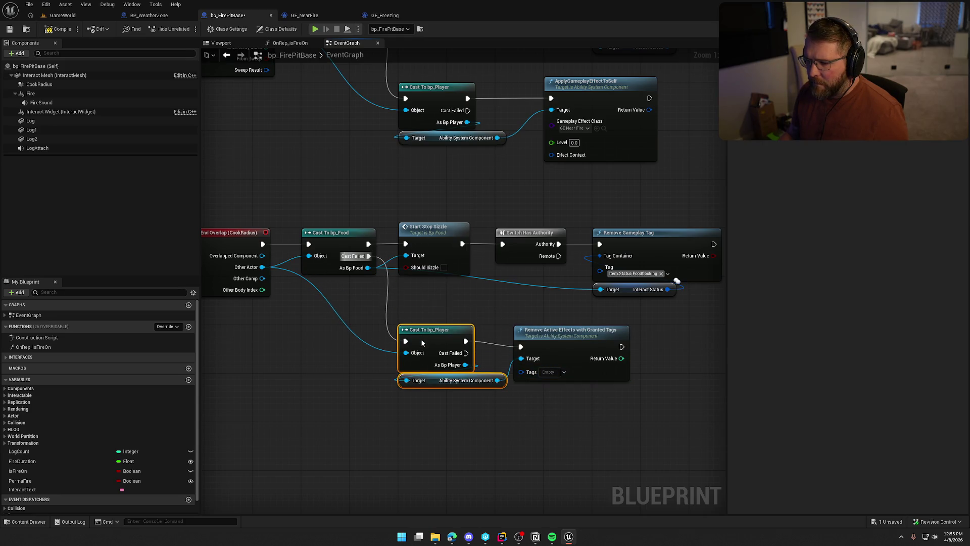
click(591, 334)
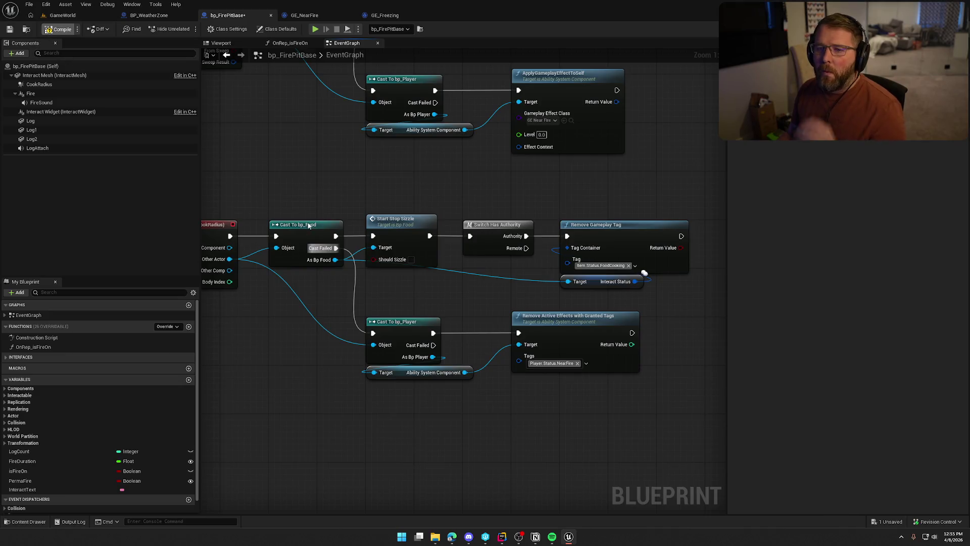
Save bp_FirePitBase and switch to the GE_Freezing effect.
key(ctrl+s)
scroll(305, 238, down, 3)
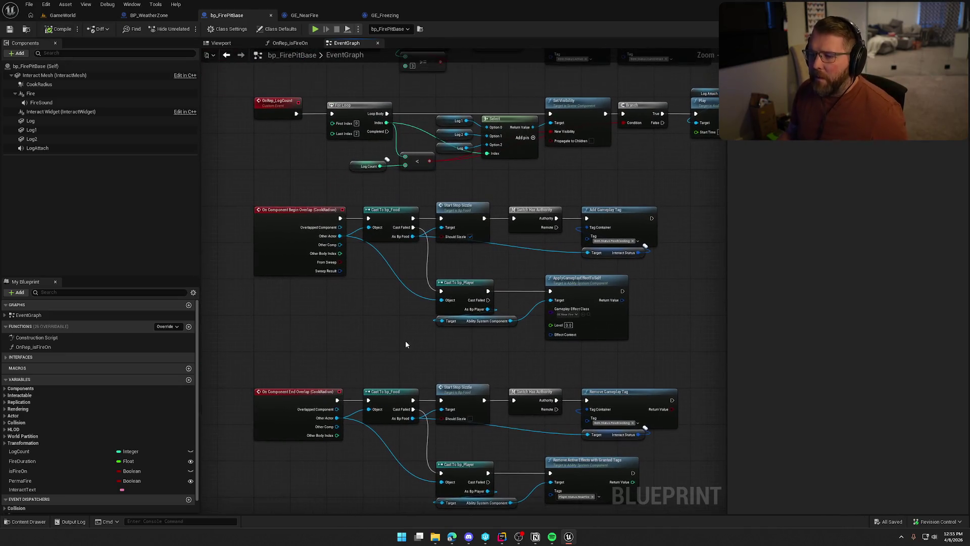
click(384, 15)
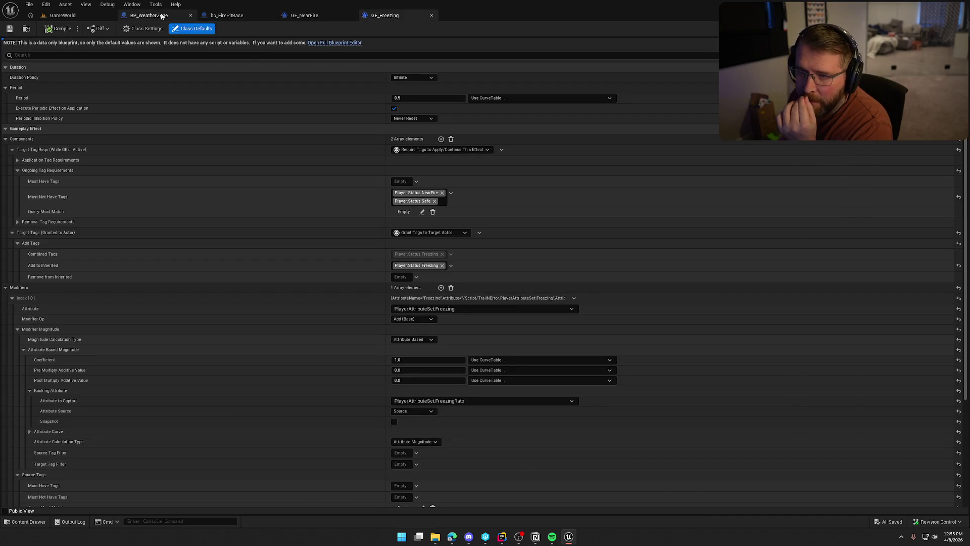
Return to the GameWorld level and select the fire pit with its nearby sound actors.
click(149, 15)
click(286, 144)
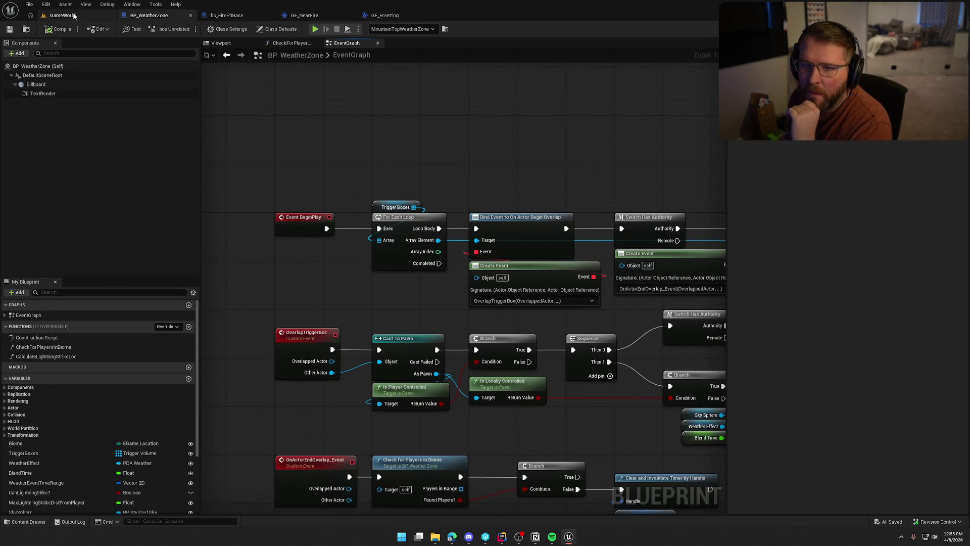
click(73, 15)
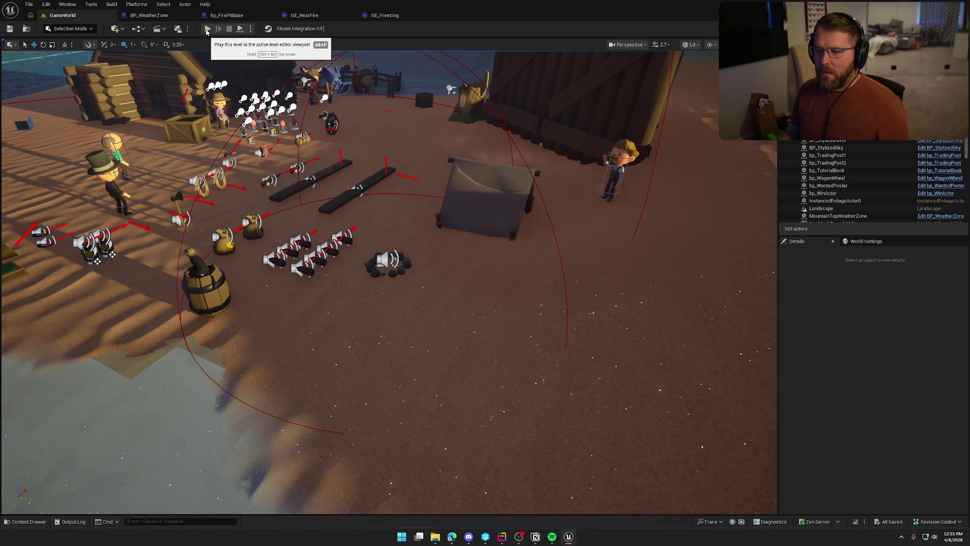
click(388, 261)
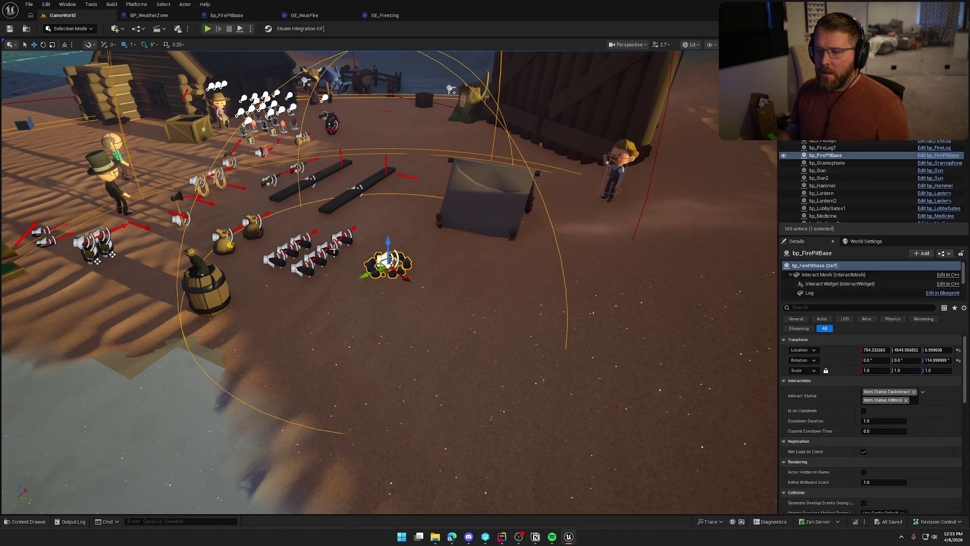
ctrl+click(315, 251)
ctrl+click(306, 272)
ctrl+click(303, 255)
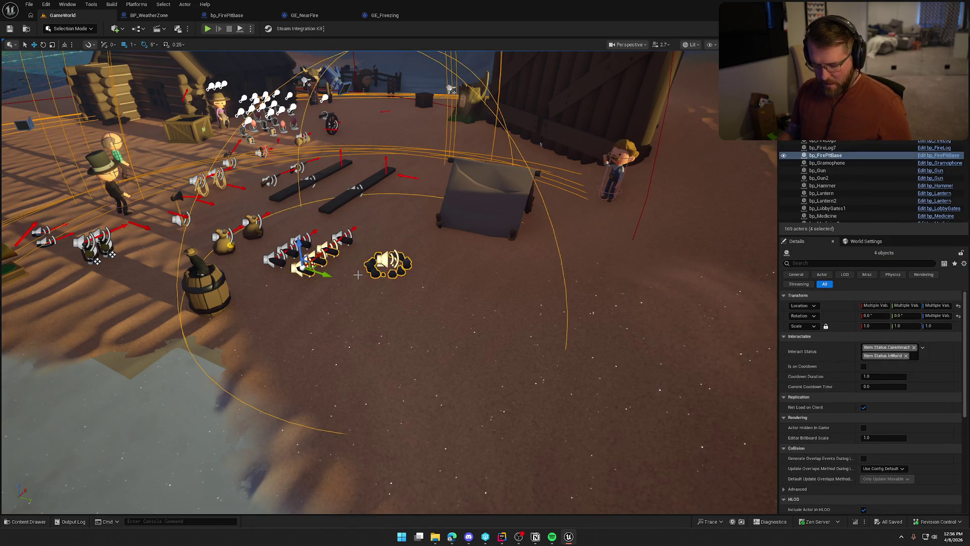
key(1)
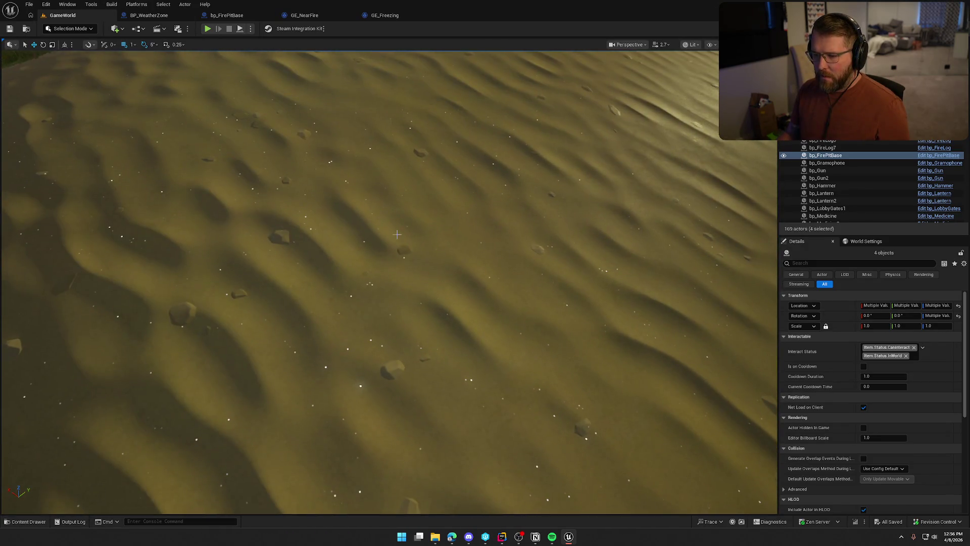
Paste the copied firepit and logs onto the sand slope.
right_click(398, 236)
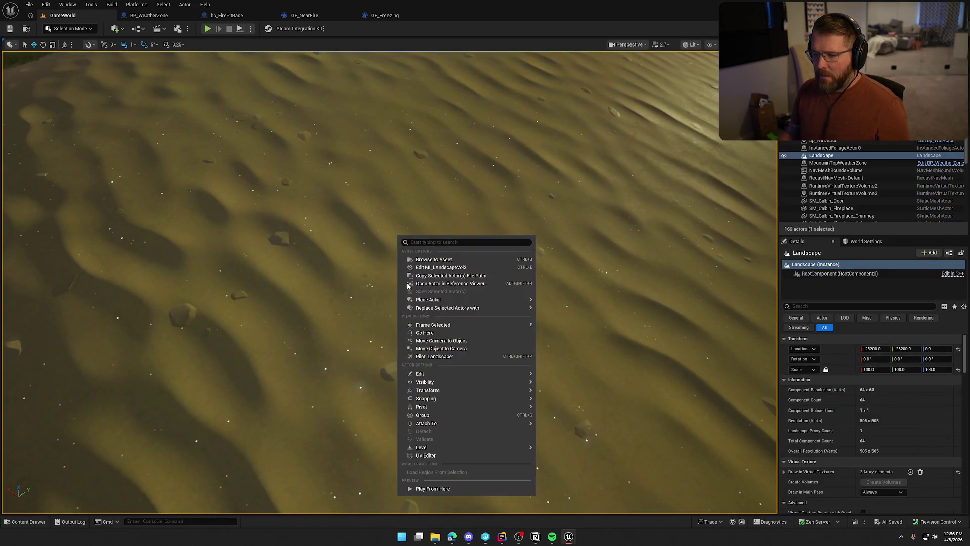
mouse_move(505, 389)
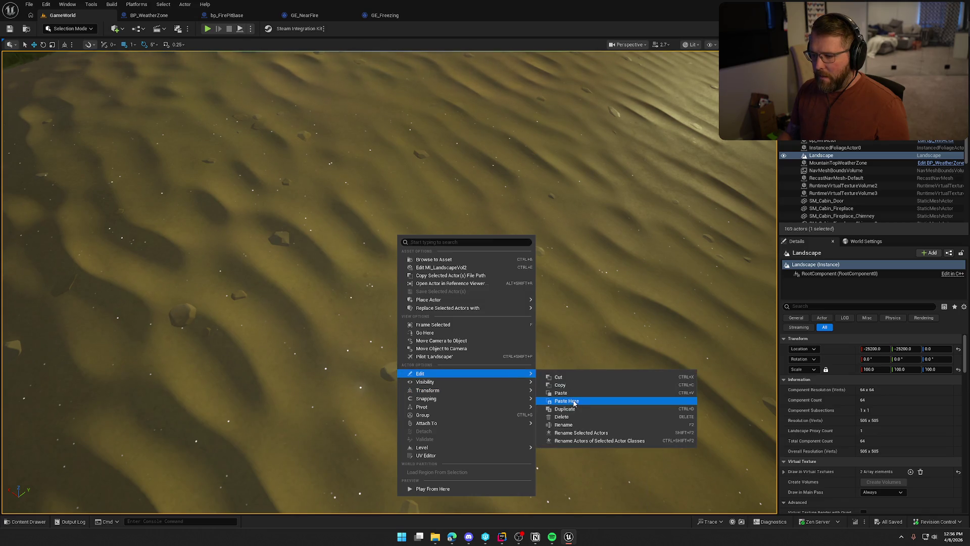
click(574, 403)
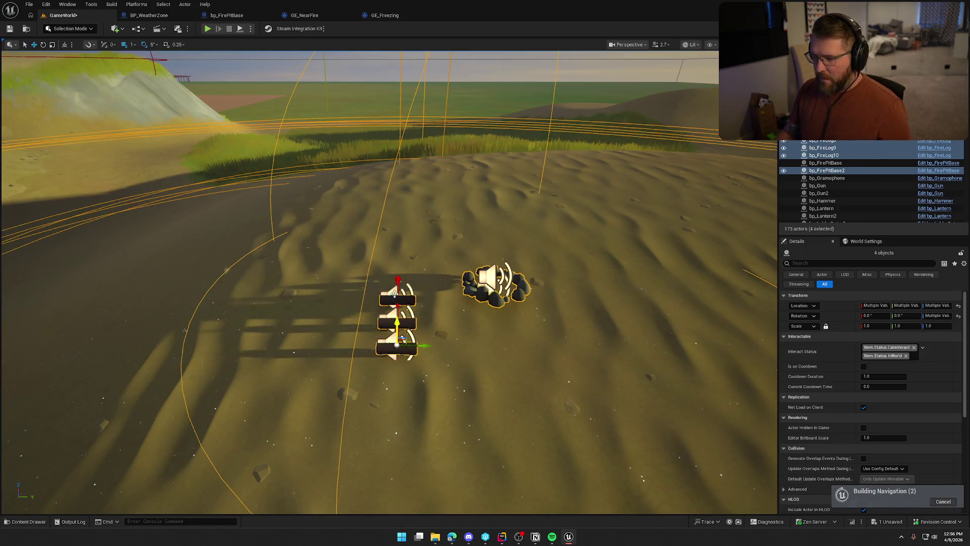
key(Escape)
Lower the pasted bp_FirePitBase2 slightly and tilt it 10° on X to follow the slope.
drag(499, 303, 499, 347)
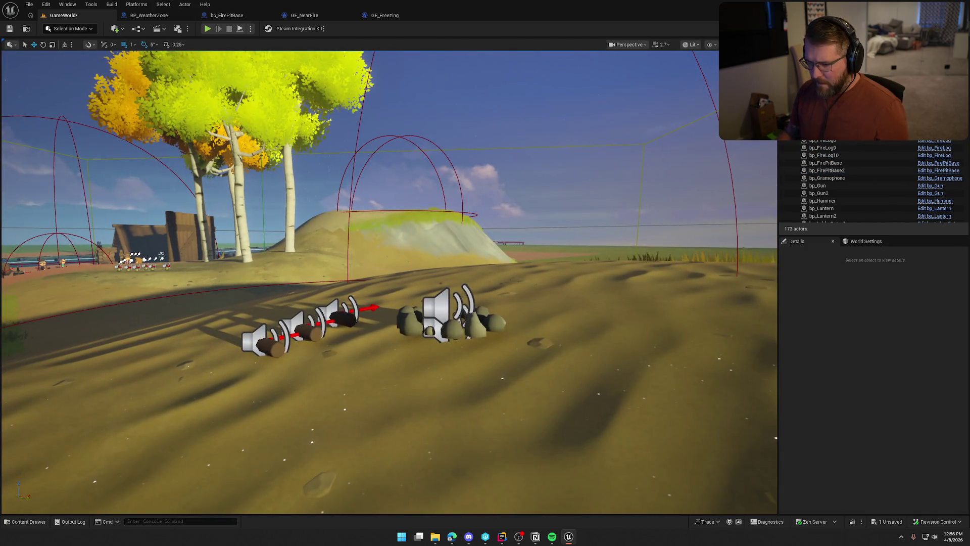
click(450, 313)
key(f)
key(End)
drag(419, 225, 402, 243)
key(w)
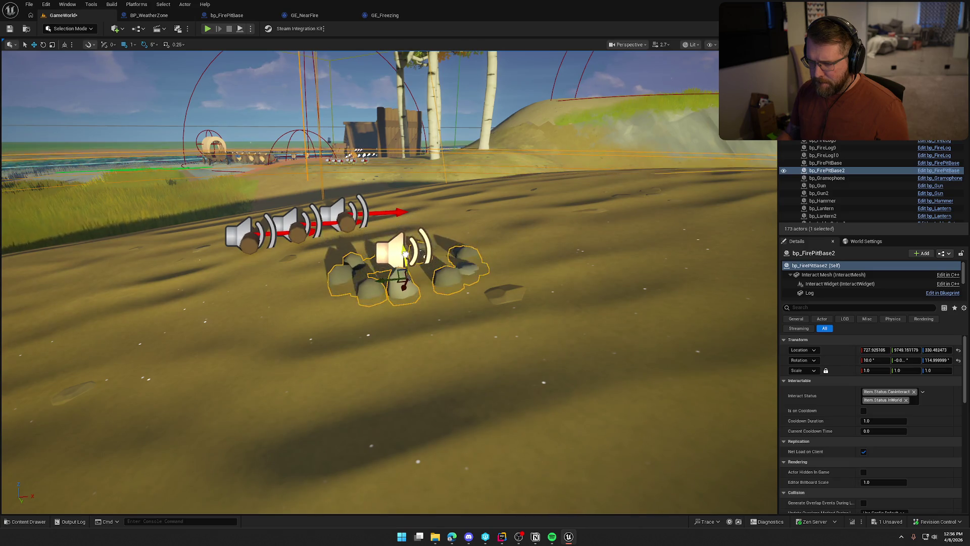
key(Escape)
scroll(389, 283, down, 10)
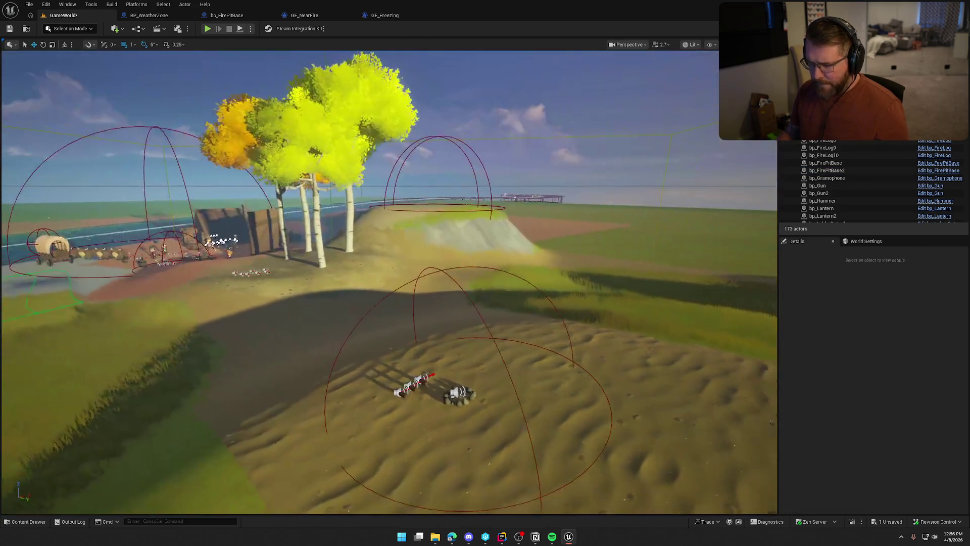
scroll(389, 283, up, 5)
scroll(484, 300, down, 3)
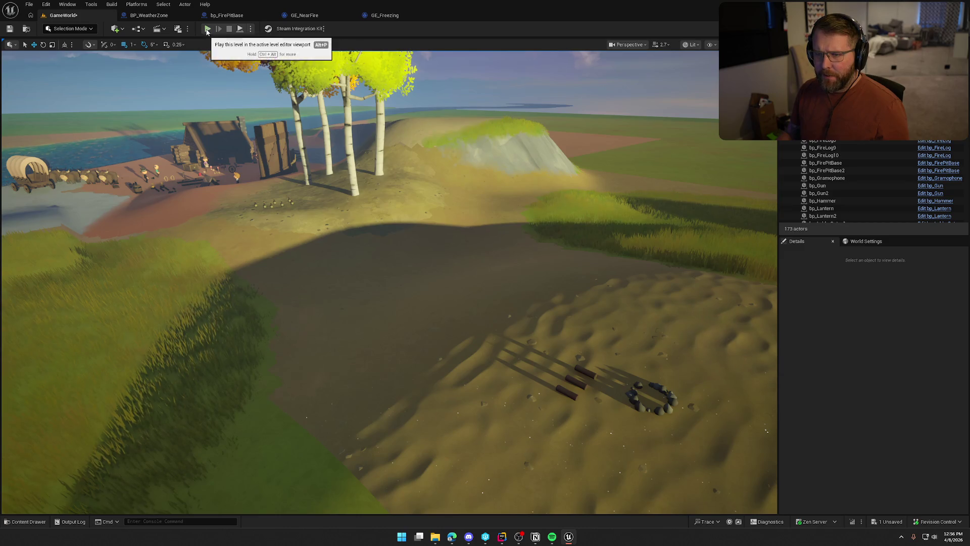
key(alt+p)
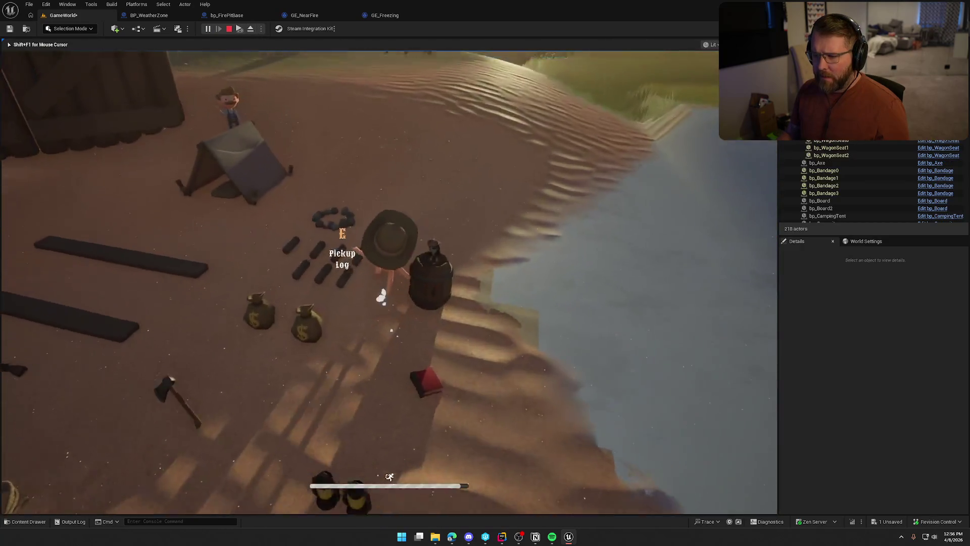
Run up to the Summit of Regret and place a log beside the fire pit.
key(w)
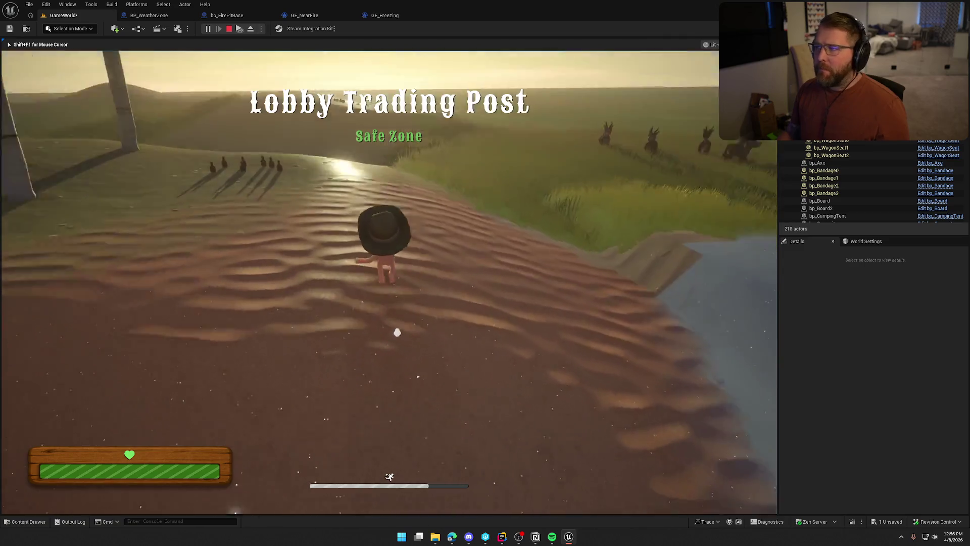
key(w)
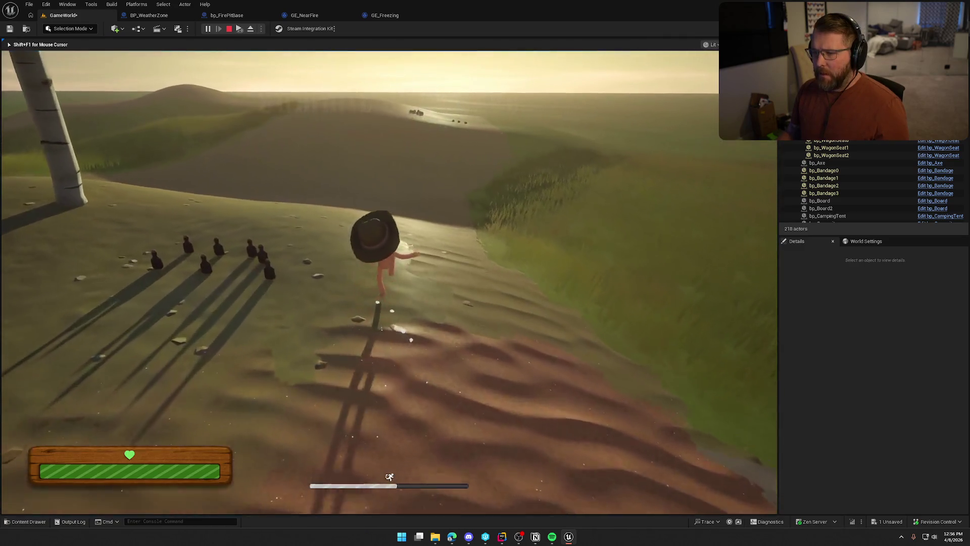
key(w)
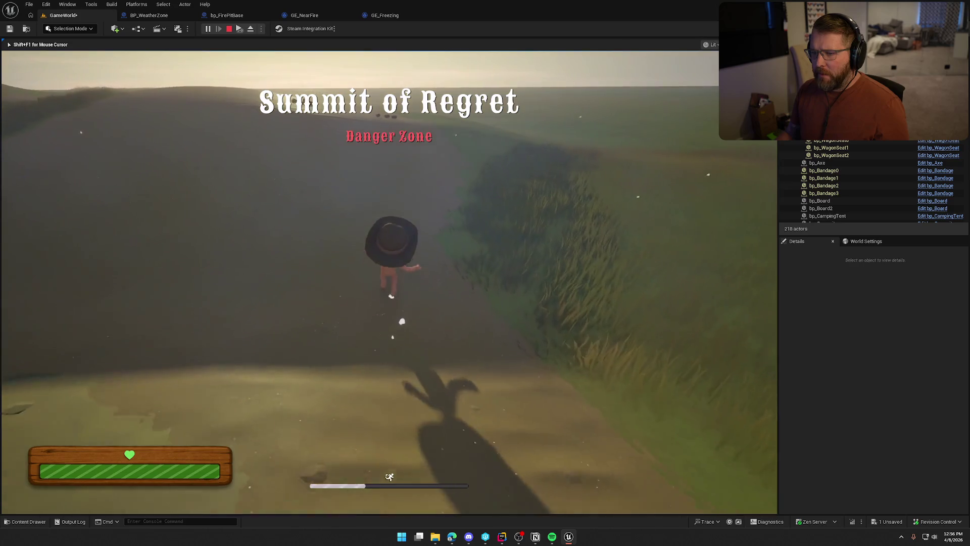
key(w)
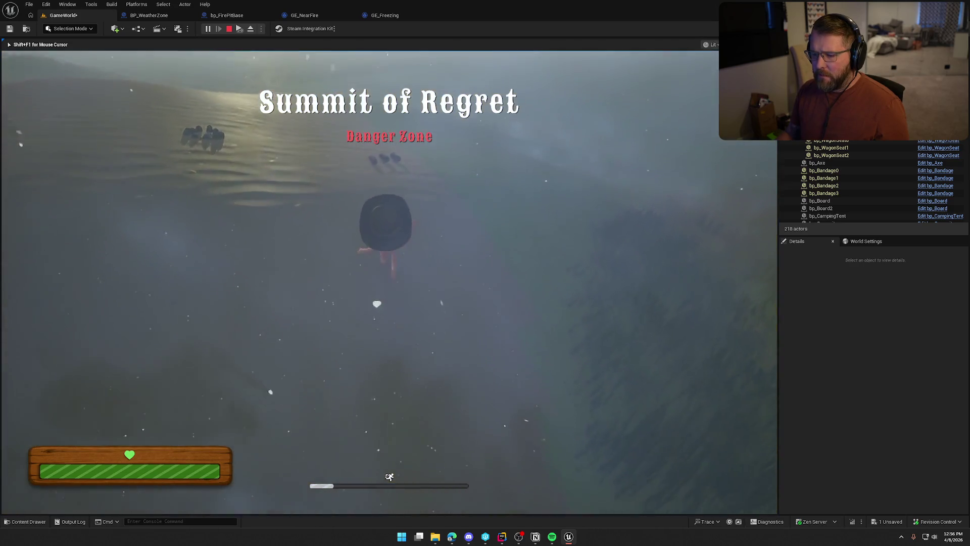
key(e)
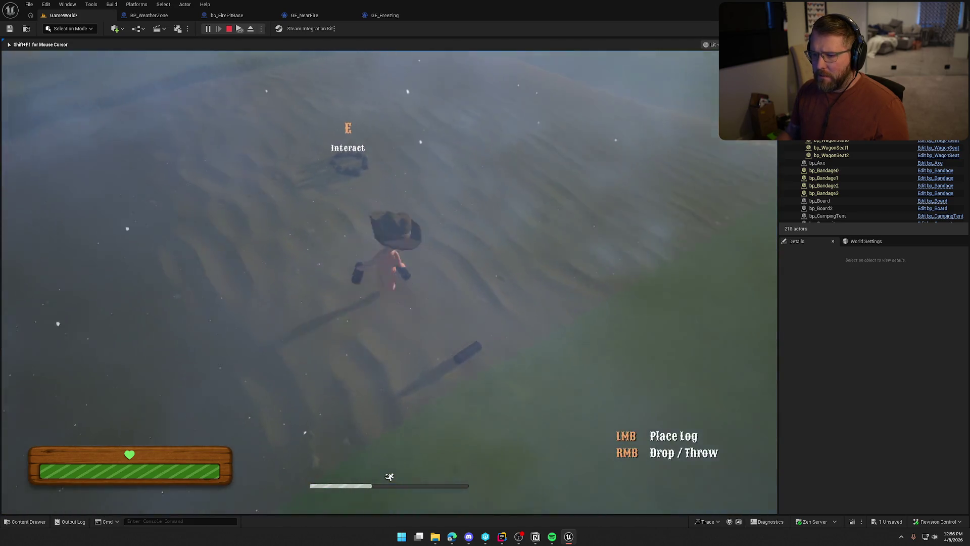
right_click(389, 282)
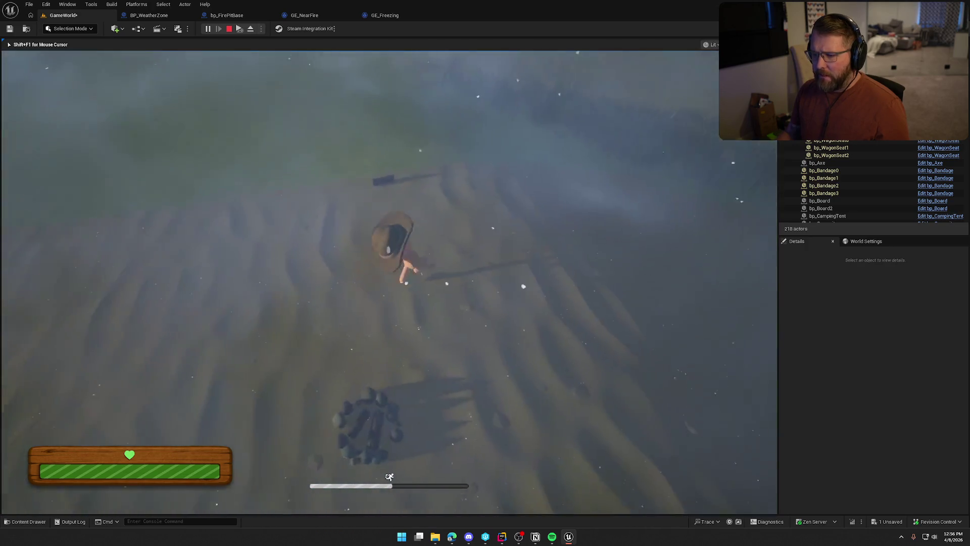
key(e)
click(389, 282)
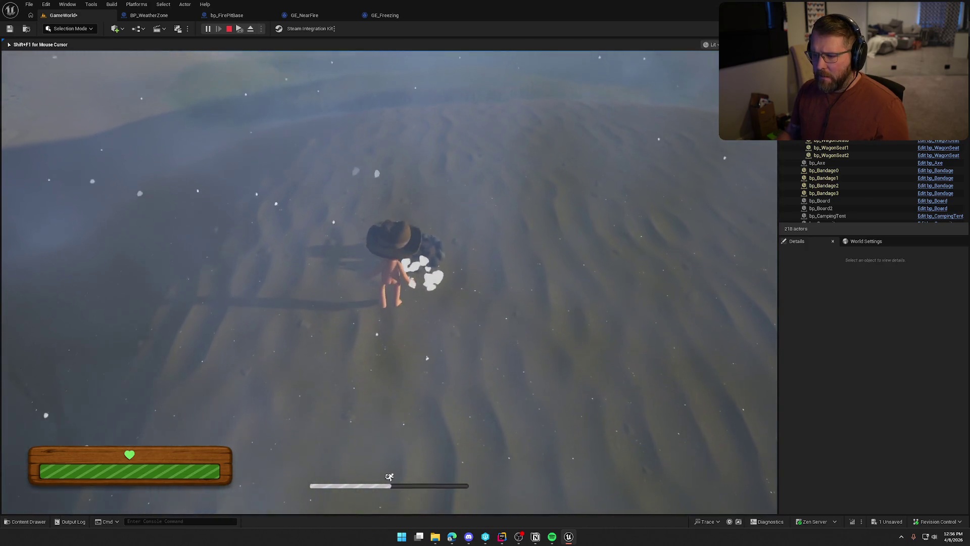
Open the gameplay debugger, light the campfire, stand next to it, then end play.
key(a)
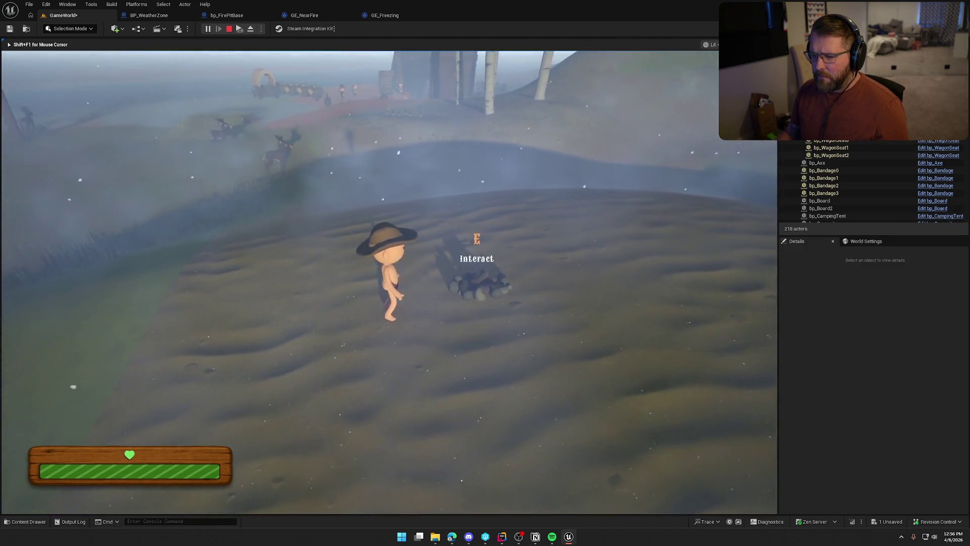
key(apostrophe)
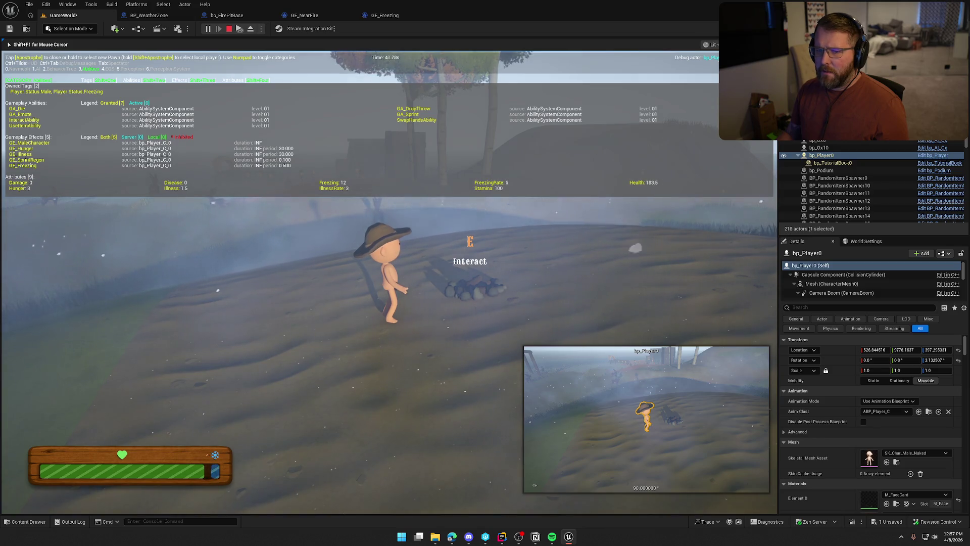
key(e)
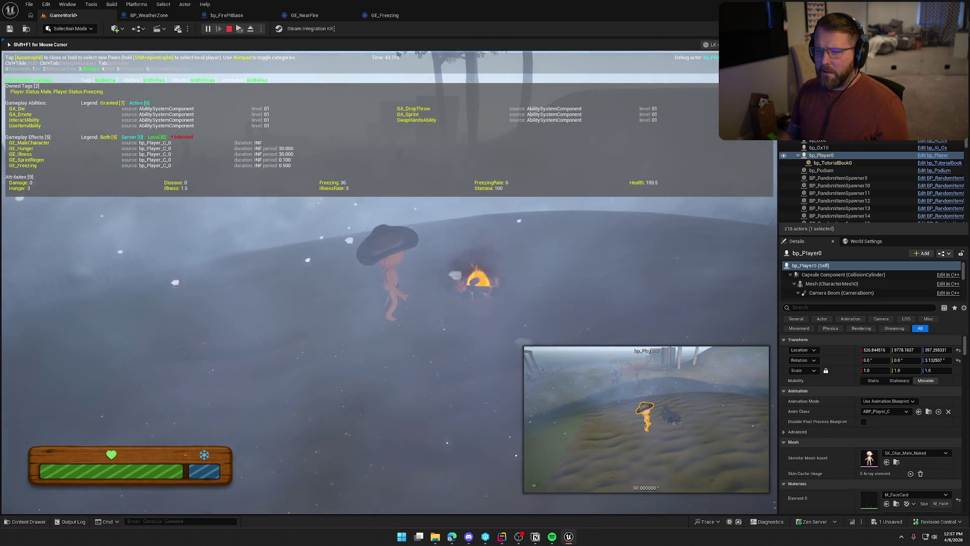
key(s)
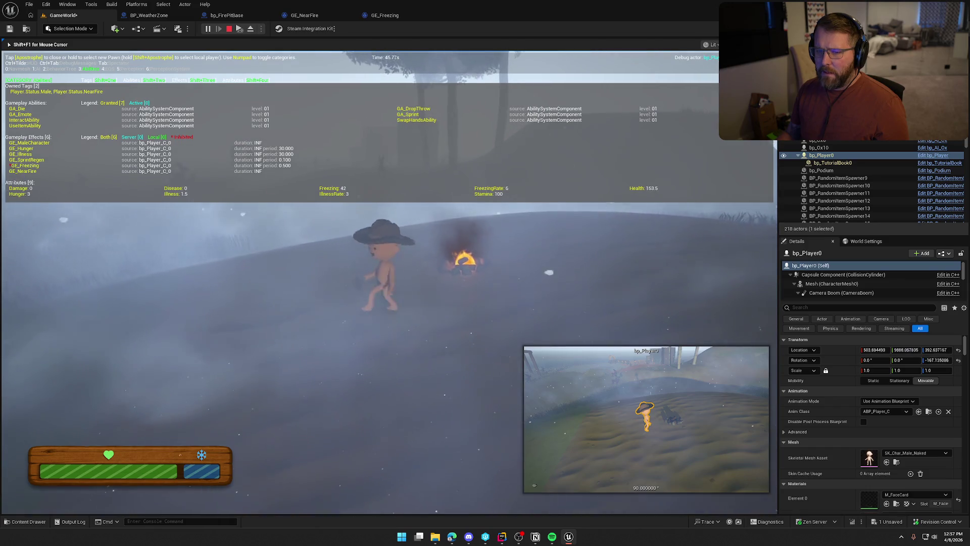
key(w)
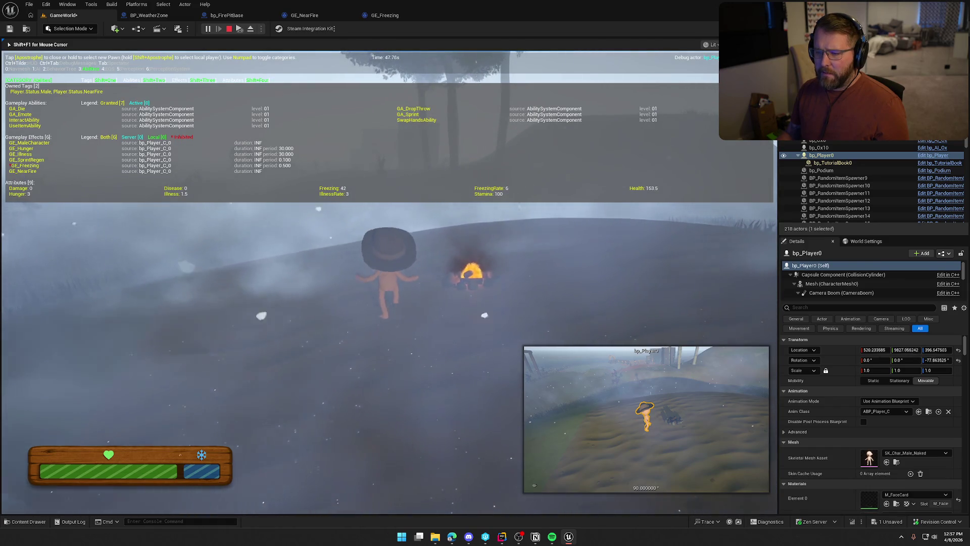
key(d)
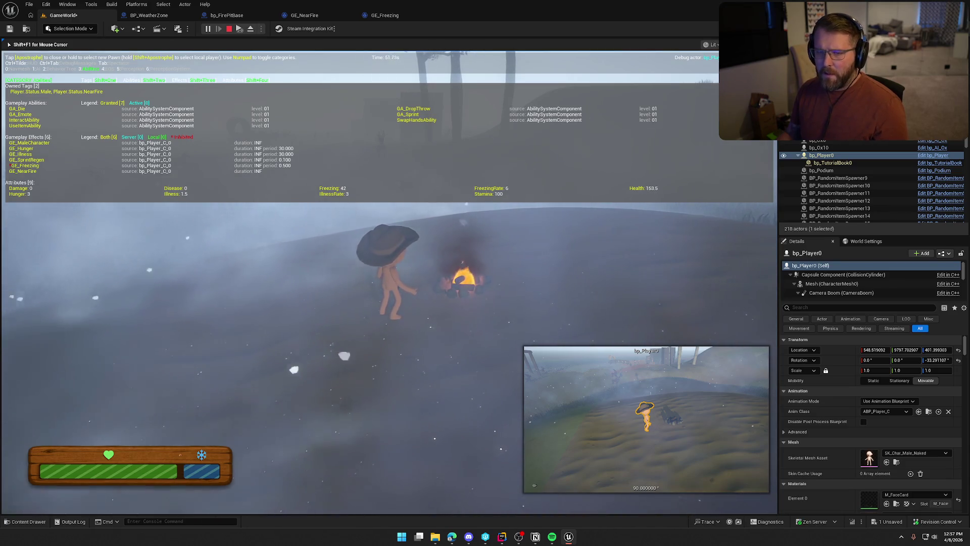
key(Escape)
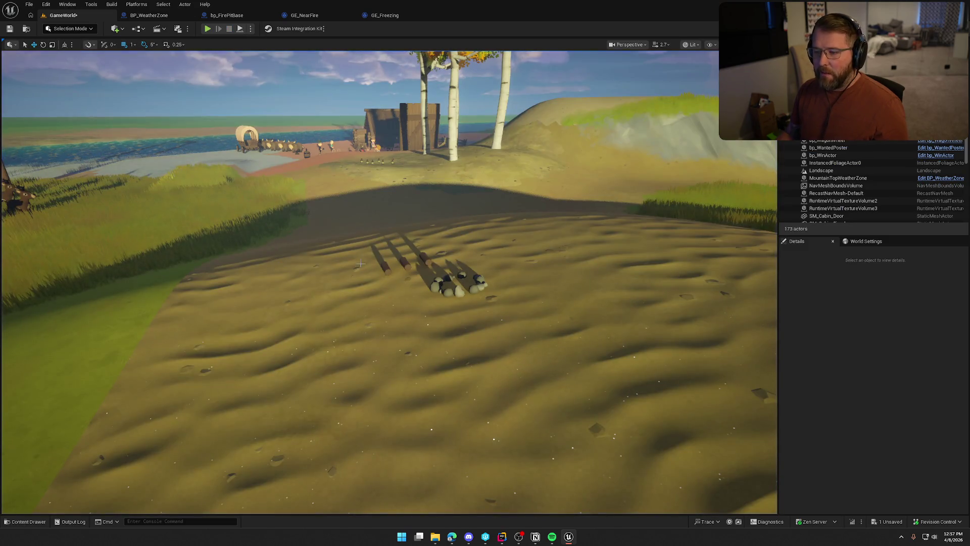
Bring up the GE_Freezing effect's Class Defaults to see its Freezing modifier.
scroll(355, 268, down, 5)
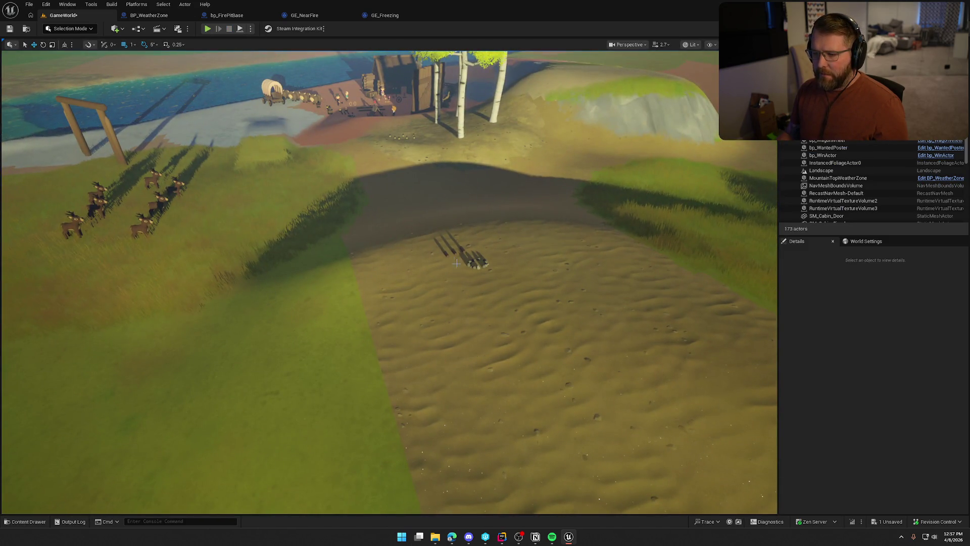
click(384, 15)
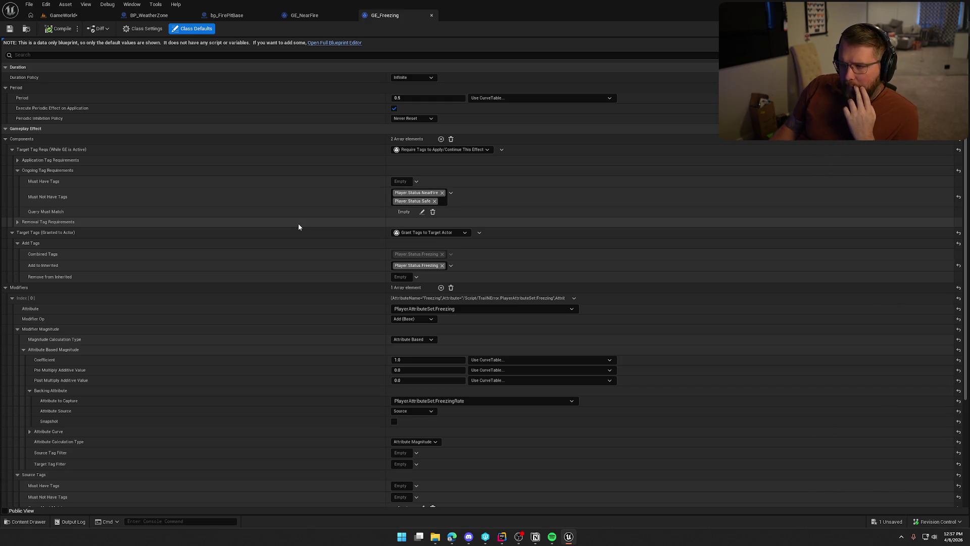
scroll(298, 224, down, 5)
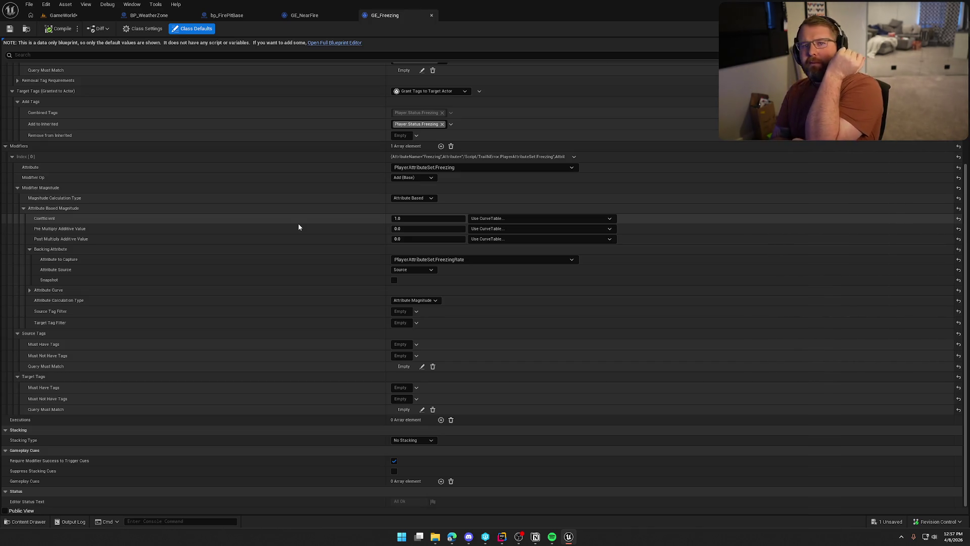
scroll(296, 226, up, 5)
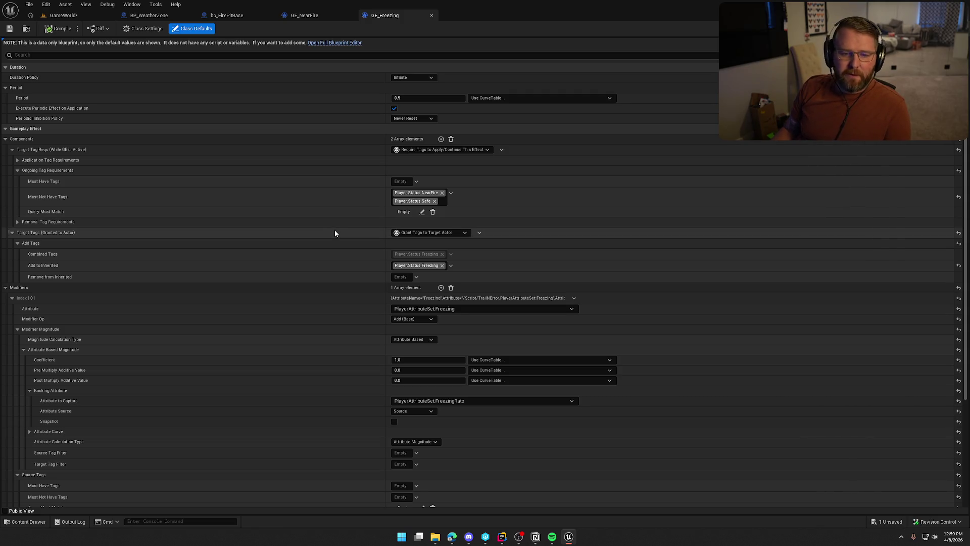
Save the GameWorld level, then reopen GE_Freezing's class defaults to check its Freezing modifier.
click(63, 15)
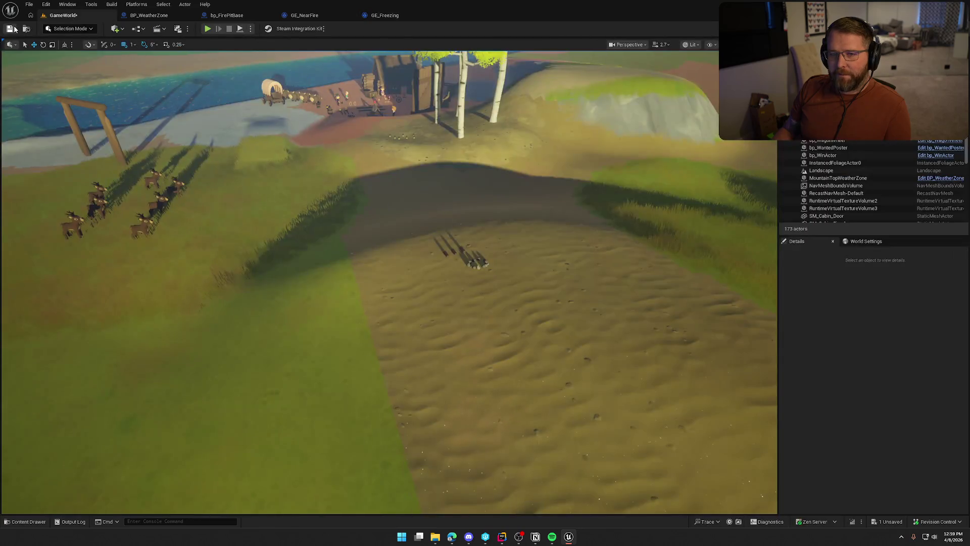
key(ctrl+s)
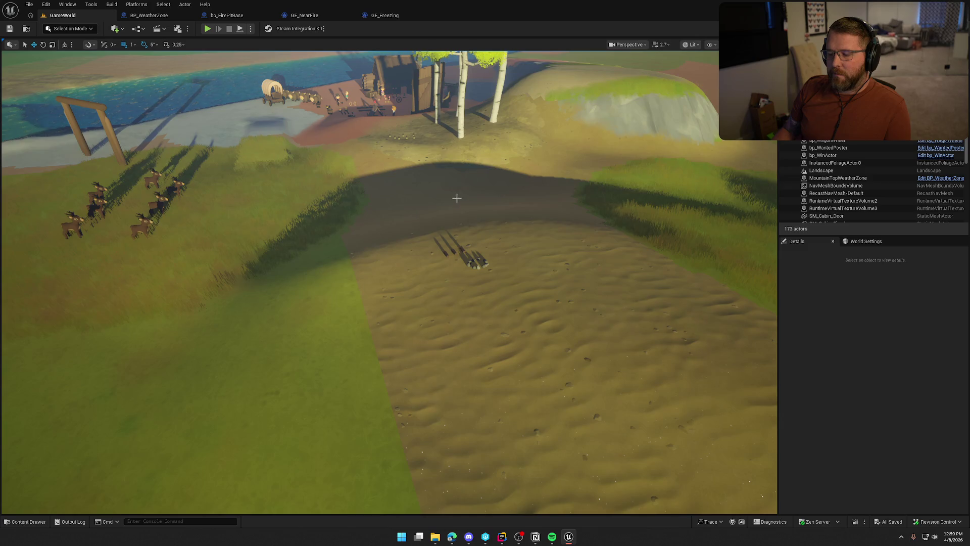
click(384, 15)
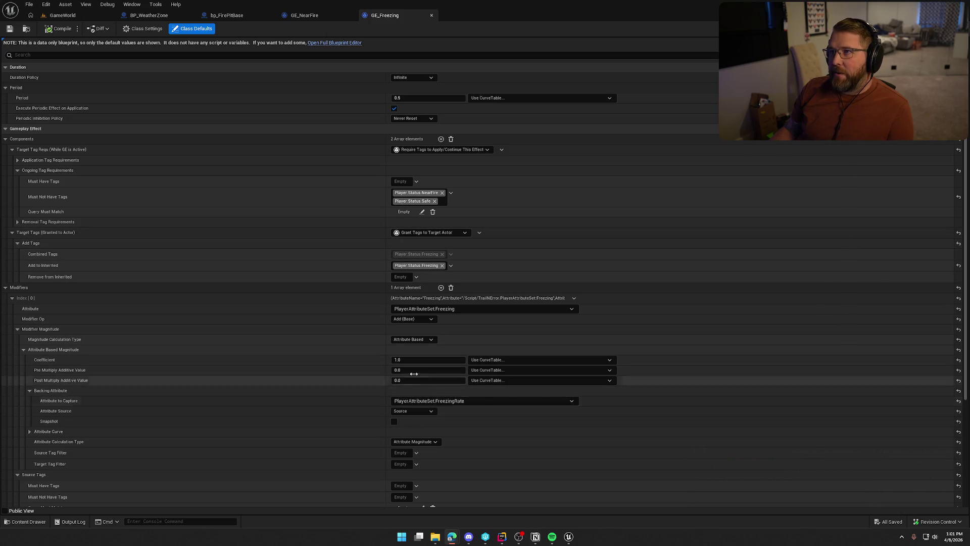
Look over GE_Freezing's details, then move to the BP_WeatherZone EventGraph.
scroll(419, 313, down, 3)
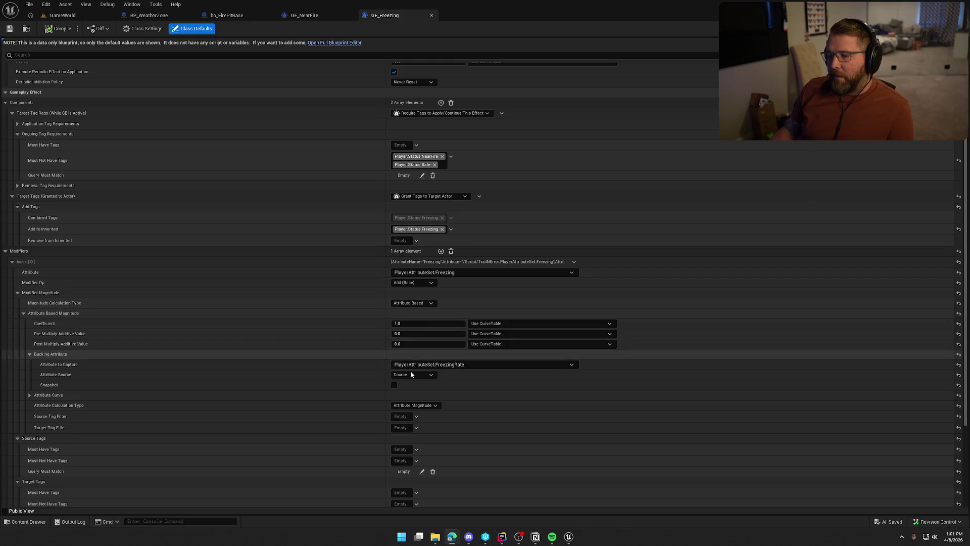
scroll(421, 389, up, 3)
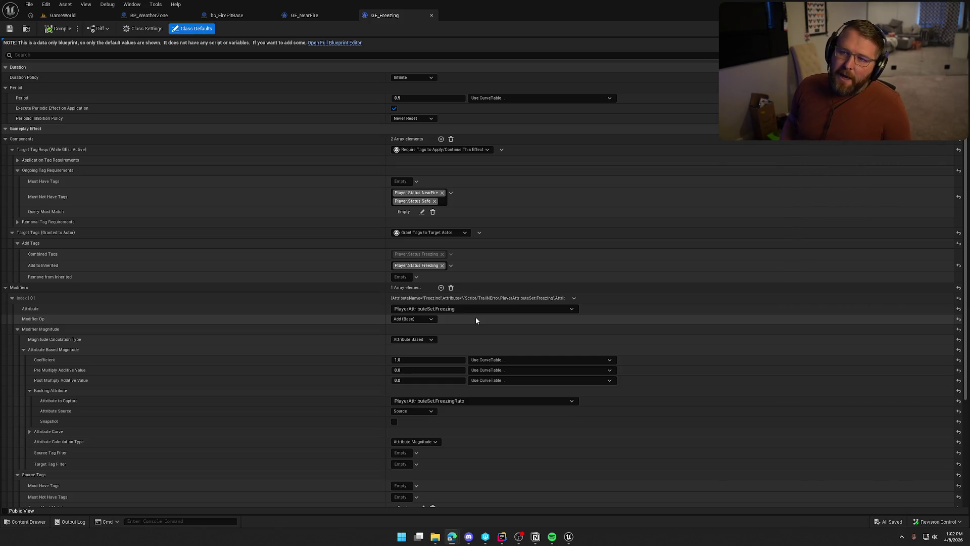
click(149, 16)
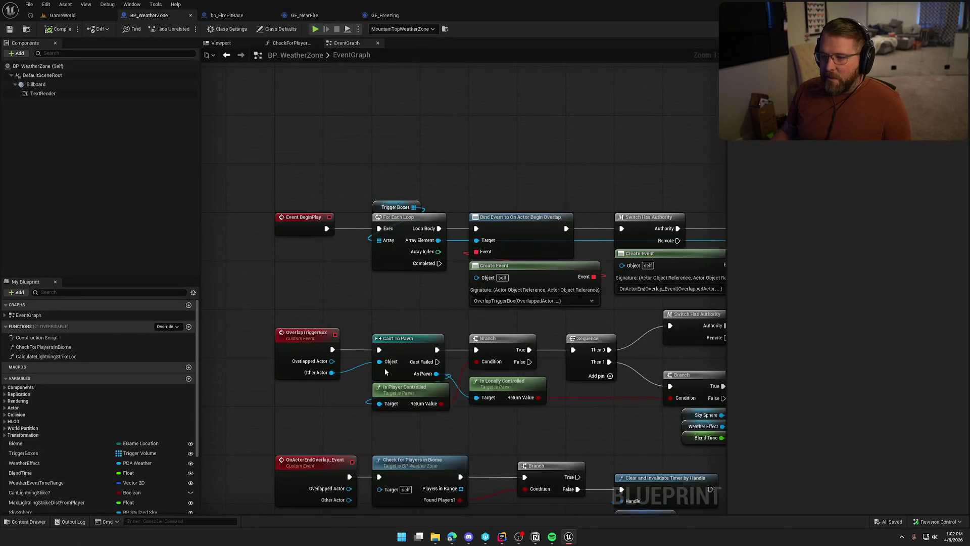
Inspect BP_WeatherZone's StartWeatherEventTimer and overlap nodes, then return to GE_Freezing's defaults.
scroll(337, 390, down, 3)
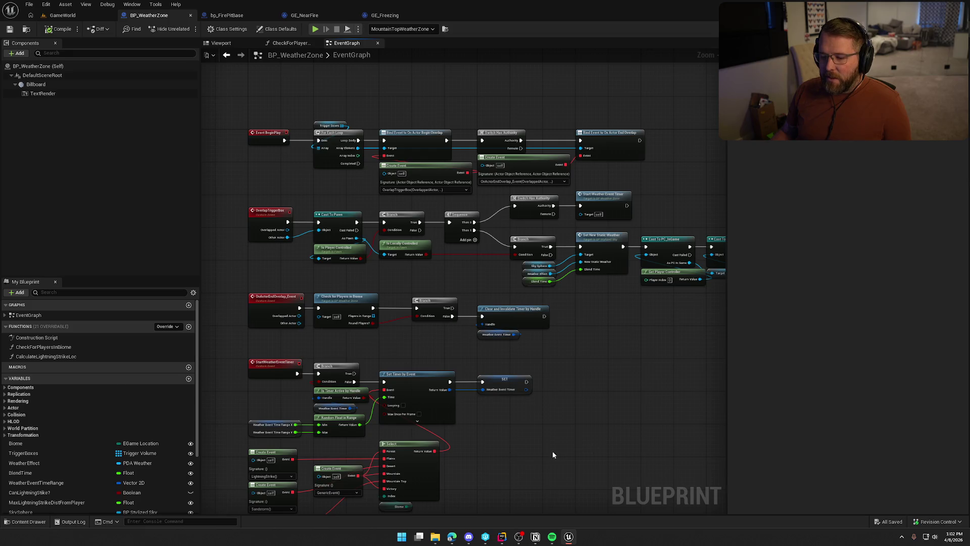
drag(634, 425, 611, 384)
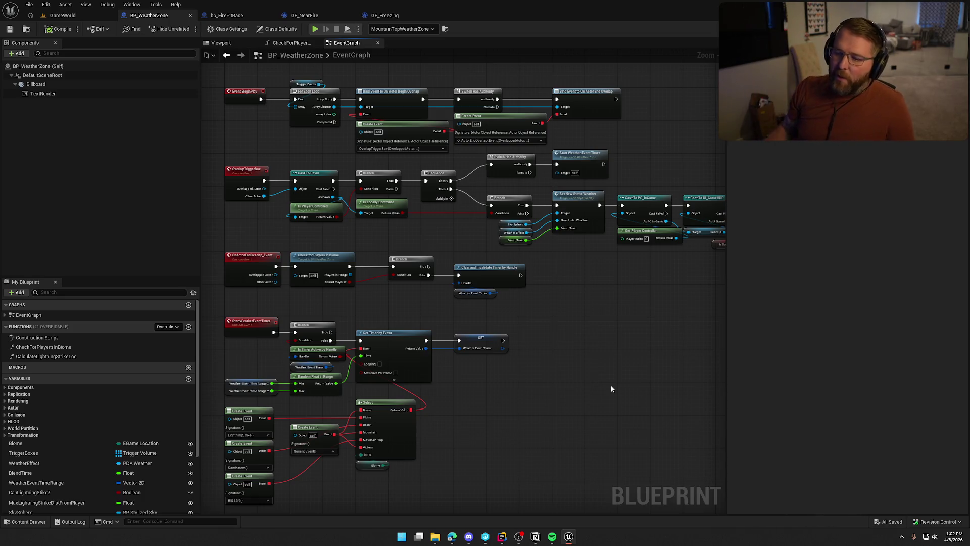
scroll(480, 425, up, 4)
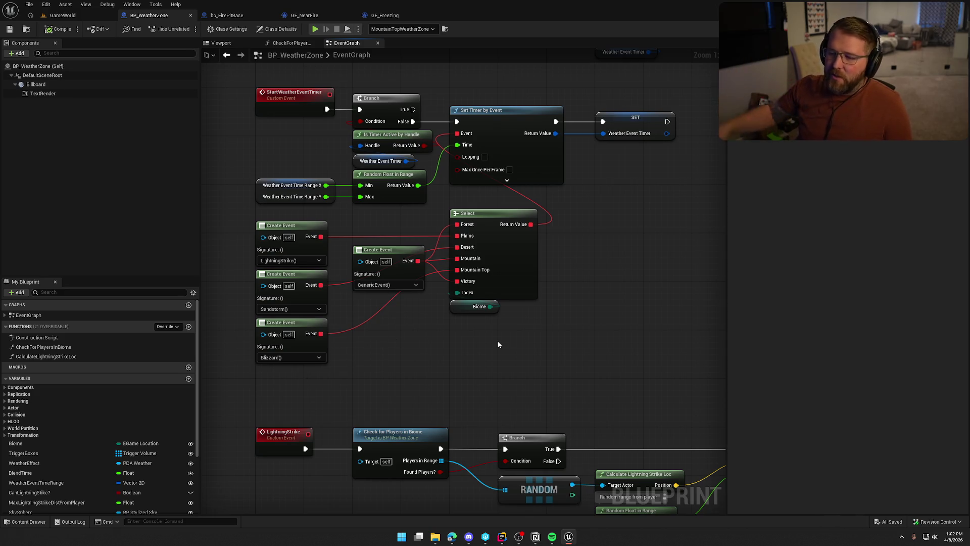
mouse_move(611, 303)
mouse_down()
mouse_move(563, 348)
mouse_move(640, 313)
mouse_move(589, 312)
mouse_move(552, 340)
mouse_move(566, 373)
mouse_up()
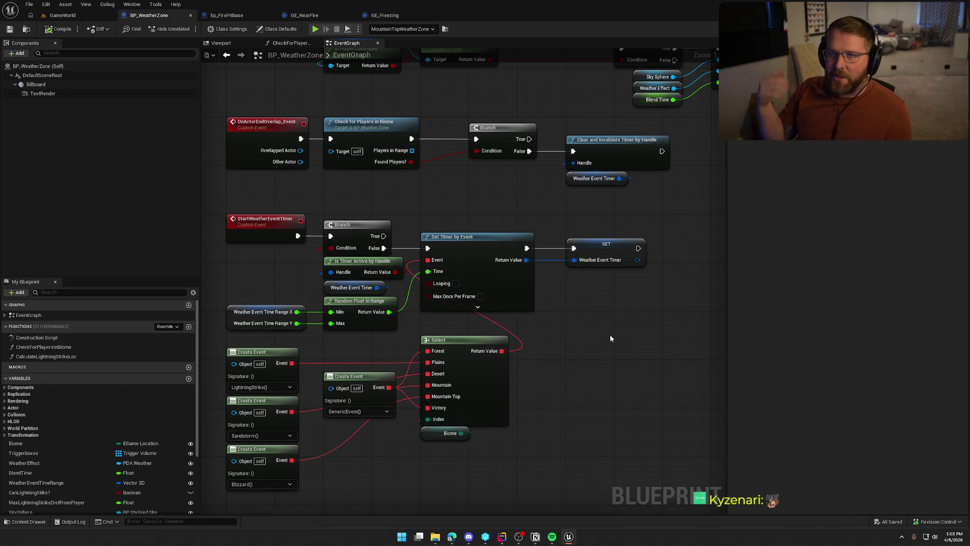
drag(604, 332, 629, 467)
click(305, 15)
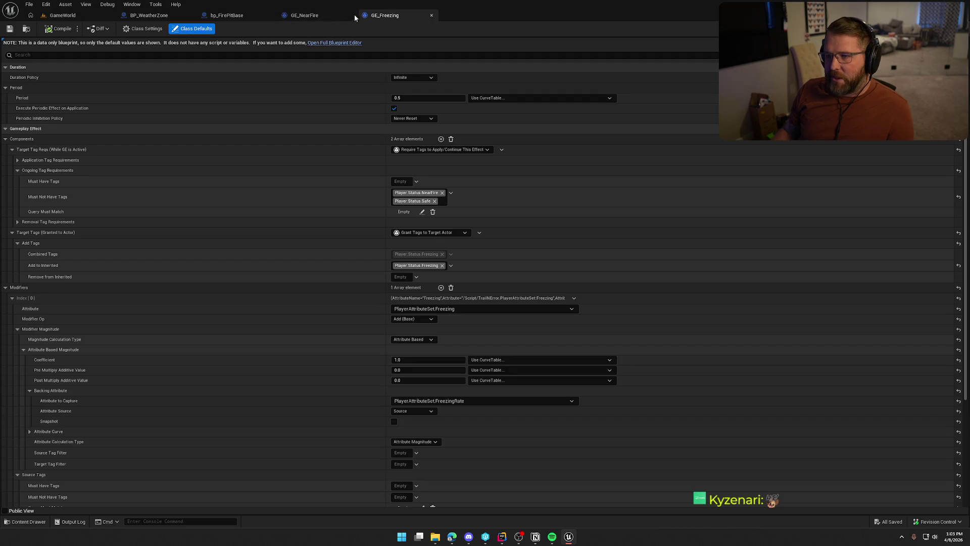
Open the GA_Emote ability blueprint from the Abilities folder in the Content Drawer.
click(63, 15)
key(ctrl+space)
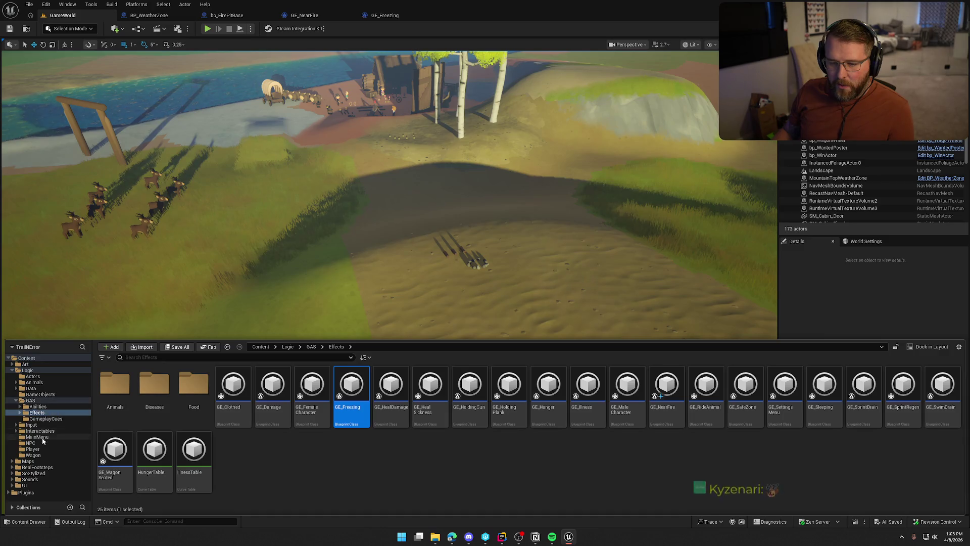
click(59, 407)
double_click(233, 386)
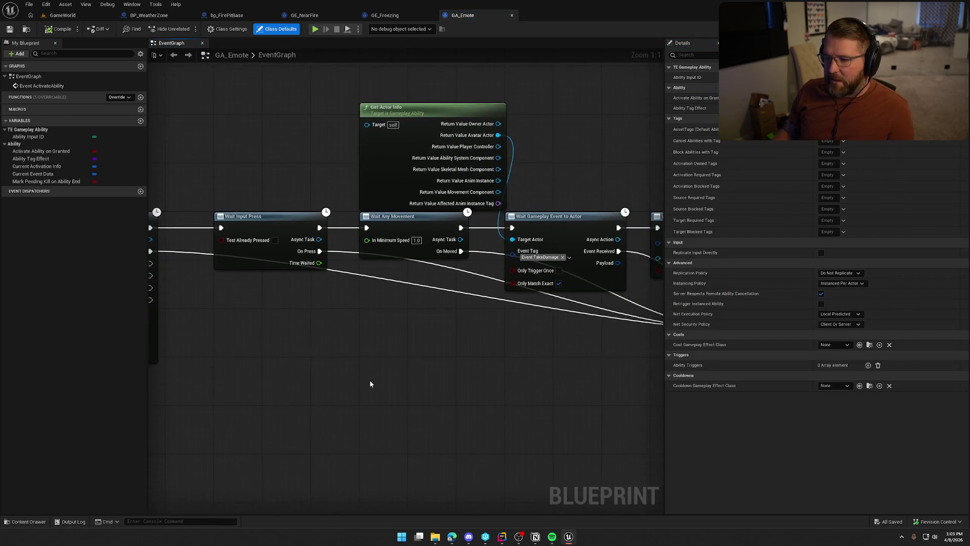
Insert a Sequence node after Event ActivateAbility, wiring Then 1 into PlayMontageAndWait.
drag(291, 350, 604, 372)
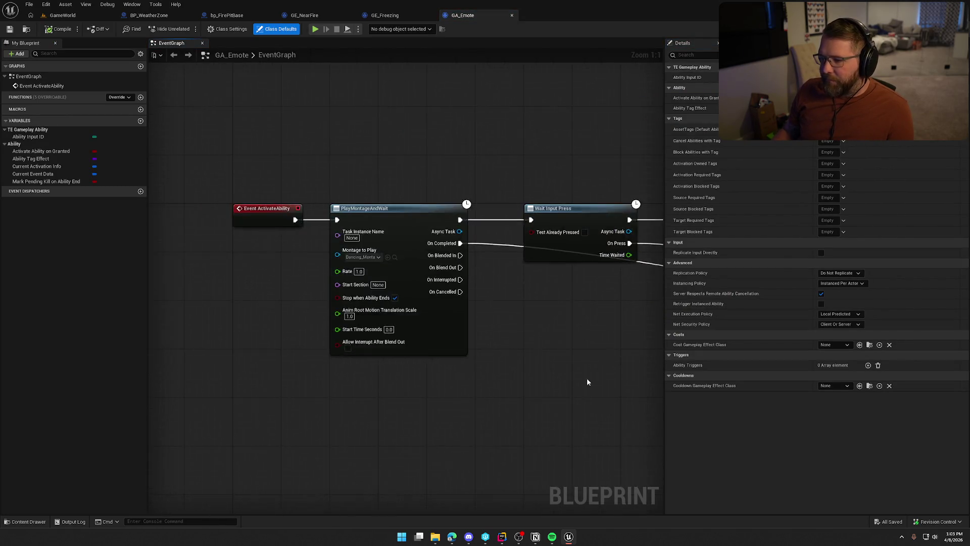
scroll(331, 316, down, 1)
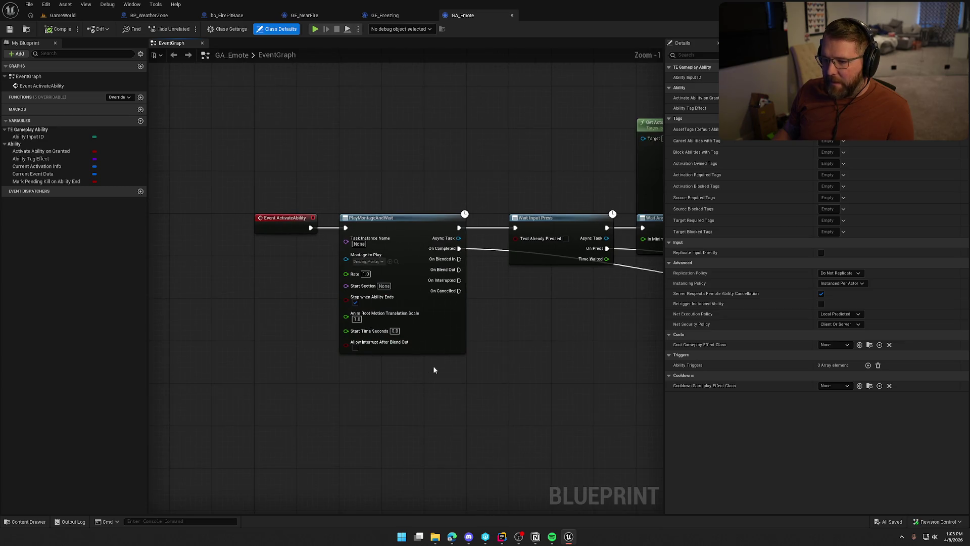
scroll(429, 370, down, 3)
drag(247, 181, 350, 309)
scroll(371, 239, up, 4)
drag(373, 244, 519, 244)
click(290, 202)
drag(290, 208, 246, 202)
mouse_move(316, 222)
mouse_down()
mouse_move(313, 209)
mouse_move(433, 202)
mouse_up()
drag(297, 186, 427, 324)
click(363, 168)
Align the montage nodes and move Get Actor Info to the graph's top-left.
scroll(363, 168, down, 3)
scroll(343, 345, up, 3)
scroll(357, 255, down, 1)
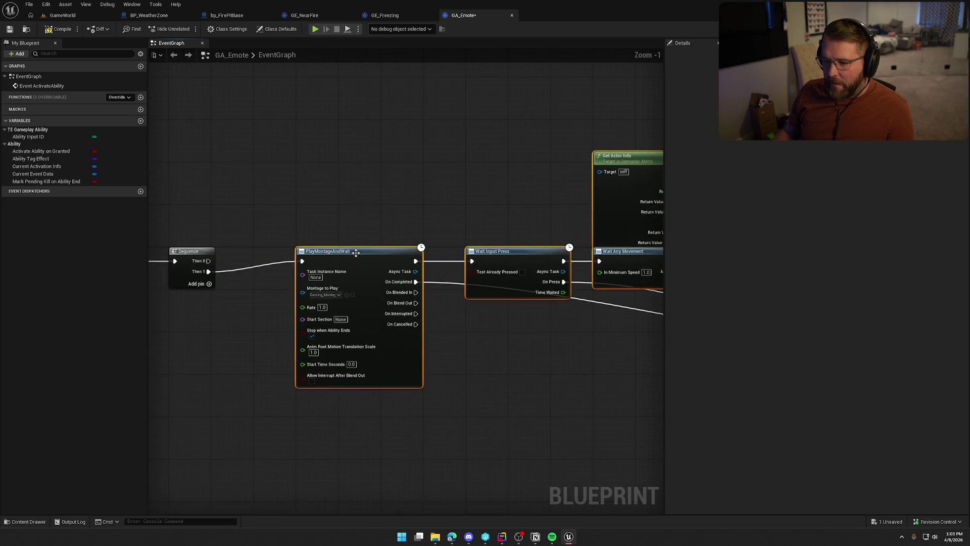
drag(357, 255, 350, 271)
click(348, 225)
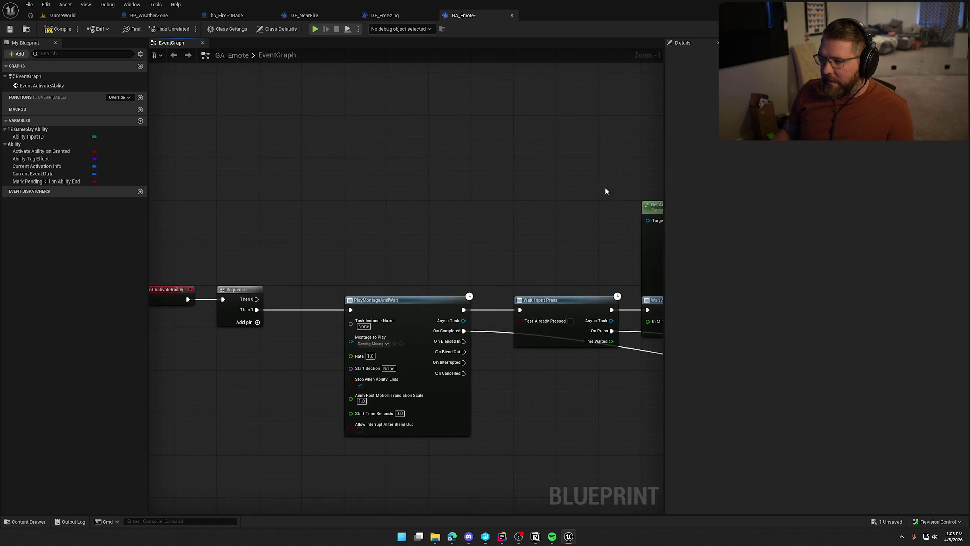
drag(651, 205, 184, 149)
mouse_move(348, 163)
mouse_down()
mouse_move(226, 138)
mouse_move(240, 138)
mouse_up()
click(344, 207)
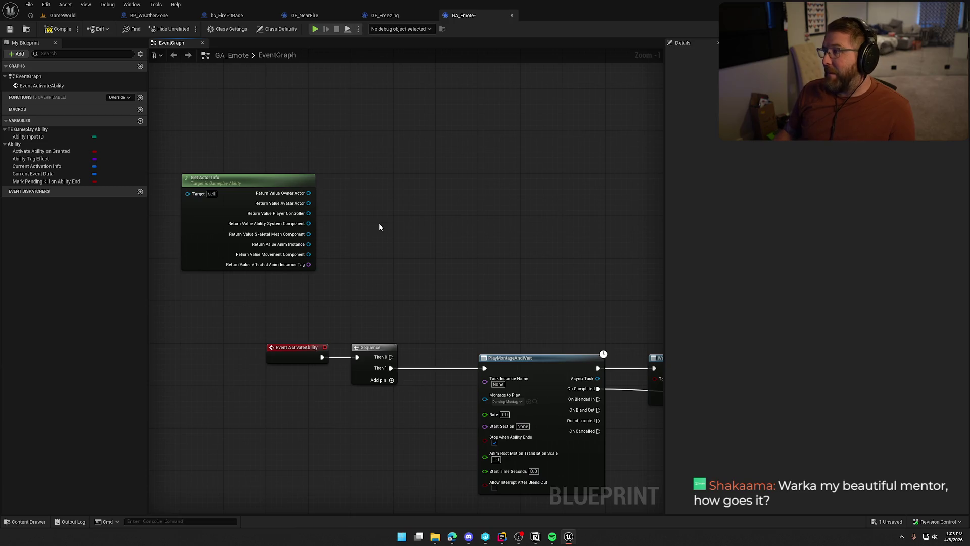
Add a Has All Matching Gameplay Tags node fed by a Player.Status.NearFire literal container.
mouse_move(392, 219)
mouse_down()
mouse_move(427, 124)
mouse_move(409, 121)
mouse_up()
mouse_move(264, 95)
mouse_down()
mouse_move(296, 150)
mouse_move(322, 166)
mouse_move(307, 131)
mouse_up()
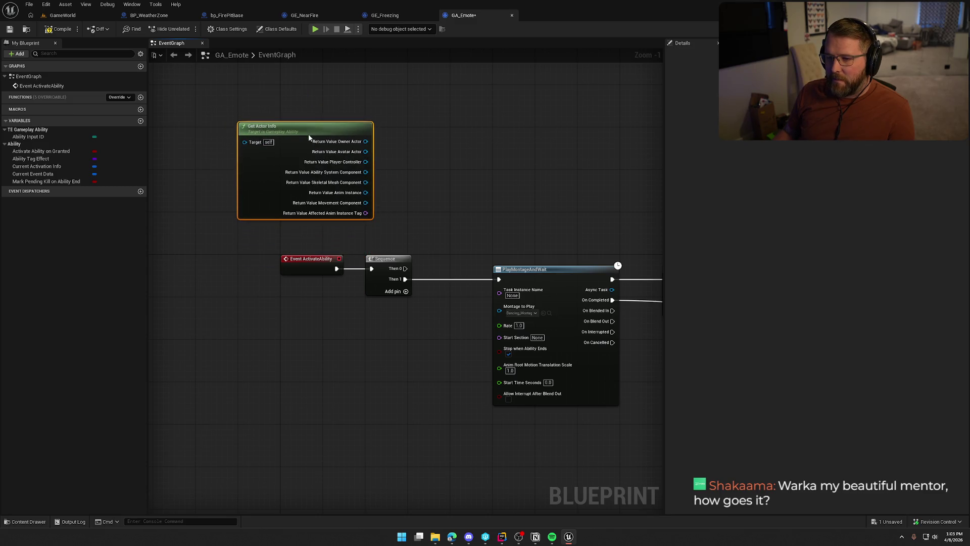
scroll(327, 147, up, 1)
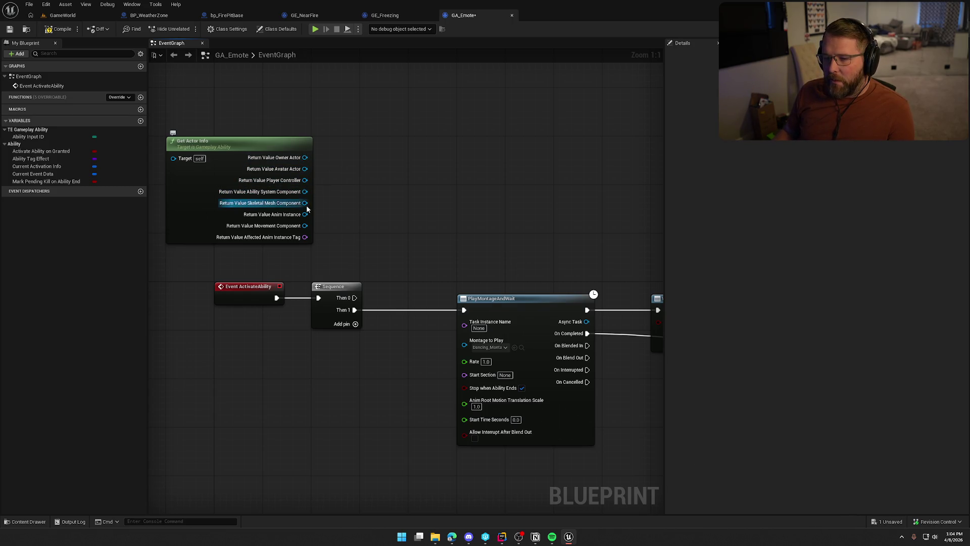
drag(304, 193, 375, 197)
text(has )
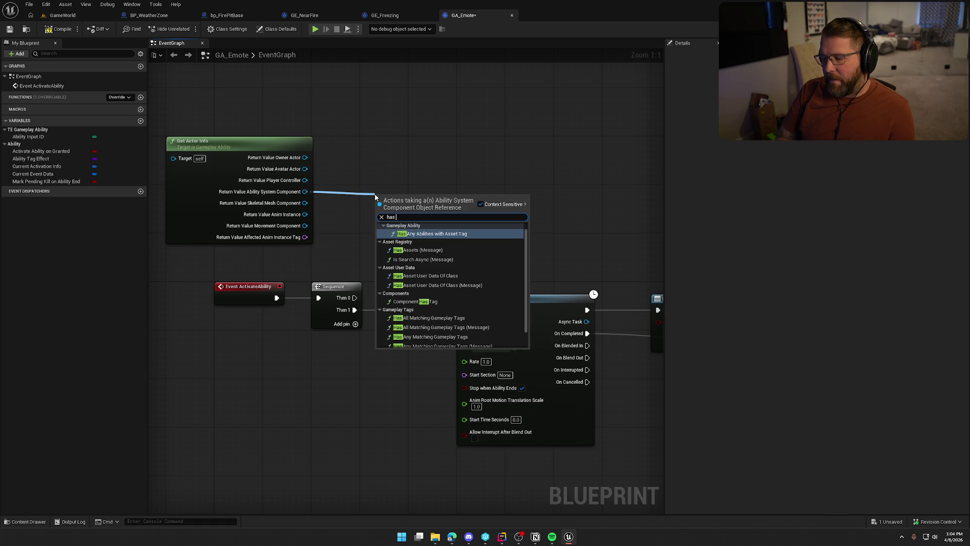
text(all)
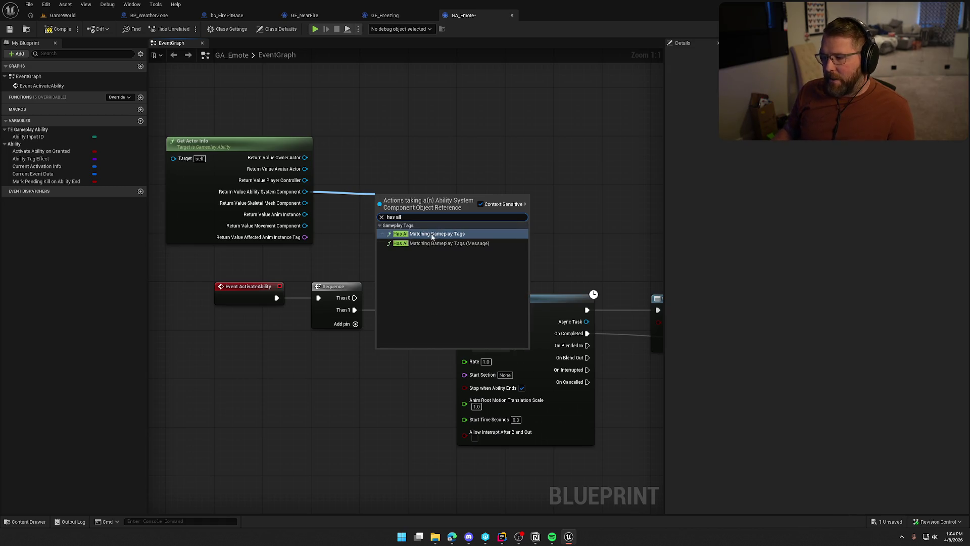
click(432, 235)
mouse_move(424, 195)
mouse_down()
mouse_move(442, 165)
mouse_move(392, 207)
mouse_up()
text(make)
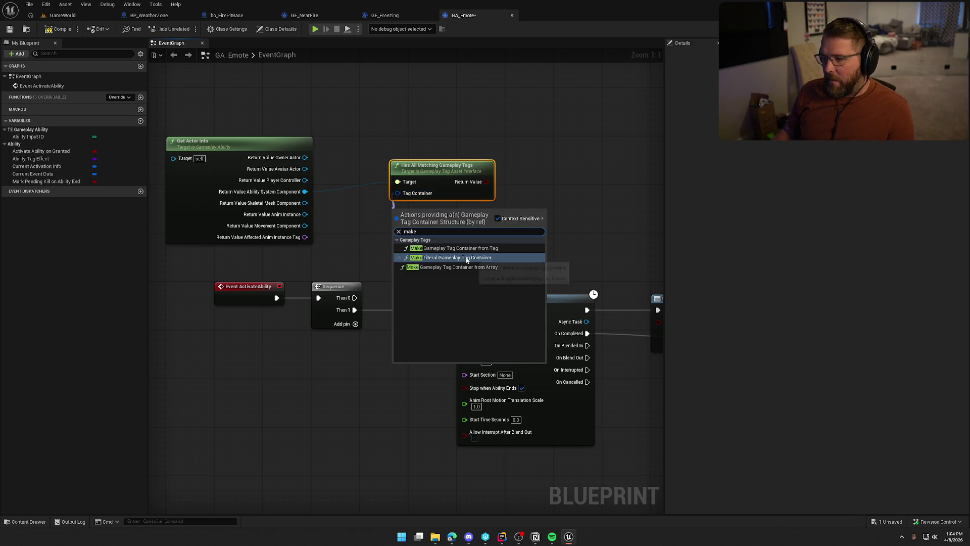
click(466, 258)
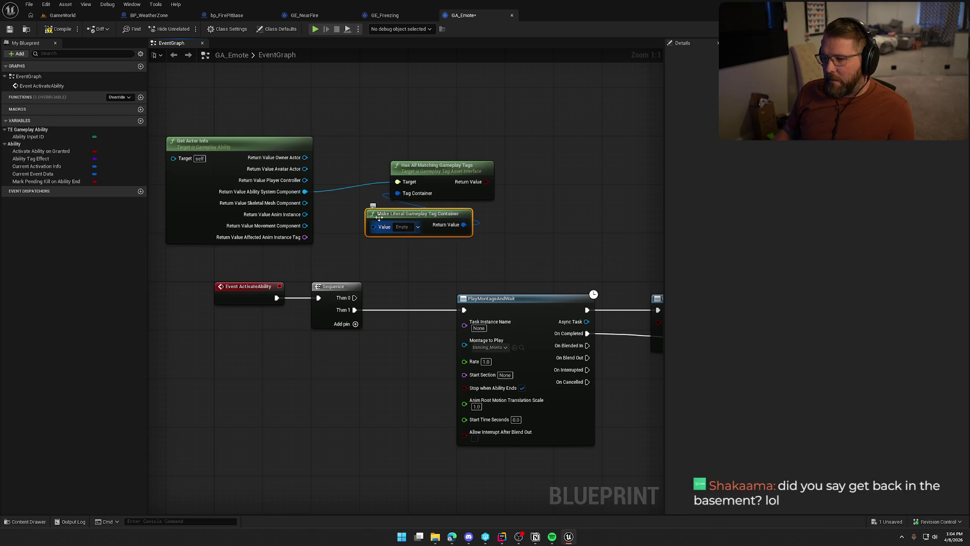
click(407, 227)
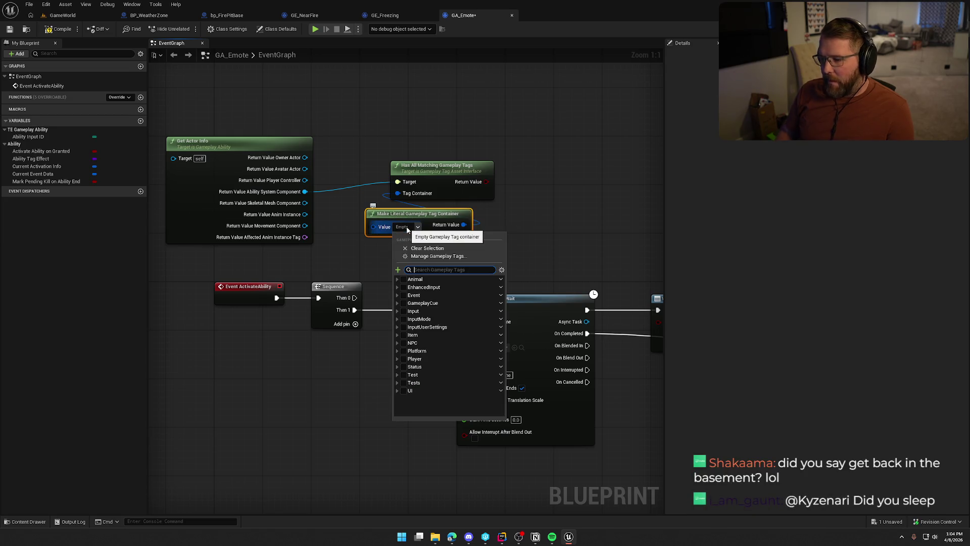
text(nearfi)
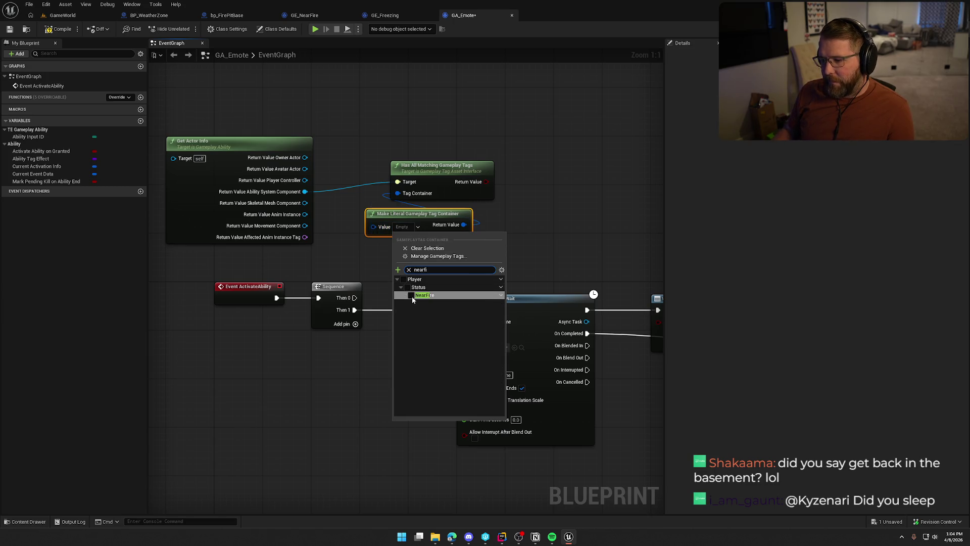
click(411, 296)
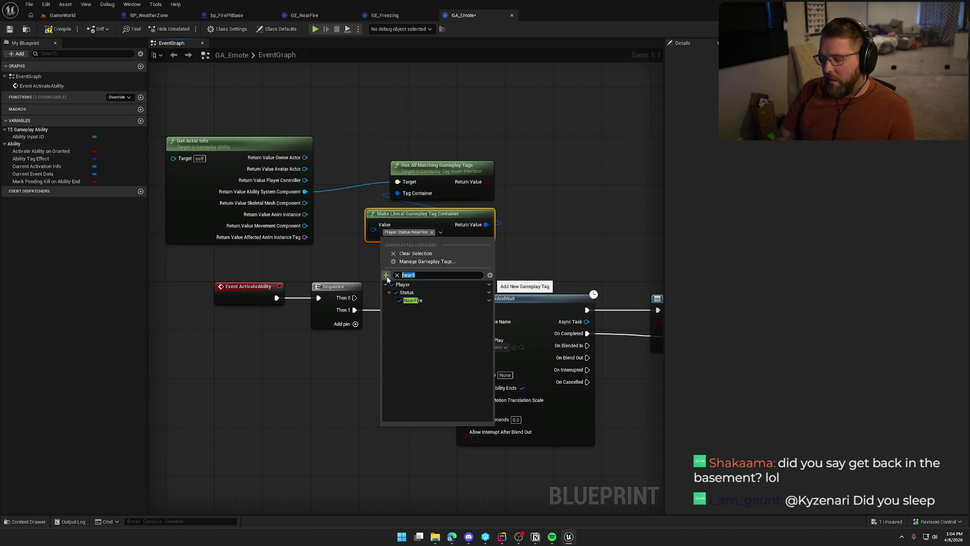
click(338, 264)
Delete the Has All Matching Gameplay Tags and Make Literal tag container nodes.
click(452, 172)
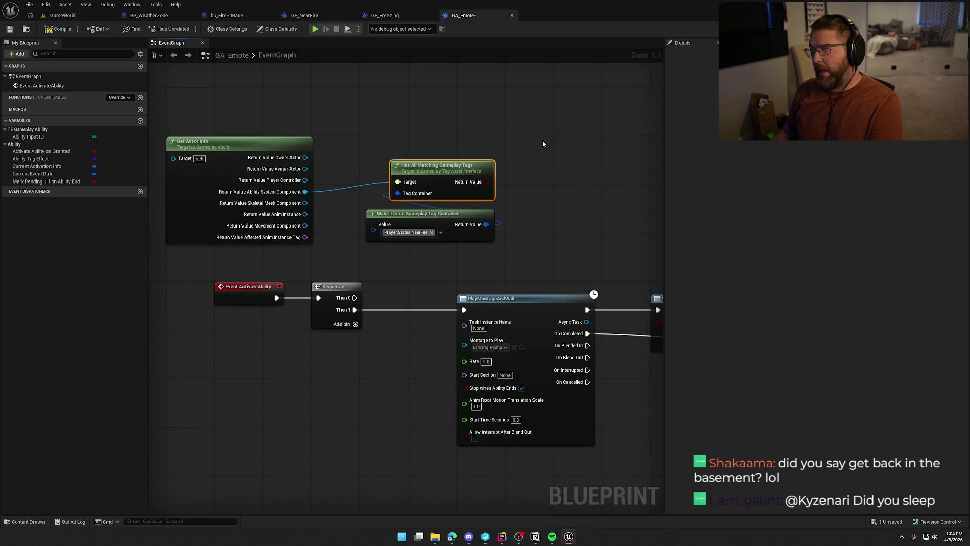
key(Delete)
click(437, 218)
key(Delete)
Add a Has Matching Gameplay Tag node checking Player.Status.NearFire beside Get Actor Info.
drag(304, 191, 399, 190)
text(has ma)
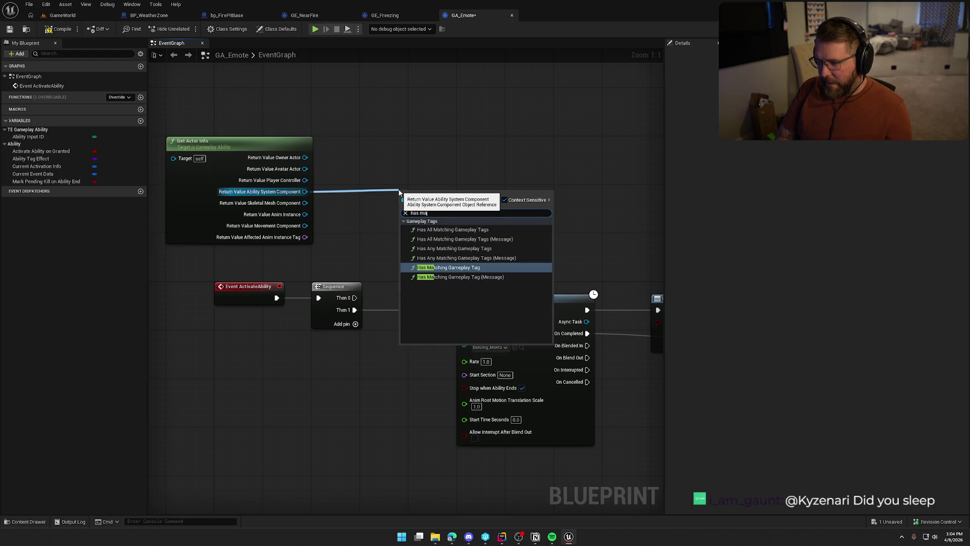
click(454, 267)
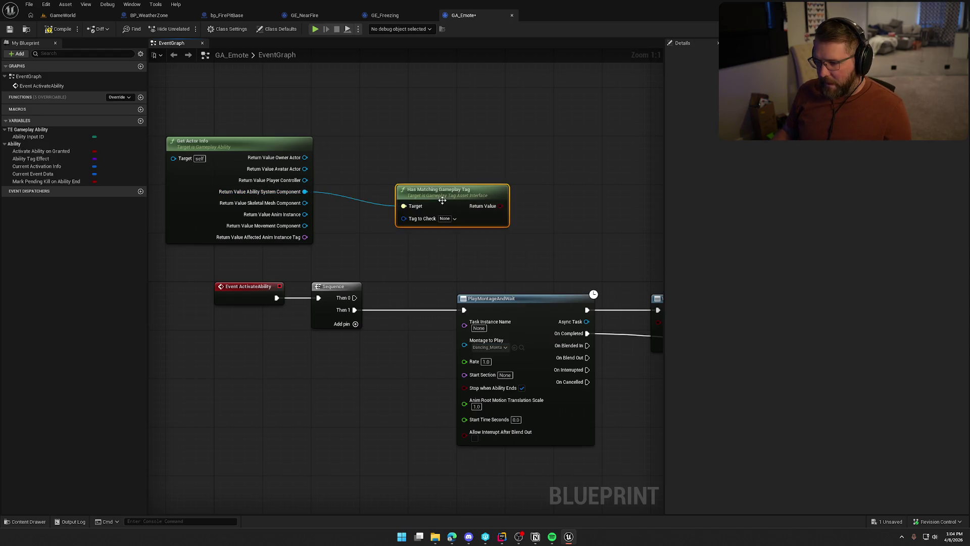
click(422, 202)
text(nearf)
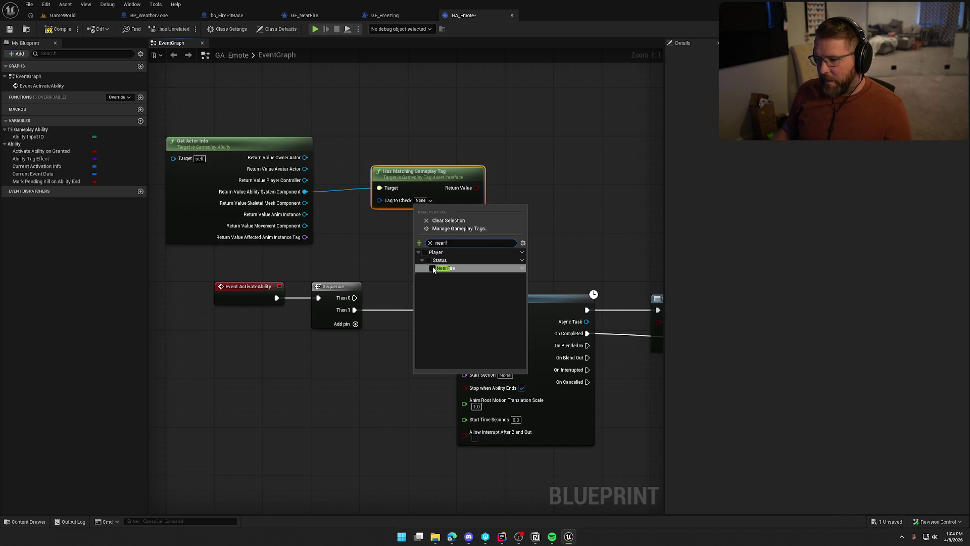
click(432, 269)
drag(433, 177, 420, 152)
drag(421, 149, 421, 144)
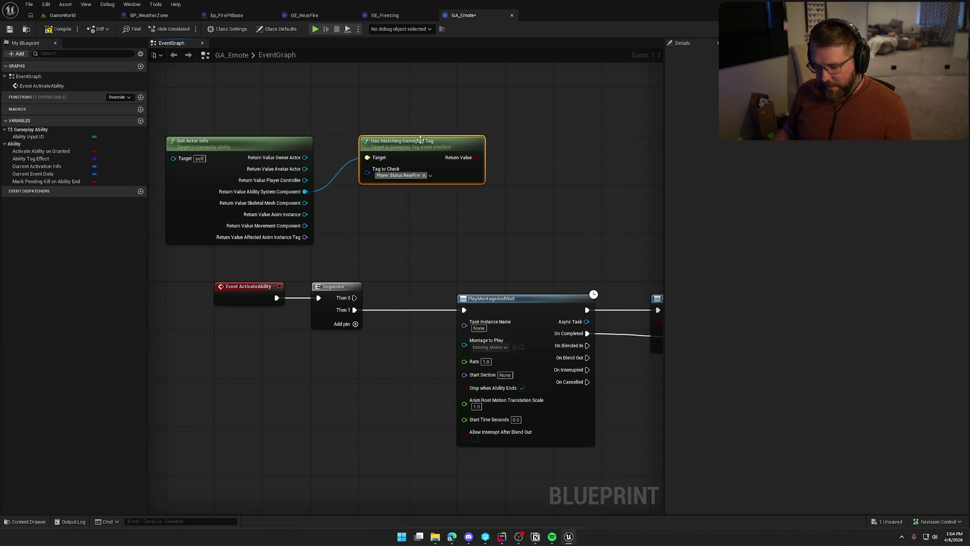
Duplicate the tag check below the first and switch its tag to Player.Status.Clothed.
key(ctrl+d)
drag(420, 196, 401, 193)
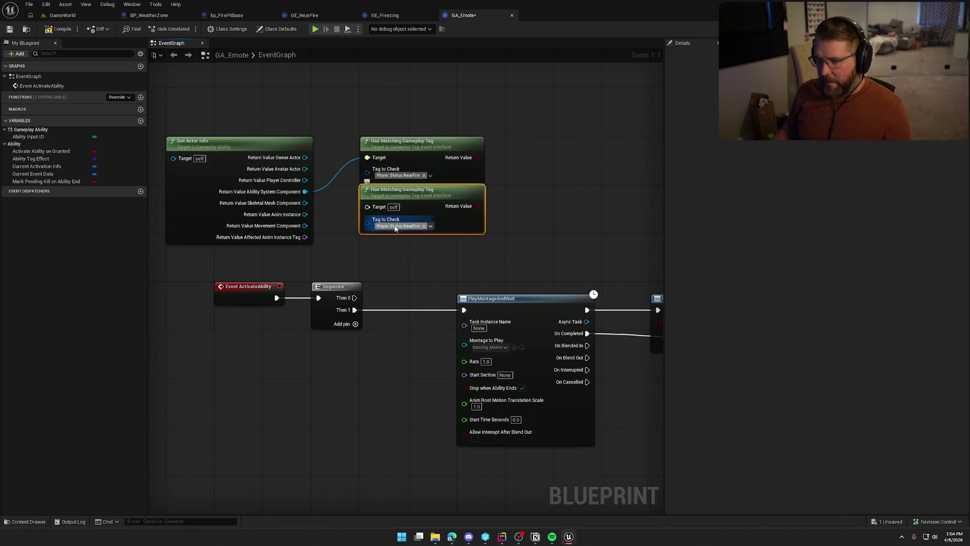
click(430, 225)
scroll(429, 344, up, 3)
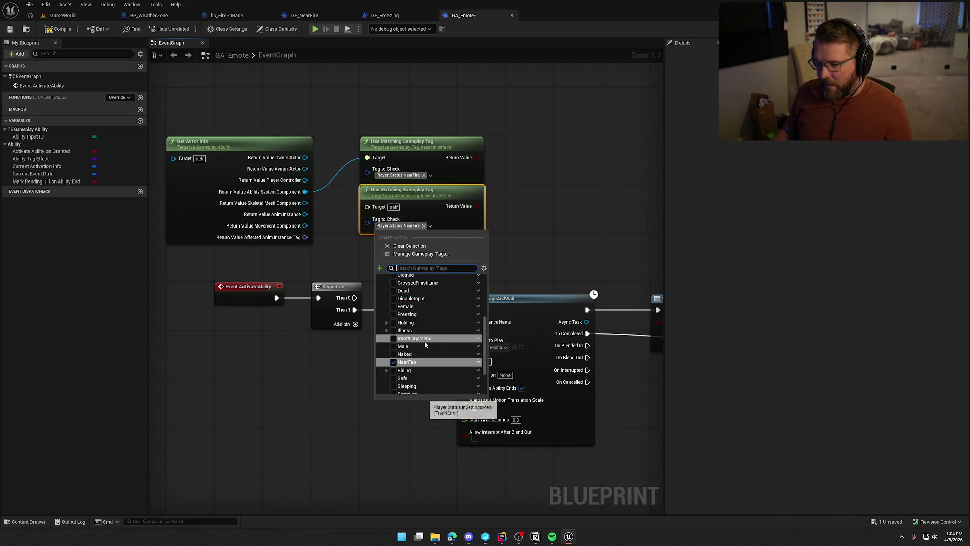
click(393, 298)
click(331, 253)
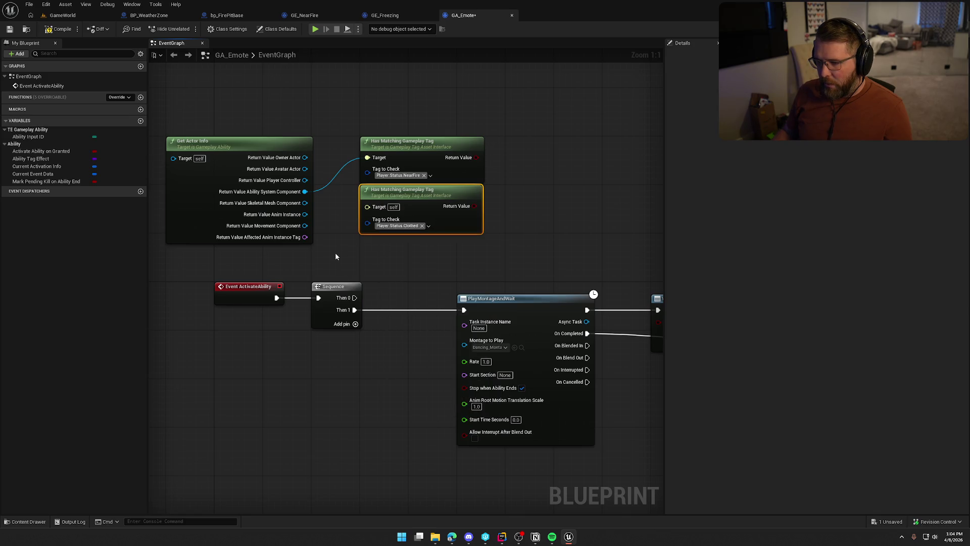
drag(475, 206, 504, 207)
Add a NOT on the Clothed result and an AND fed by the NearFire result.
text(not)
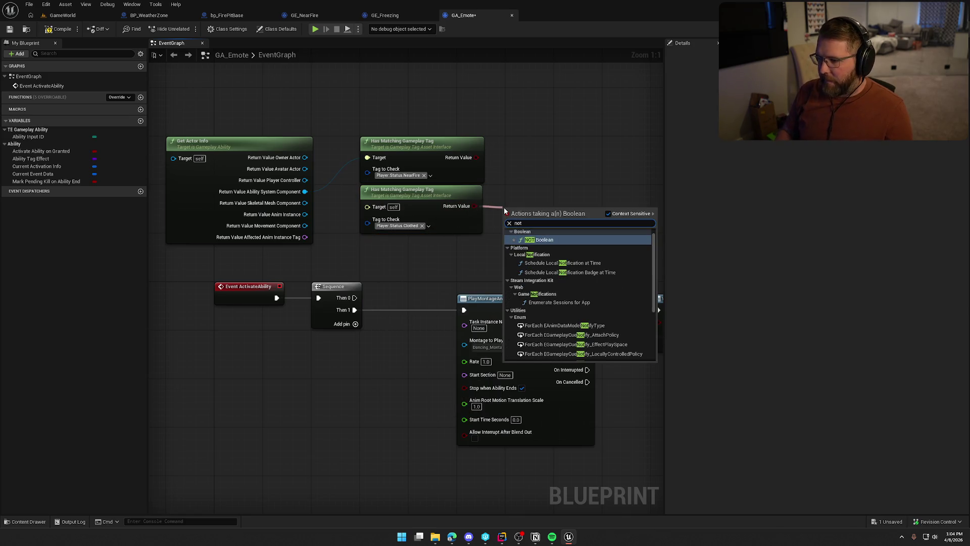
click(557, 236)
drag(558, 241, 445, 240)
mouse_move(384, 160)
mouse_down()
mouse_move(466, 167)
mouse_move(442, 209)
mouse_move(408, 200)
mouse_up()
text(and)
click(475, 197)
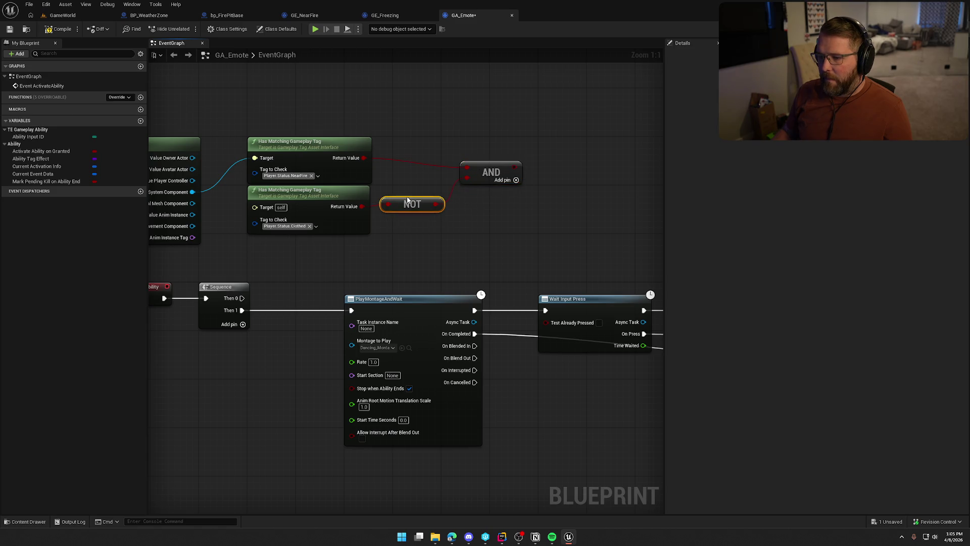
drag(477, 169, 458, 161)
Add a Branch driven by Sequence Then 0 with the AND result as its condition.
drag(444, 229, 522, 249)
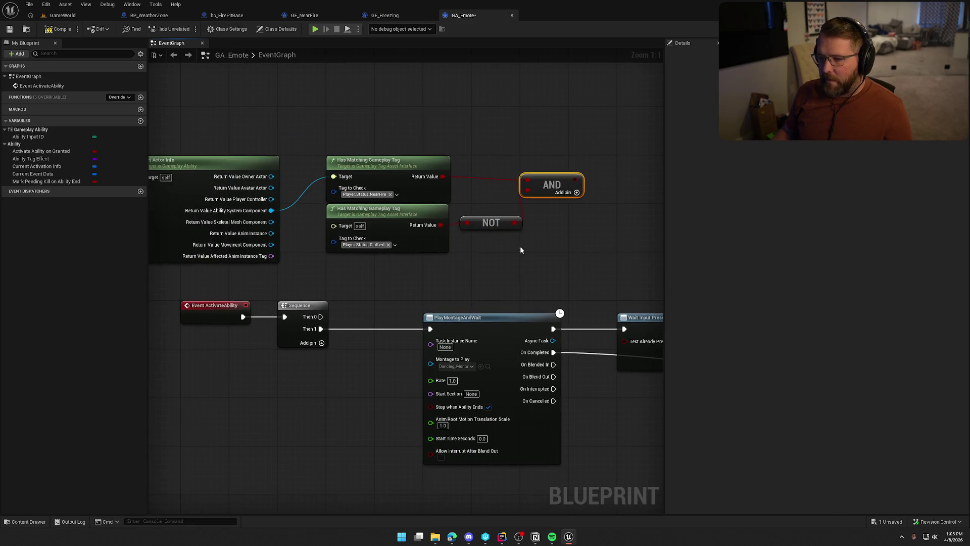
mouse_move(390, 282)
mouse_down()
mouse_move(479, 254)
mouse_move(360, 250)
mouse_up()
mouse_move(560, 247)
mouse_down()
mouse_move(224, 133)
mouse_move(301, 148)
mouse_move(269, 111)
mouse_move(190, 130)
mouse_move(126, 122)
mouse_move(323, 166)
mouse_move(233, 148)
mouse_move(264, 127)
mouse_up()
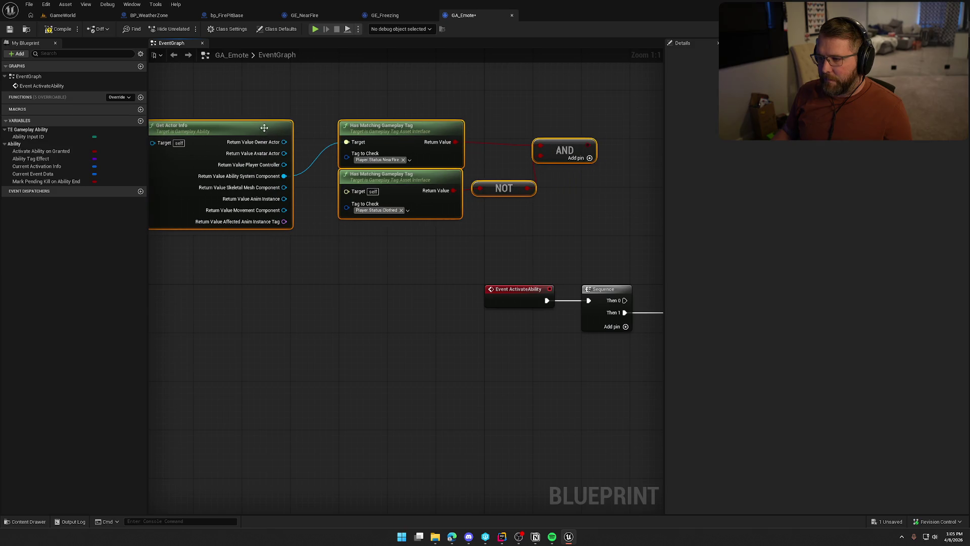
click(522, 243)
mouse_move(523, 243)
mouse_down()
mouse_move(409, 256)
mouse_move(418, 266)
mouse_up()
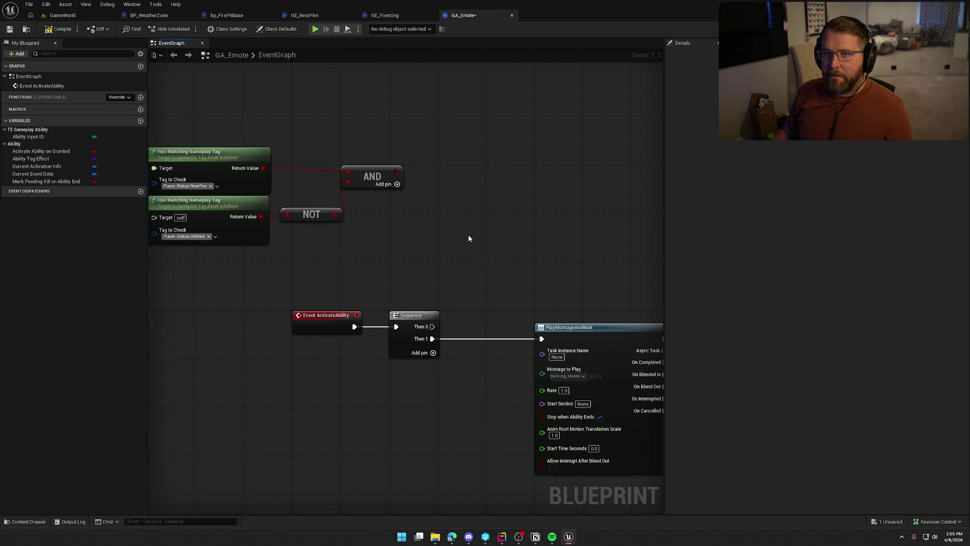
click(454, 207)
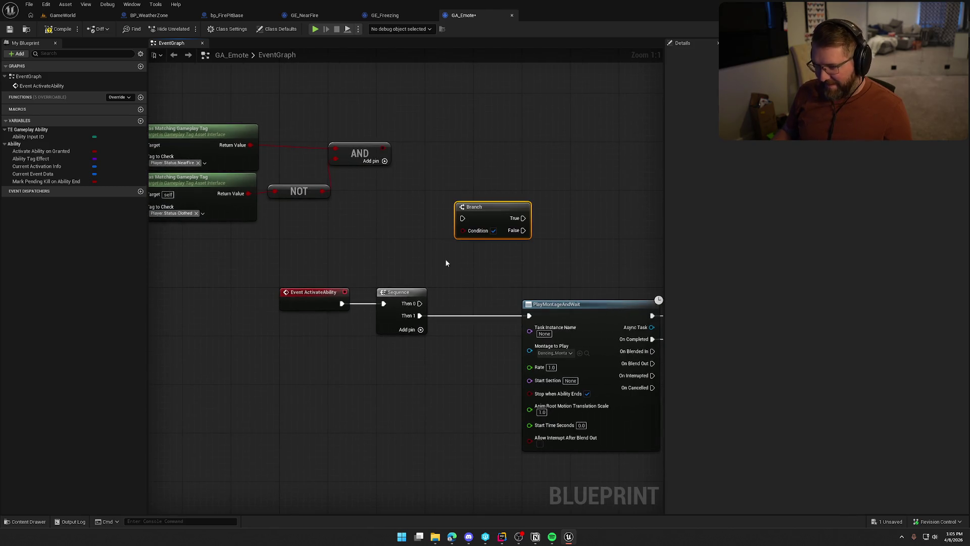
drag(419, 303, 460, 219)
mouse_move(384, 147)
mouse_down()
mouse_move(477, 229)
mouse_move(568, 209)
mouse_move(681, 216)
mouse_up()
key(Escape)
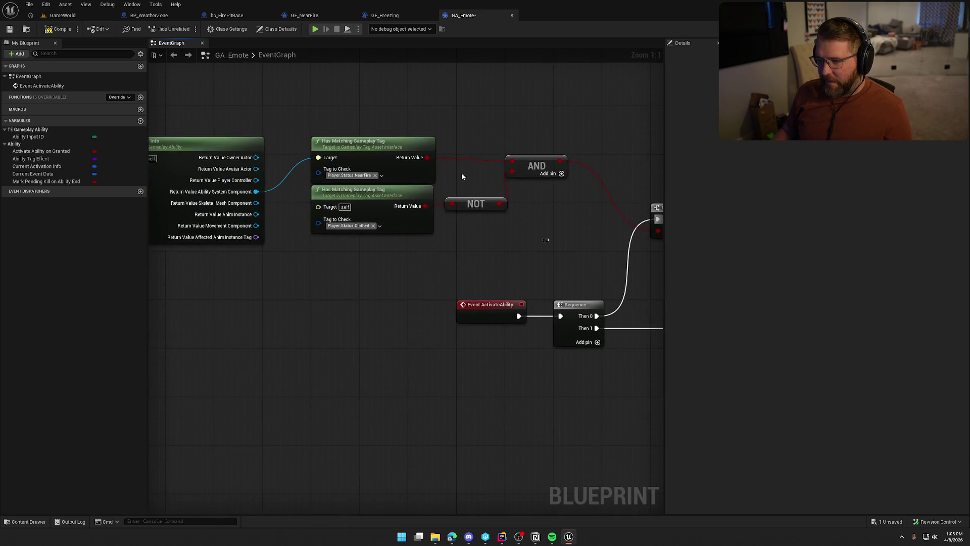
drag(536, 146, 353, 227)
mouse_move(262, 144)
mouse_down()
mouse_move(323, 189)
mouse_move(310, 210)
mouse_up()
Rearrange the logic nodes near the Branch and move Get Actor Info above the tag checks.
click(368, 168)
drag(369, 169, 492, 187)
mouse_move(271, 158)
mouse_down()
mouse_move(308, 183)
mouse_move(491, 117)
mouse_move(534, 119)
mouse_move(514, 119)
mouse_up()
drag(595, 148, 341, 160)
mouse_move(390, 195)
mouse_down()
mouse_move(405, 164)
mouse_move(276, 157)
mouse_up()
mouse_move(367, 207)
mouse_down()
mouse_move(433, 166)
mouse_move(423, 159)
mouse_up()
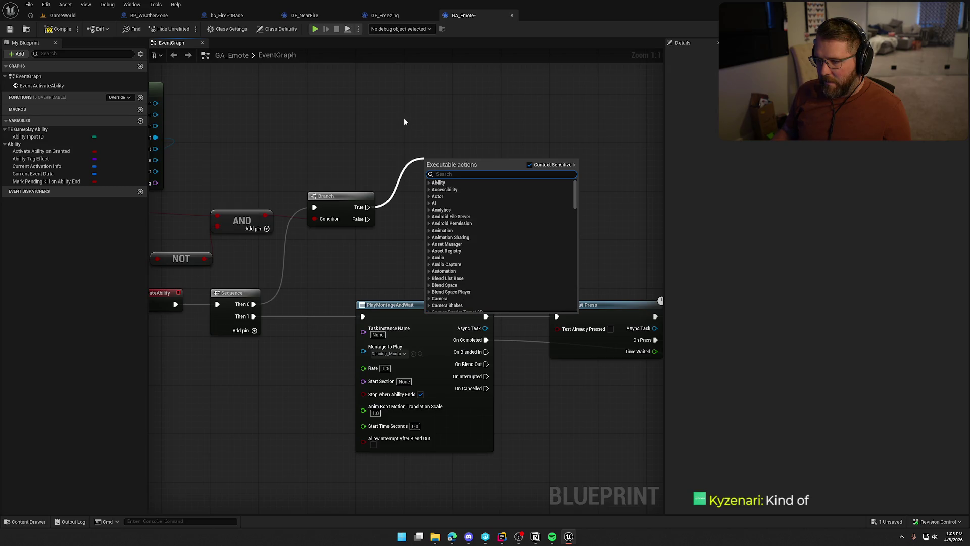
drag(404, 122, 502, 138)
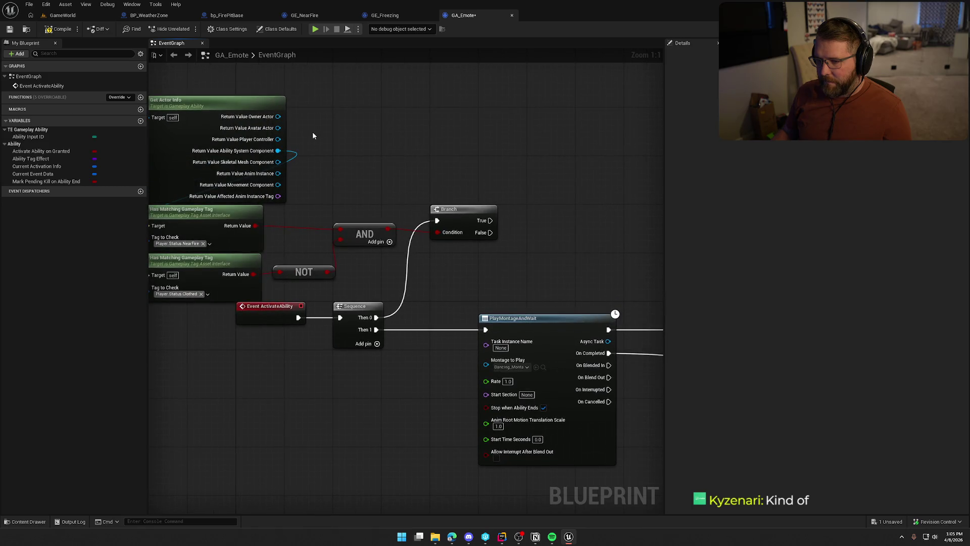
Add an Is Local Controller check on Player Controller as the AND node's third input.
drag(277, 140, 393, 155)
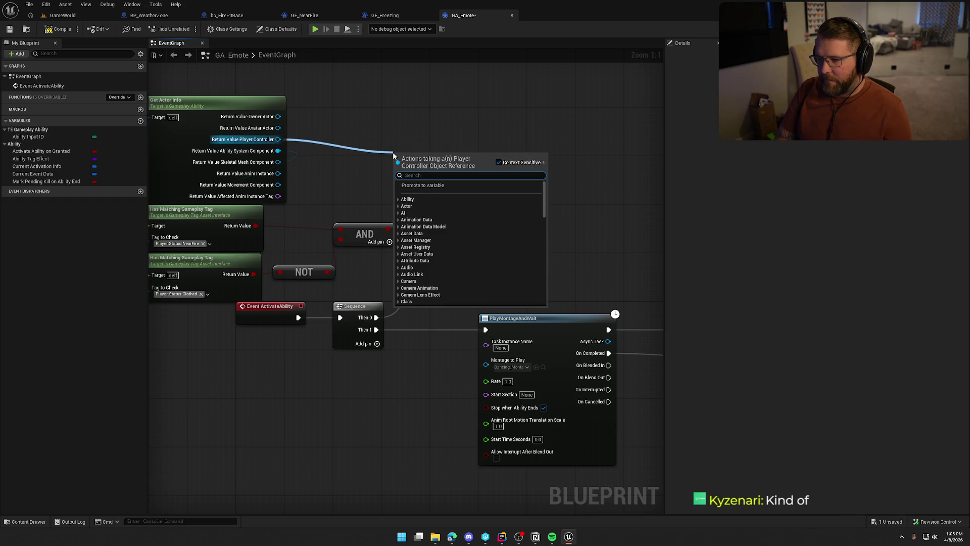
text(is local)
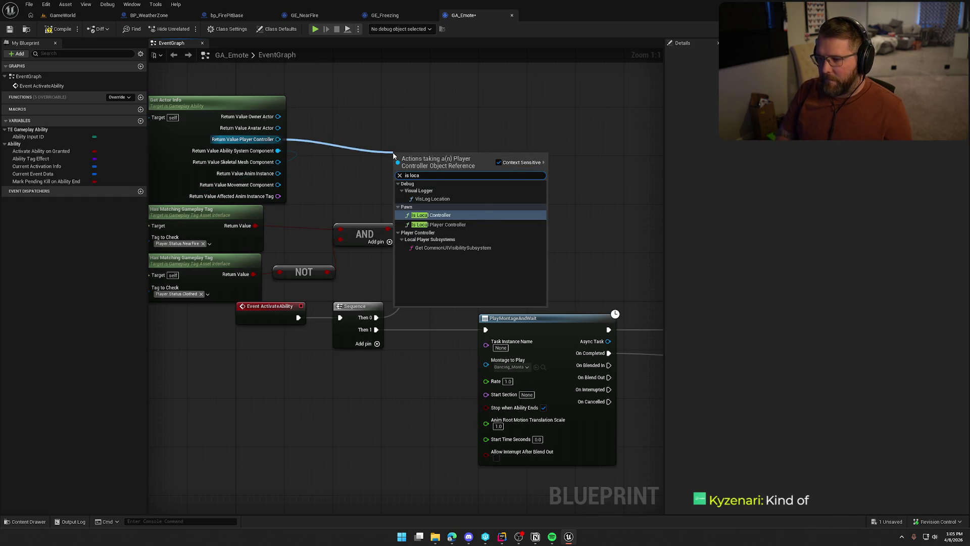
key(Return)
mouse_move(393, 154)
mouse_down()
mouse_move(352, 259)
mouse_move(326, 153)
mouse_up()
click(390, 242)
drag(391, 171, 341, 249)
drag(345, 170, 346, 213)
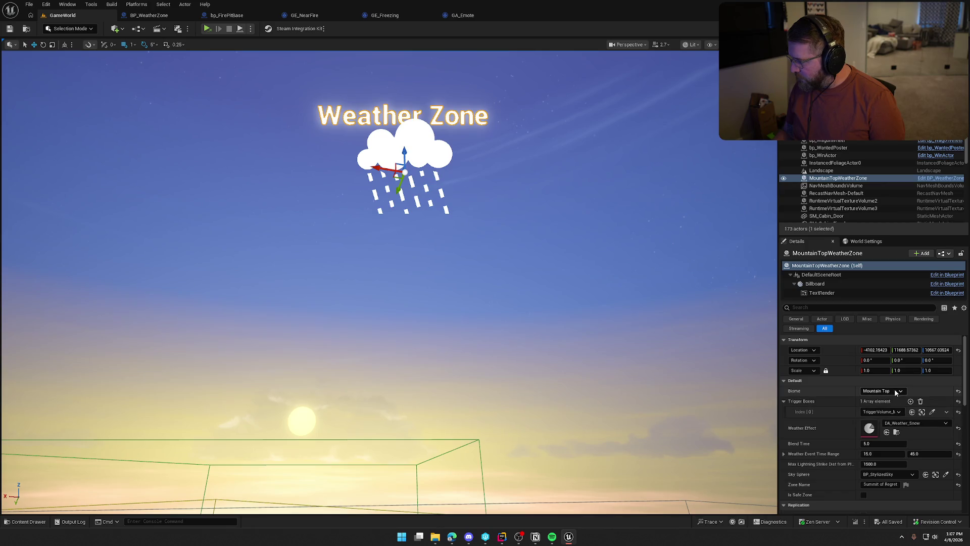
Give MountainTopWeatherZone the Plains biome, DA_Weather_Thunderstorm, and a 20.0 maximum event time, then save.
click(883, 401)
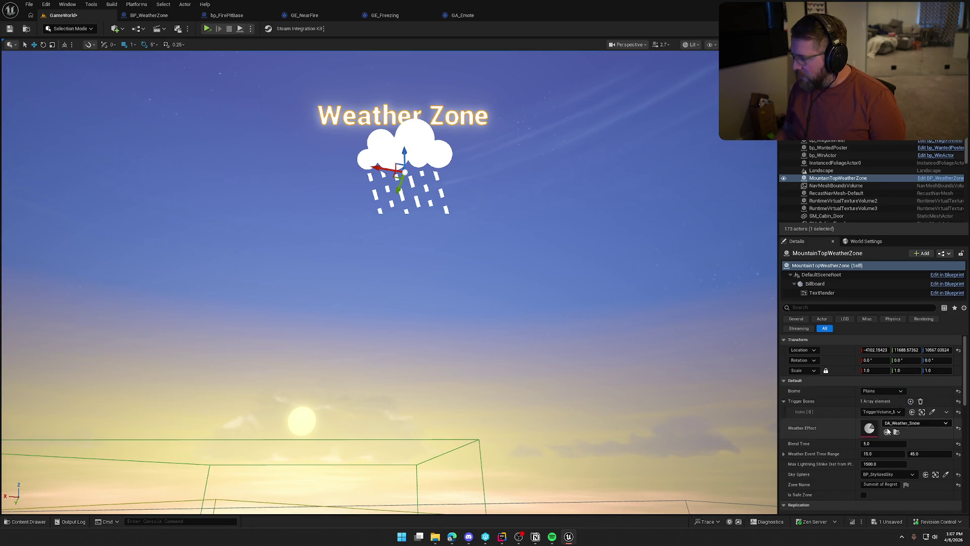
click(891, 413)
click(892, 416)
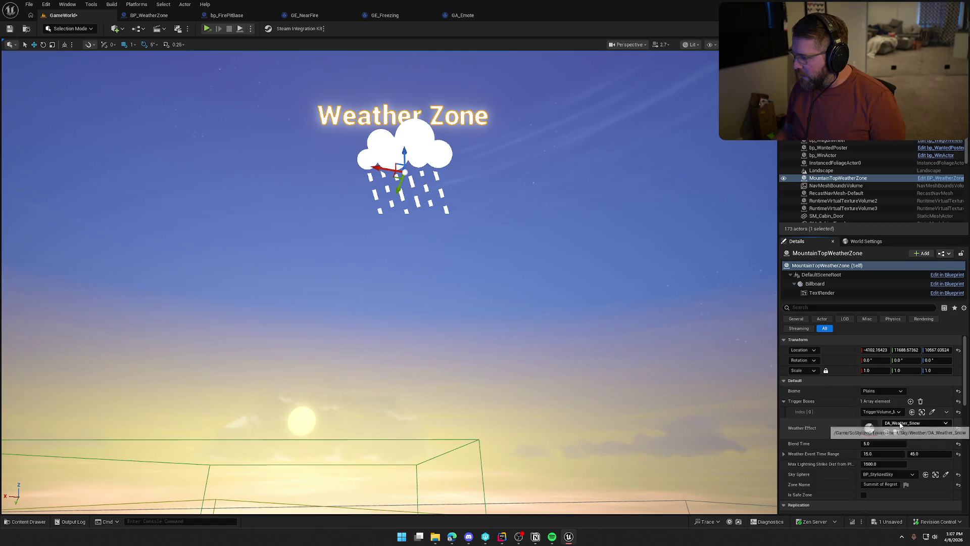
click(900, 424)
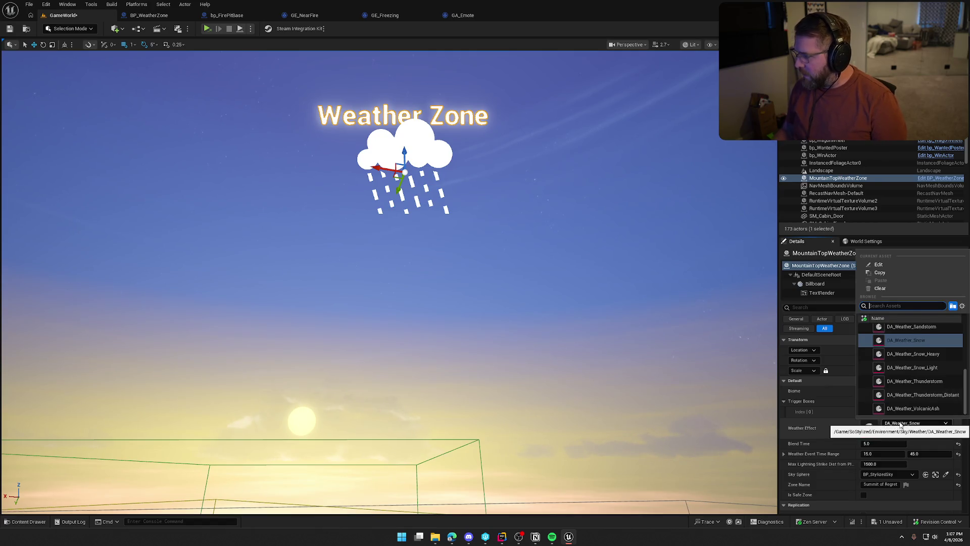
click(915, 381)
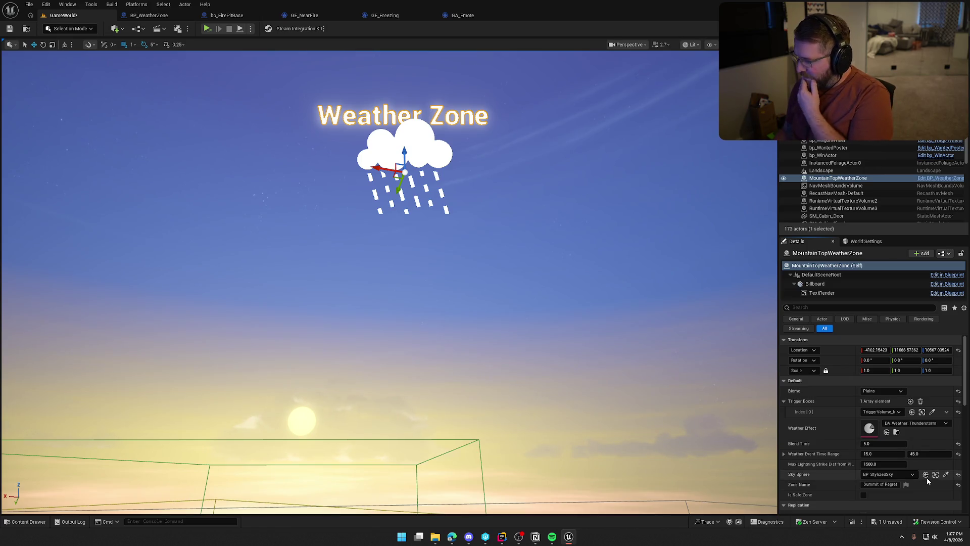
click(915, 454)
text(20)
key(Return)
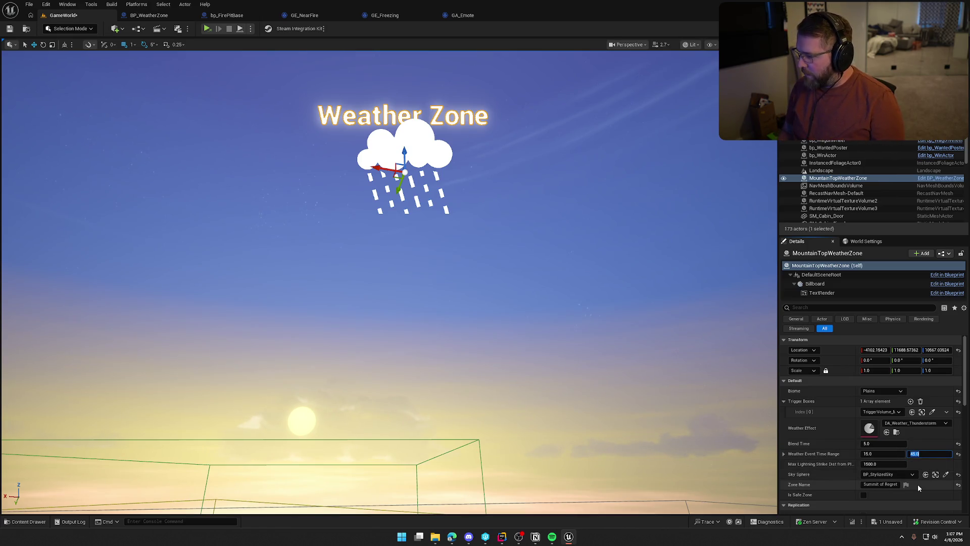
click(834, 452)
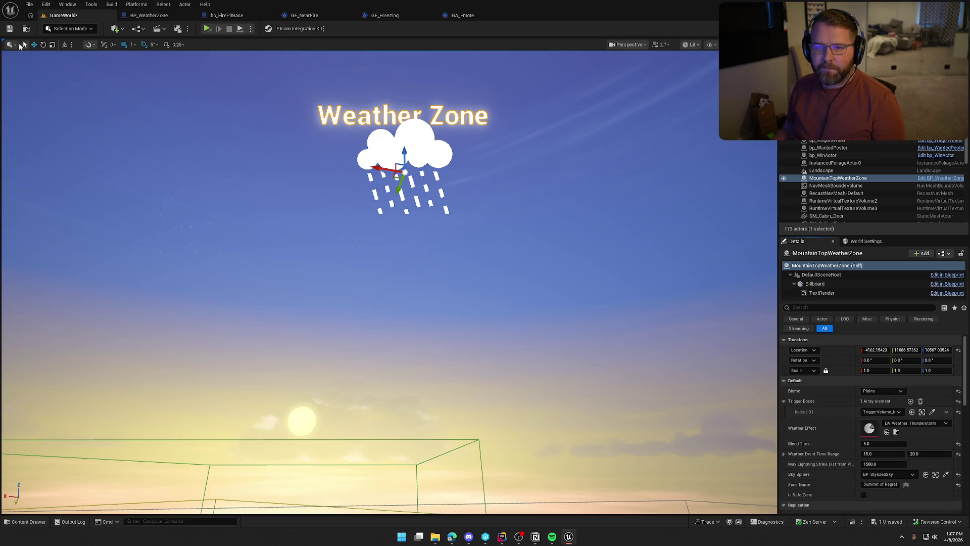
key(ctrl+s)
Play-test GameWorld, running the character through the rainy Plains storm and past a fire pit.
click(250, 29)
click(273, 60)
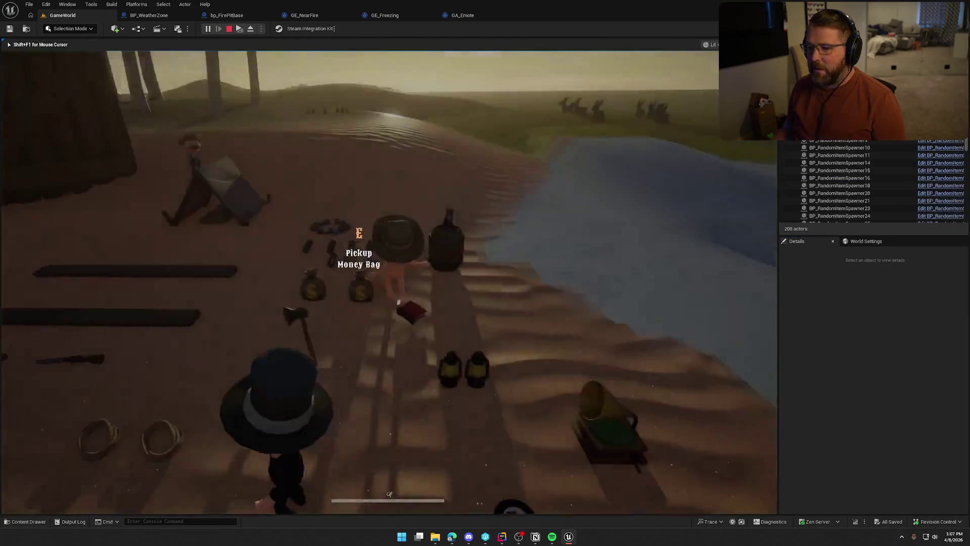
key(w)
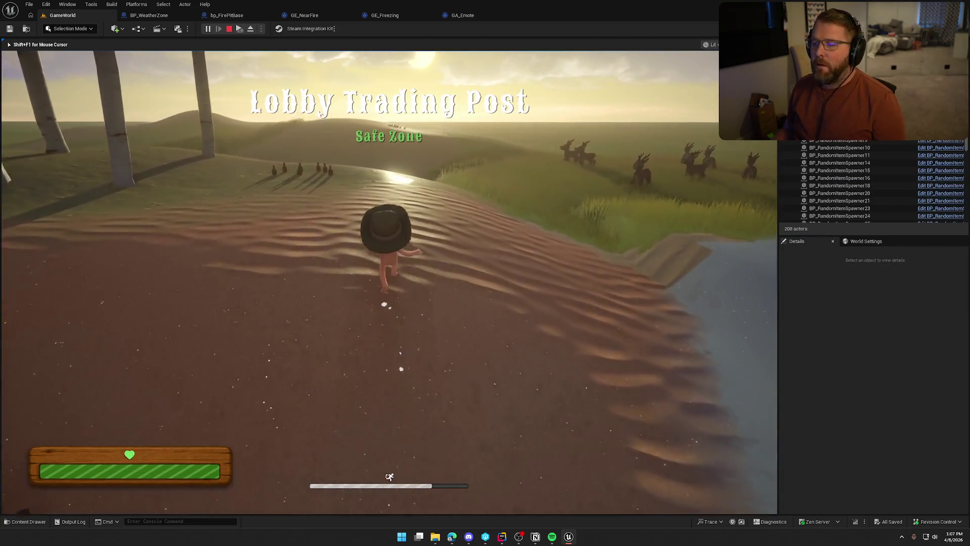
key(w)
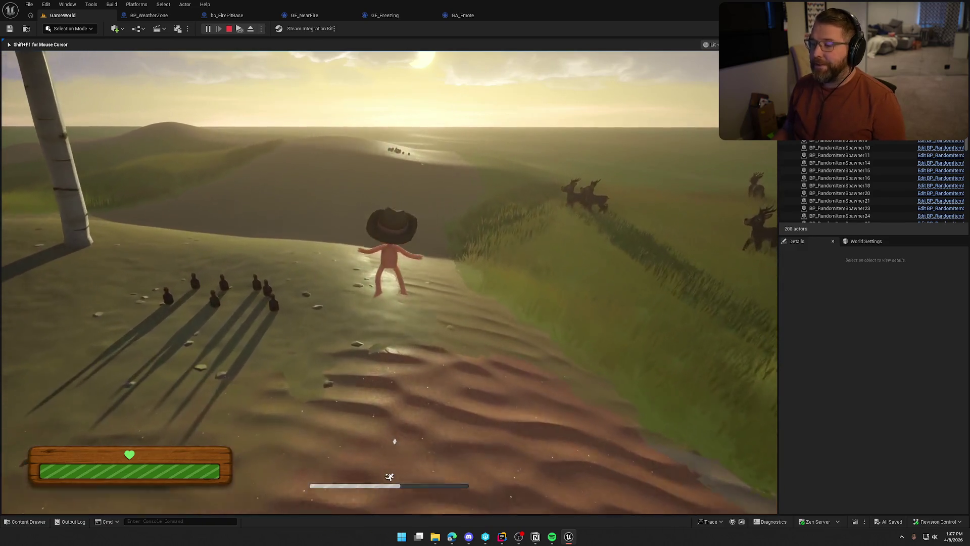
key(w)
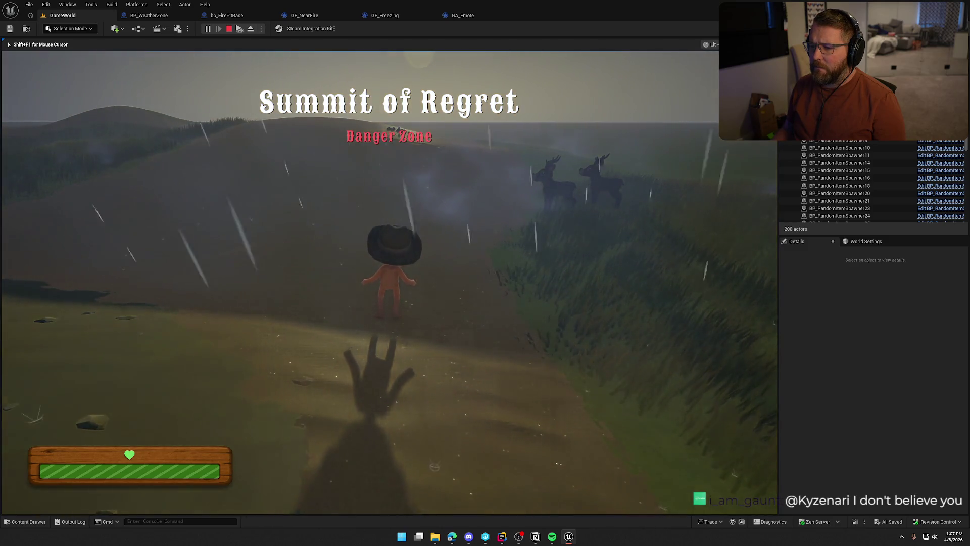
key(a)
key(w)
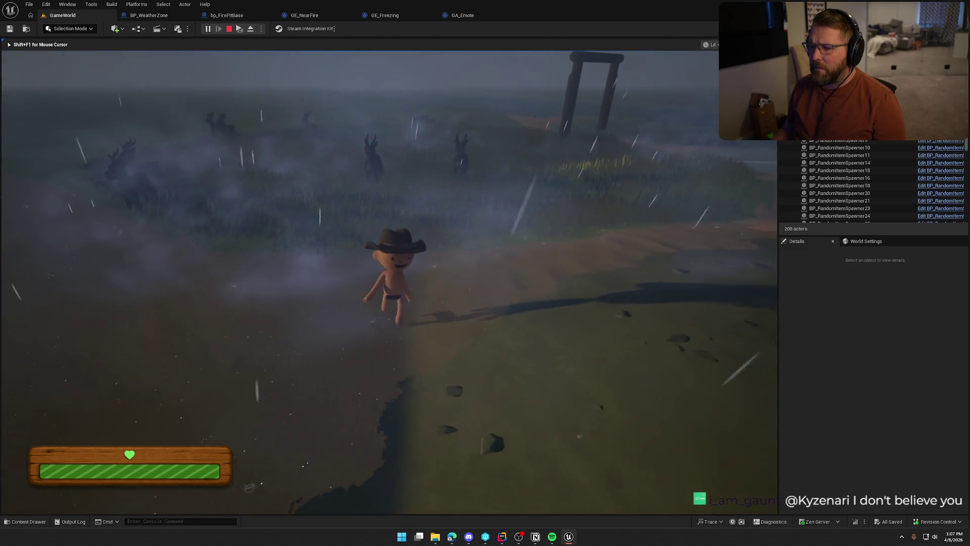
key(shift)
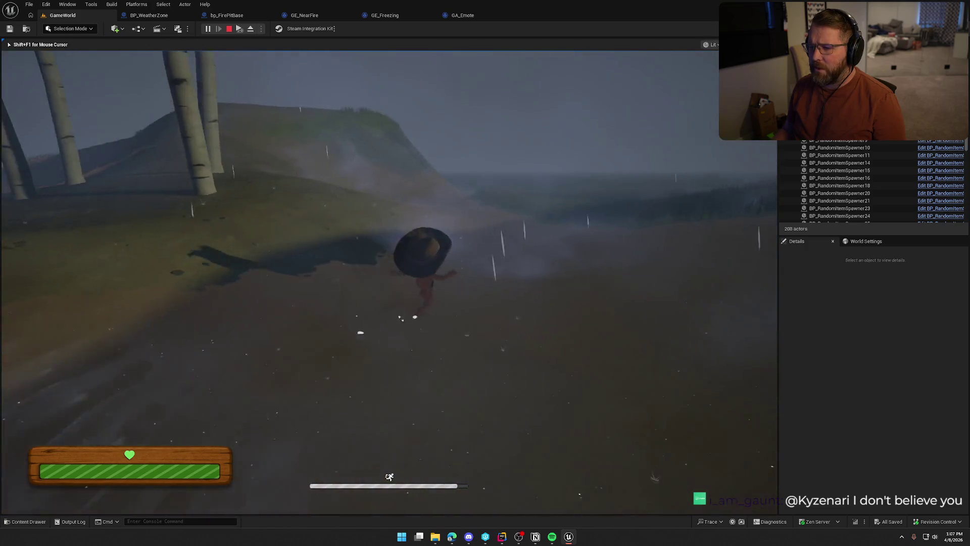
key(a)
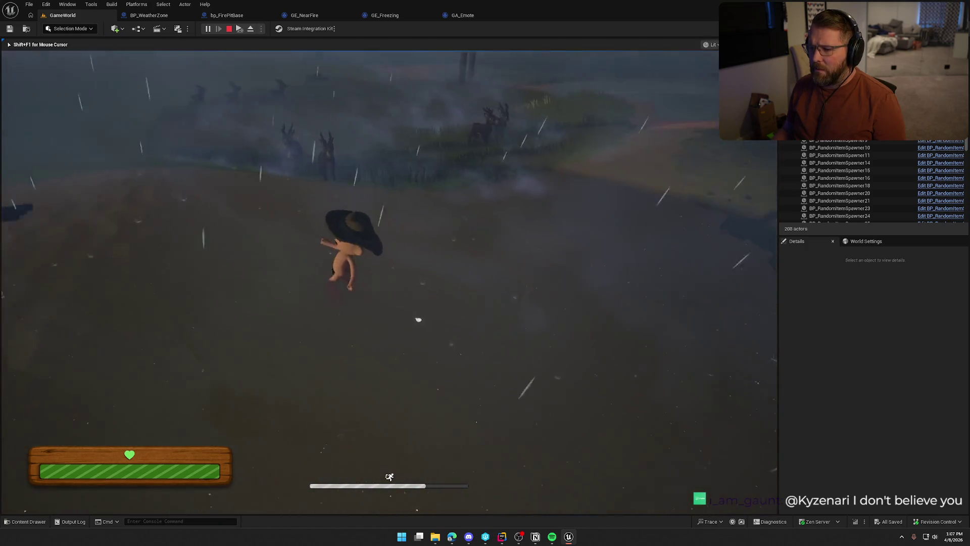
key(d)
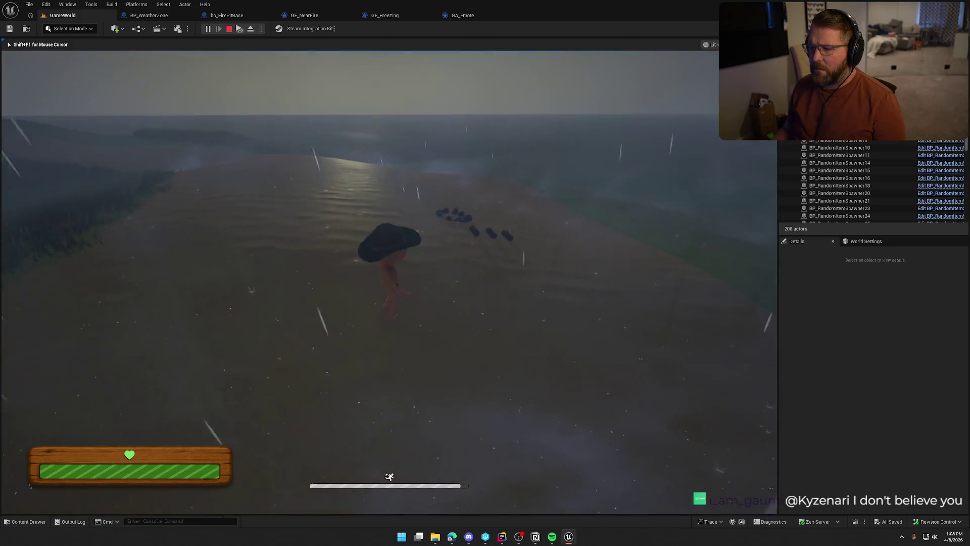
key(s)
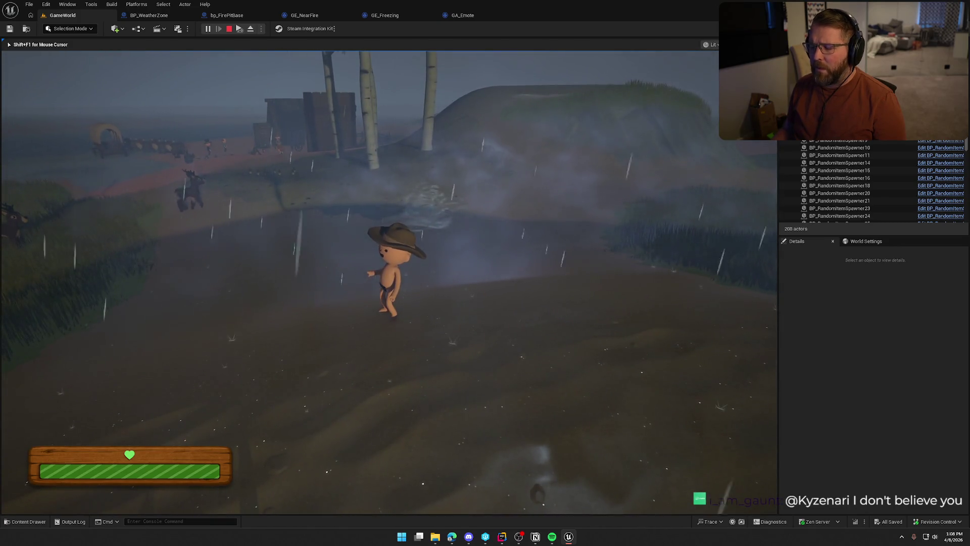
key(w)
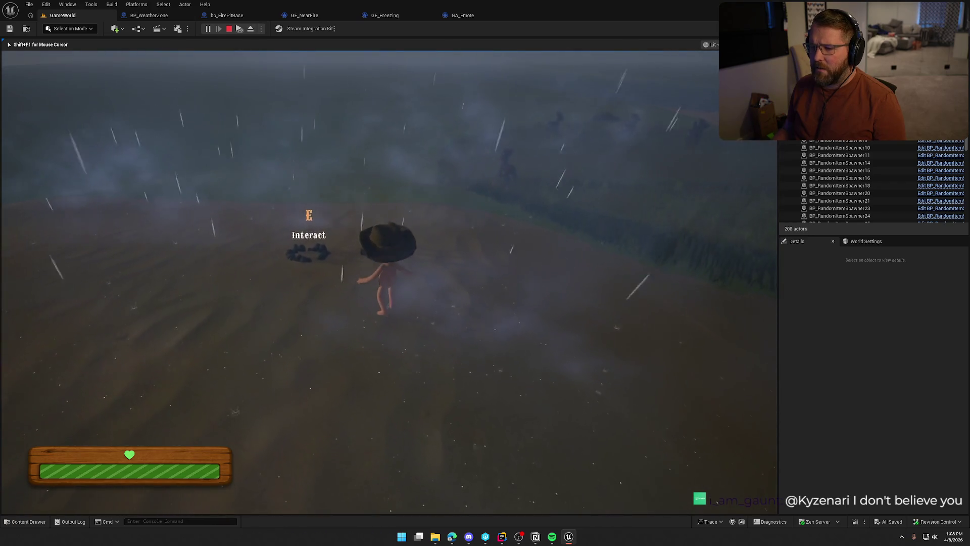
key(s)
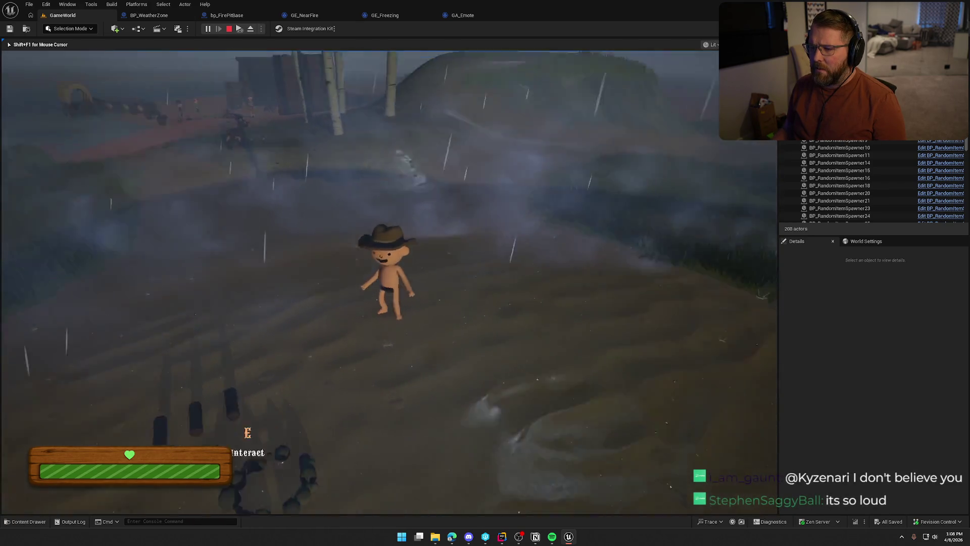
key(w)
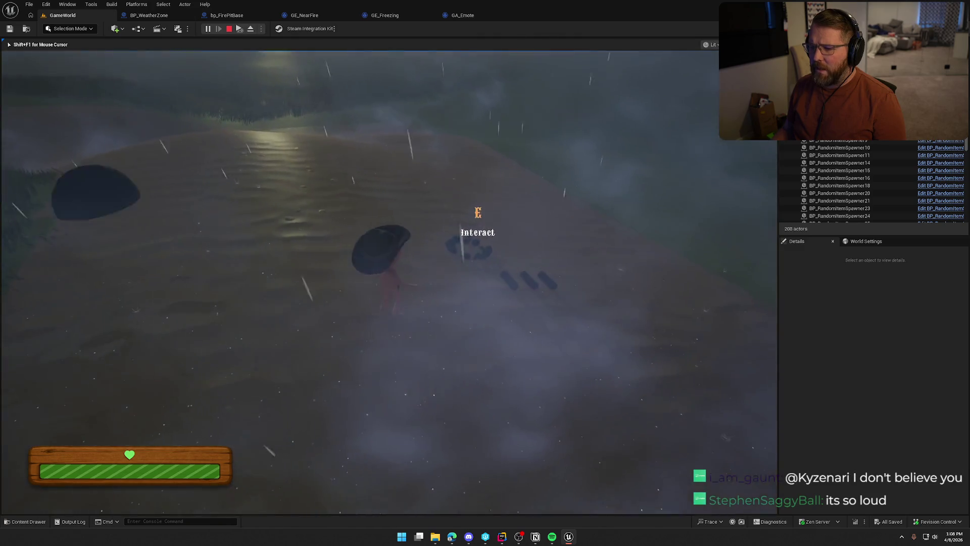
key(w)
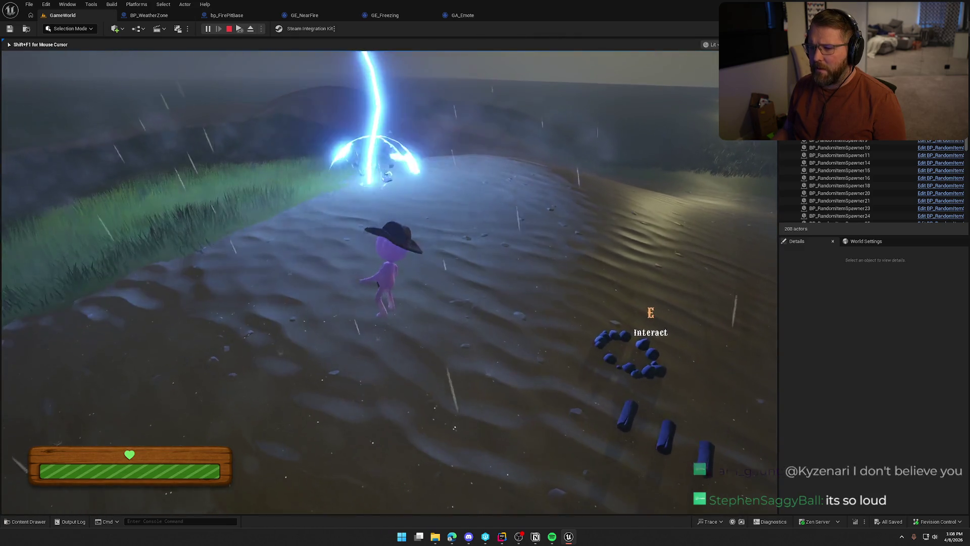
End the play session and select BP_StylizedSky to show its Details.
key(Escape)
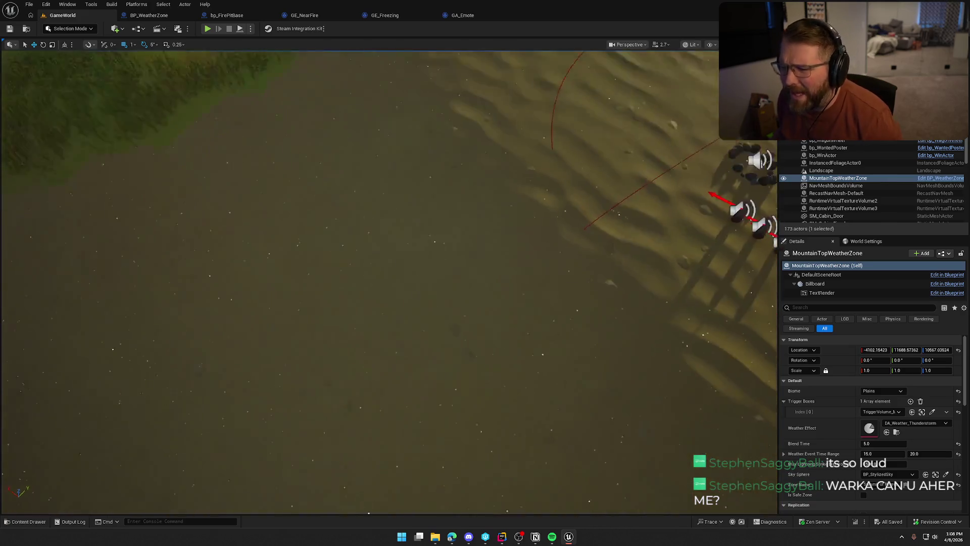
key(f)
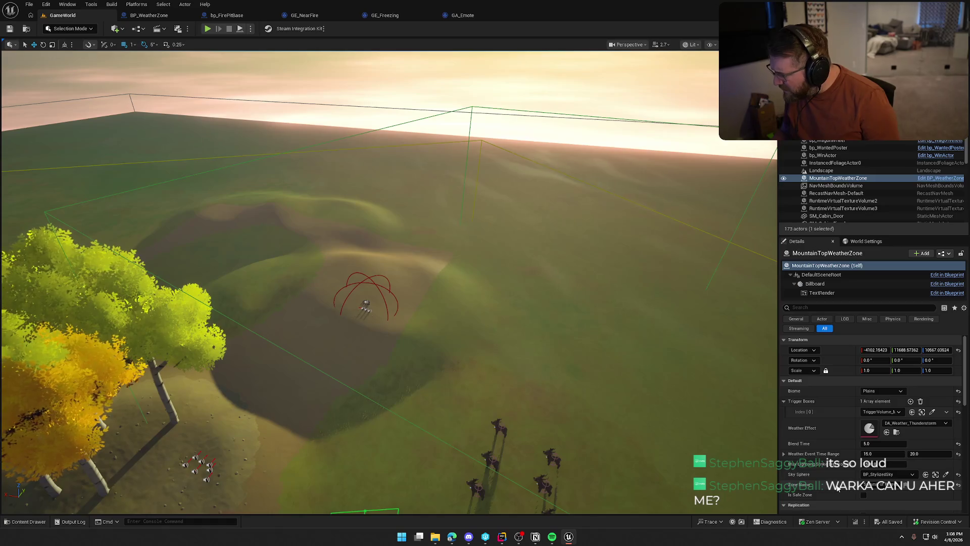
click(925, 473)
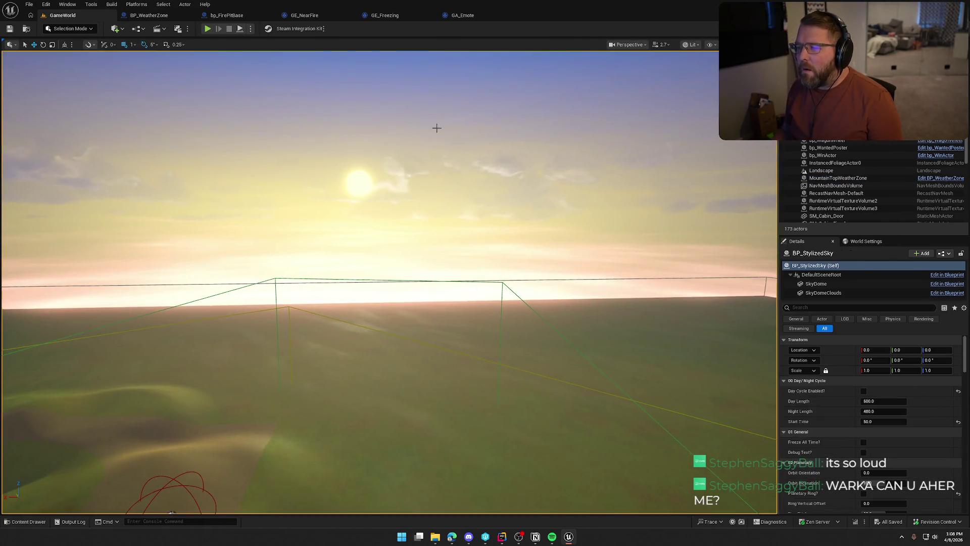
In BP_StylizedSky's 08 Sounds section, set Wind Volume and Nature Volume to 0.01.
scroll(830, 491, down, 10)
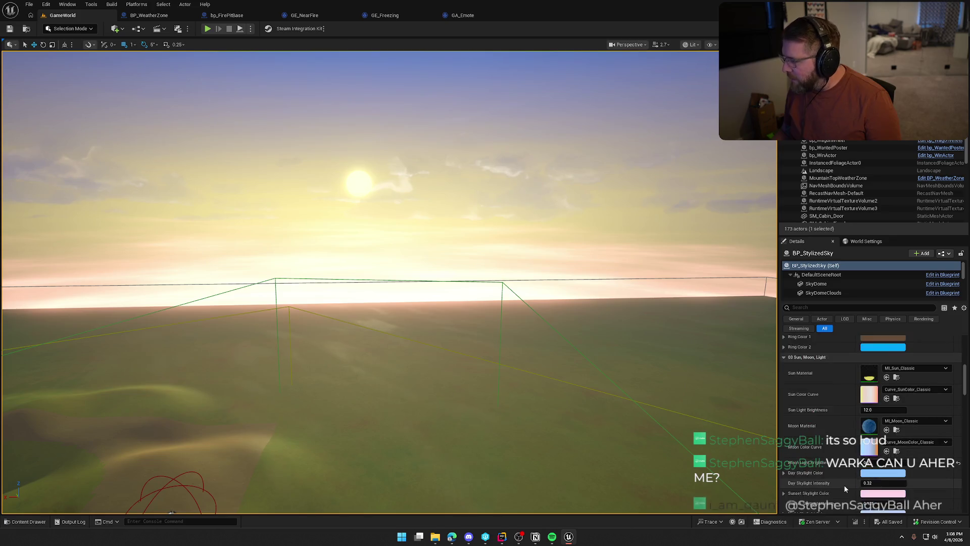
scroll(831, 471, down, 5)
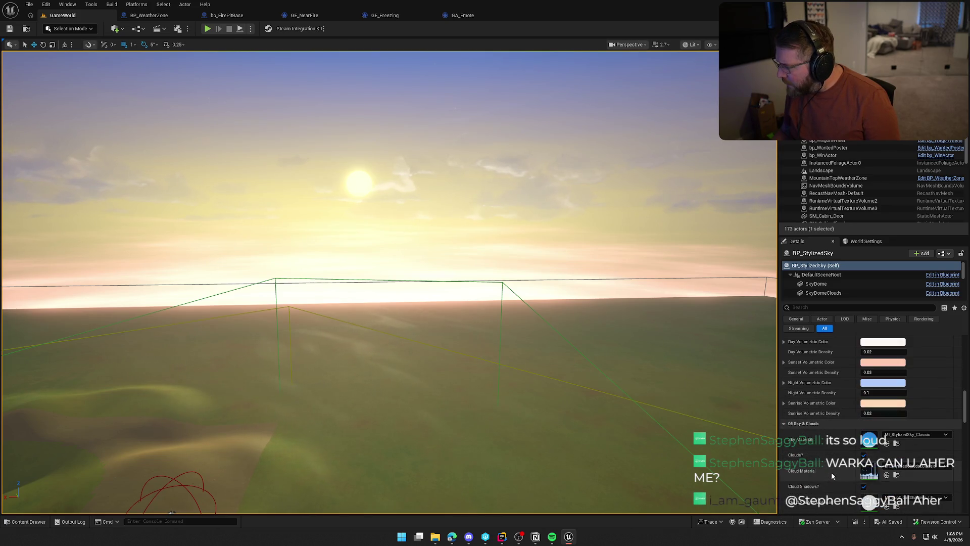
scroll(831, 475, down, 5)
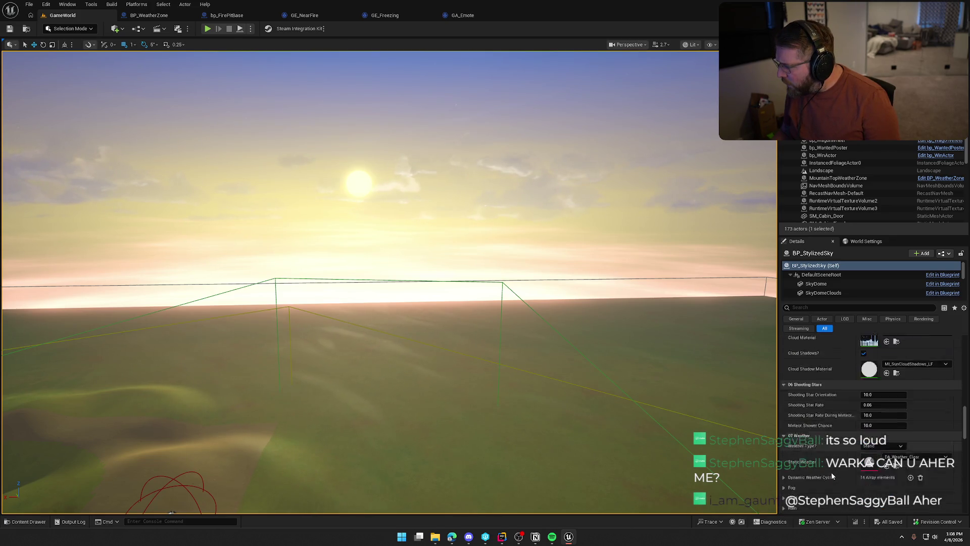
scroll(832, 472, down, 5)
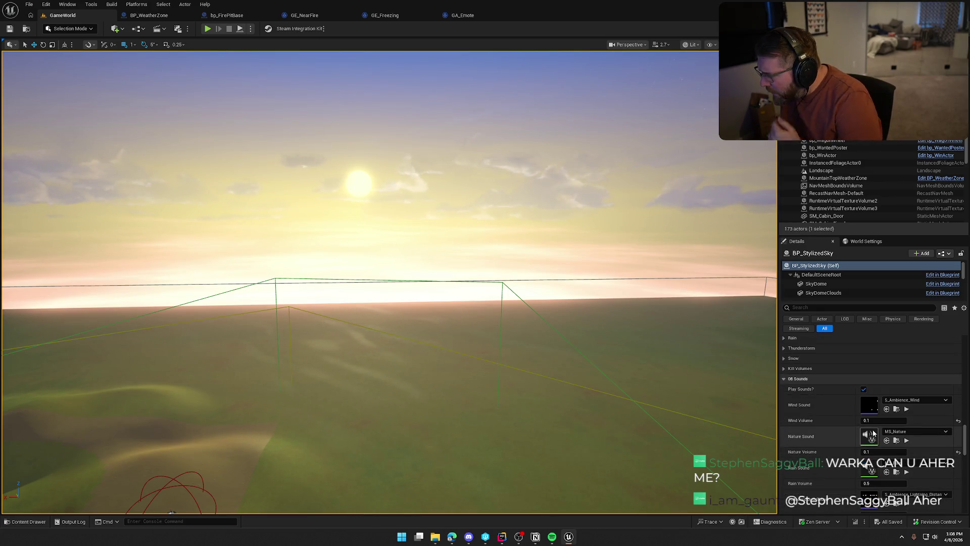
click(884, 420)
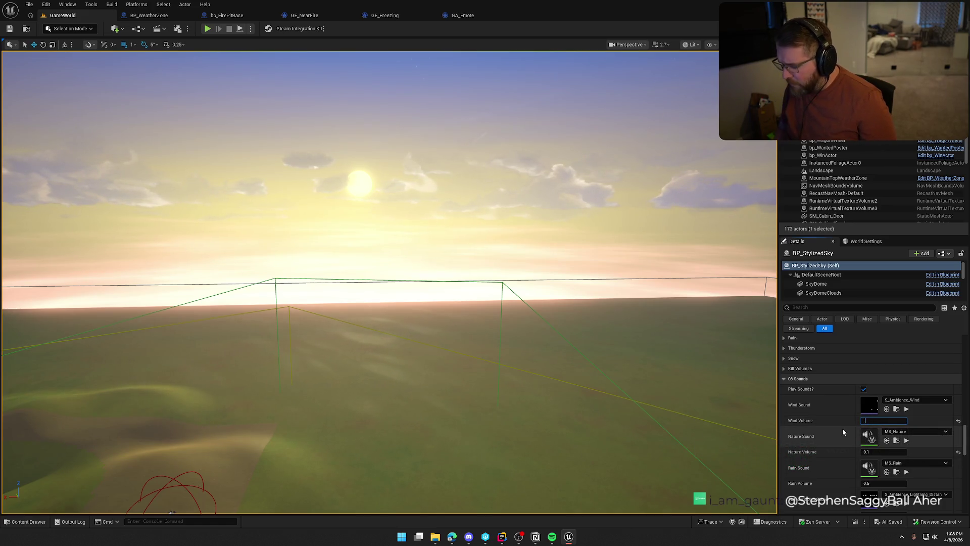
text(0.01)
key(Return)
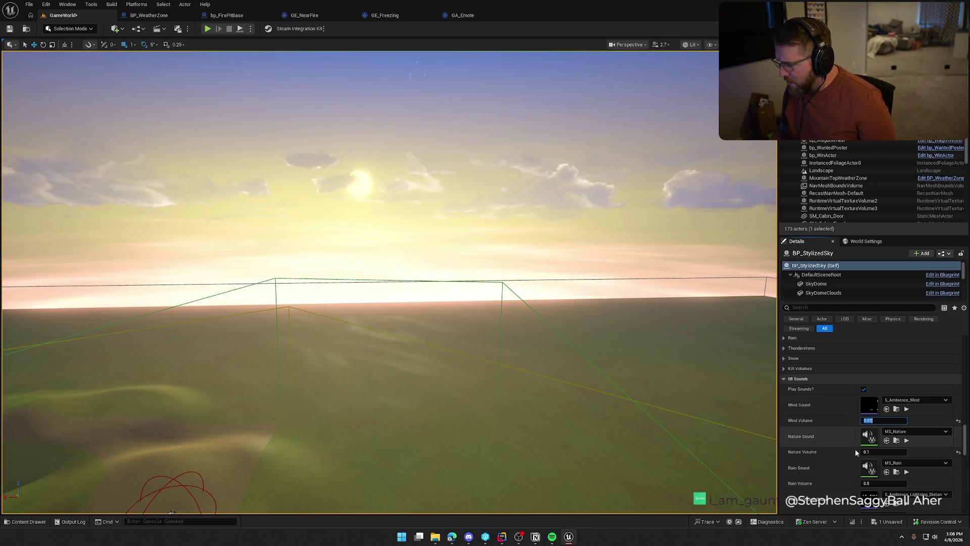
click(870, 452)
text(0.01)
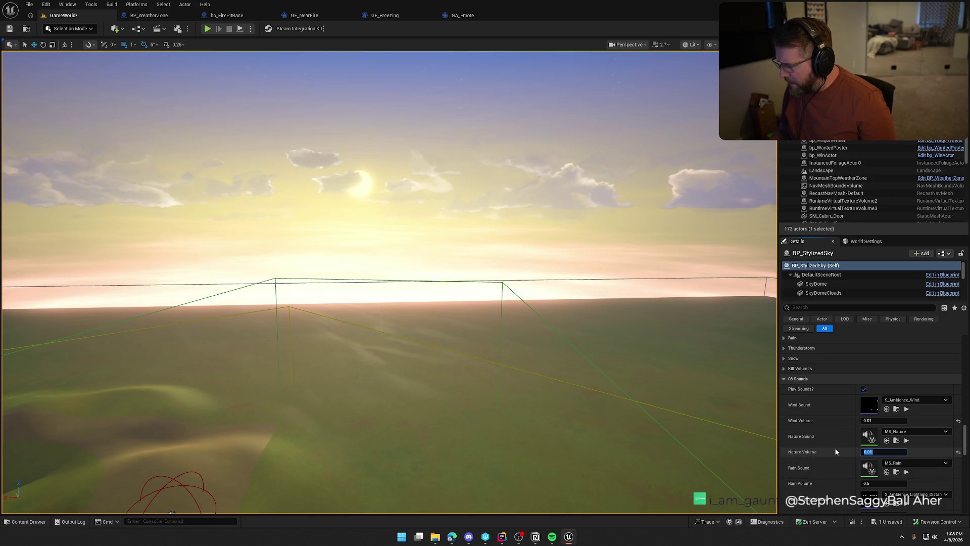
key(Return)
Lower Rain Volume and Sandstorm Volume to 0.1.
scroll(884, 460, down, 1)
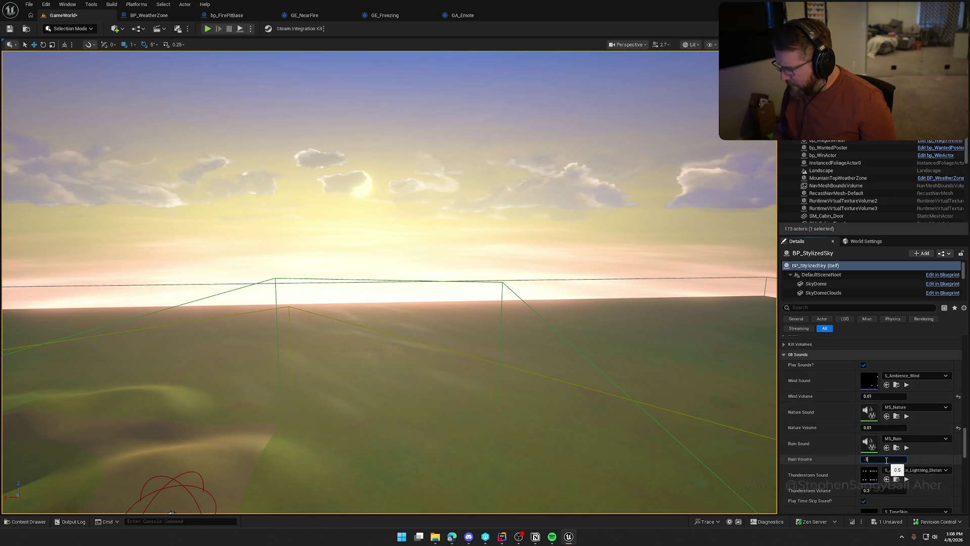
text(.1)
key(Return)
scroll(837, 456, down, 2)
scroll(841, 469, down, 2)
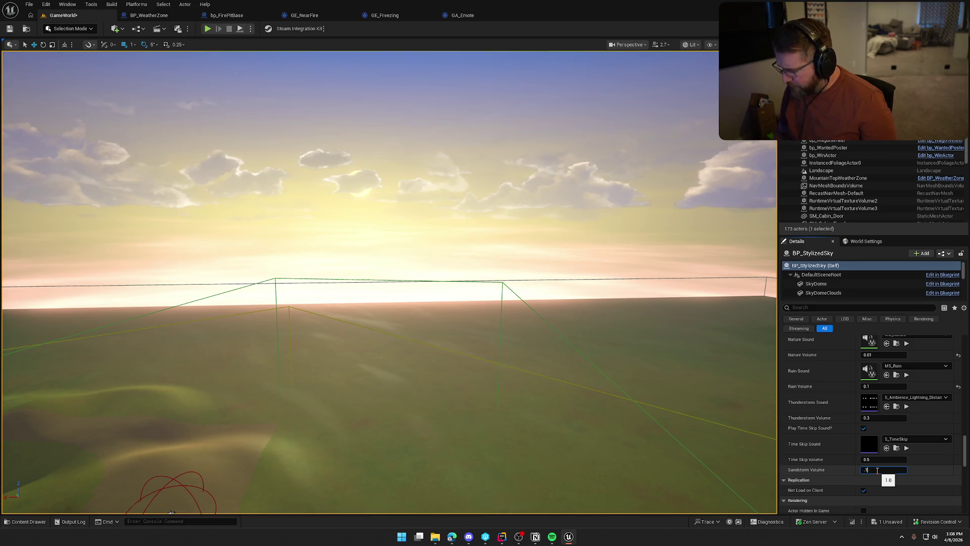
Save the level with the new volumes and bring up the Content Drawer.
drag(578, 323, 578, 332)
key(ctrl+s)
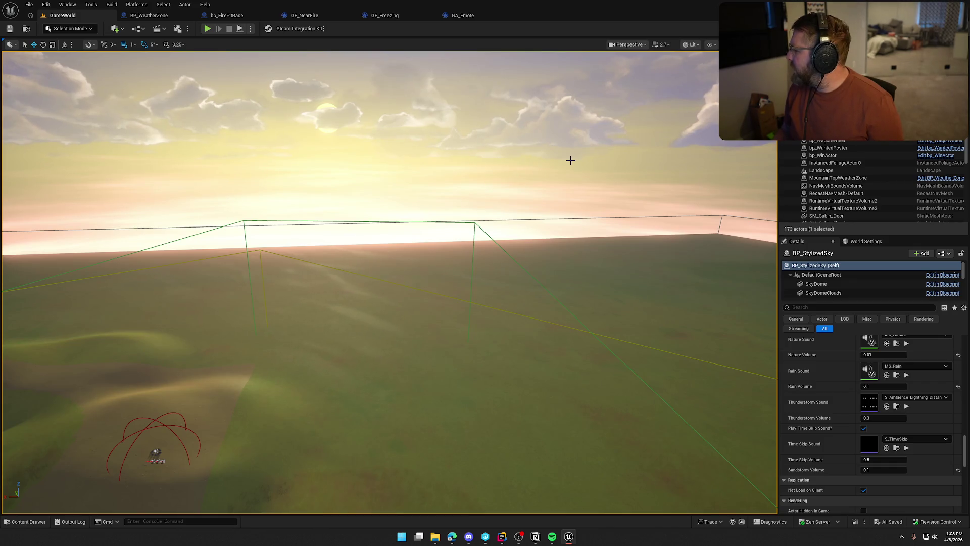
drag(441, 141, 413, 141)
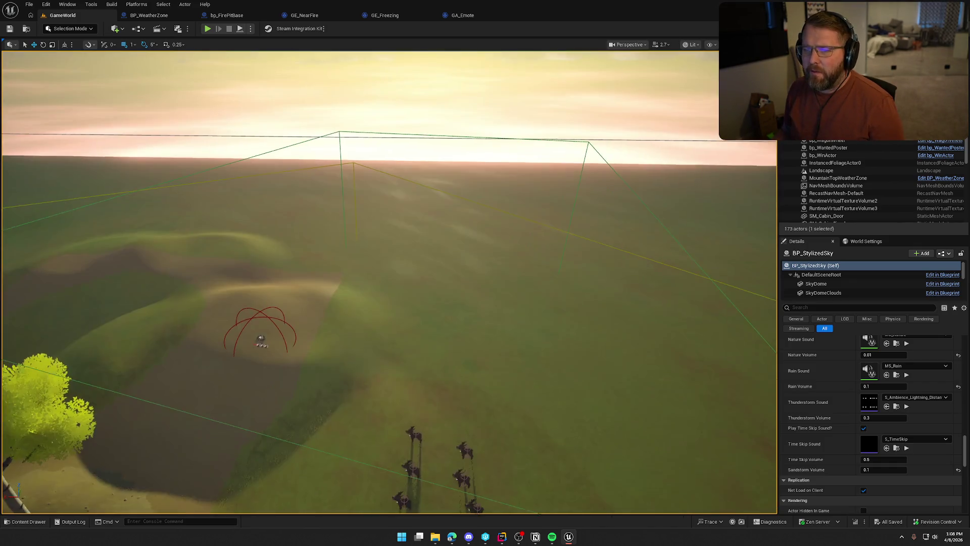
key(ctrl+space)
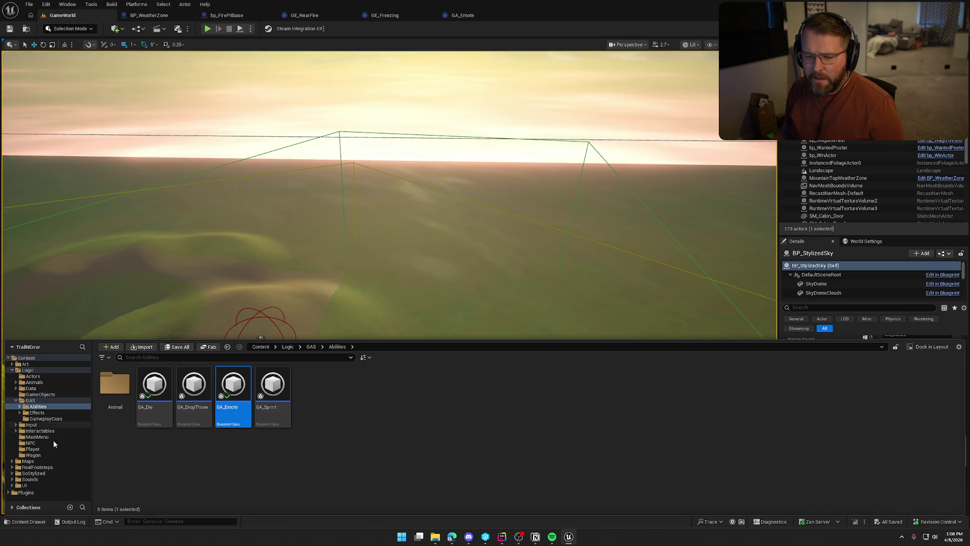
Open BP_LightningStrike from the SoStylized folder to view its event graph.
click(47, 473)
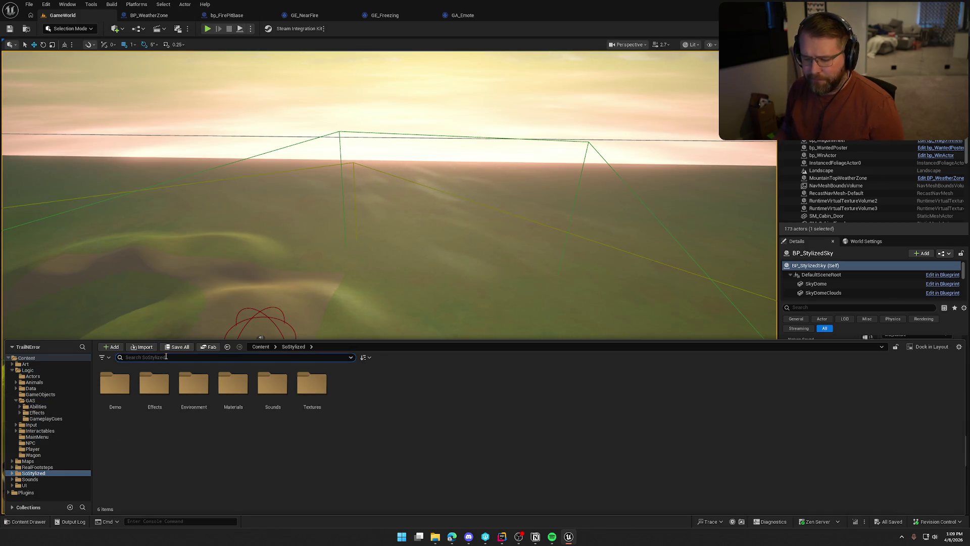
double_click(115, 387)
drag(379, 319, 683, 326)
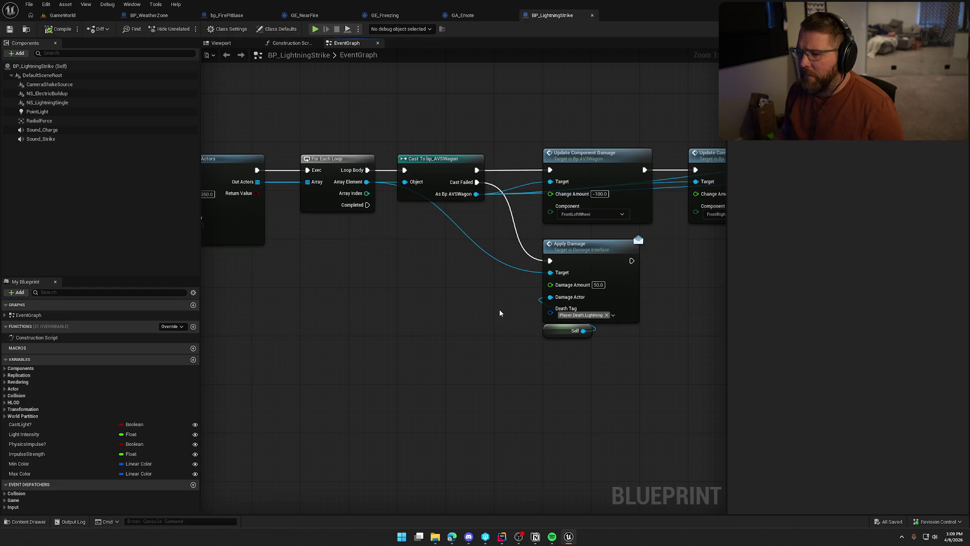
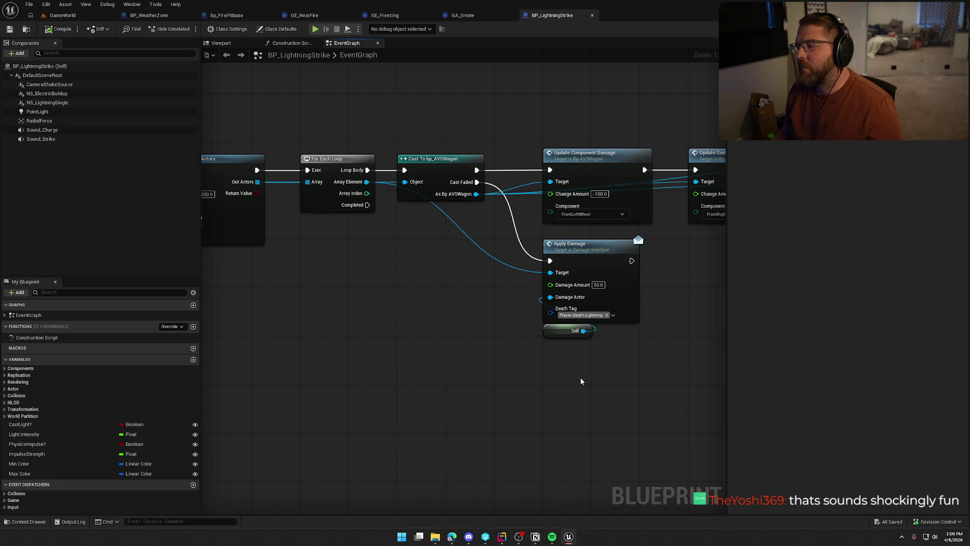
Inspect GA_Emote's PlayMontageAndWait, Wait Input Press and Sequence nodes, then view its class defaults.
click(469, 18)
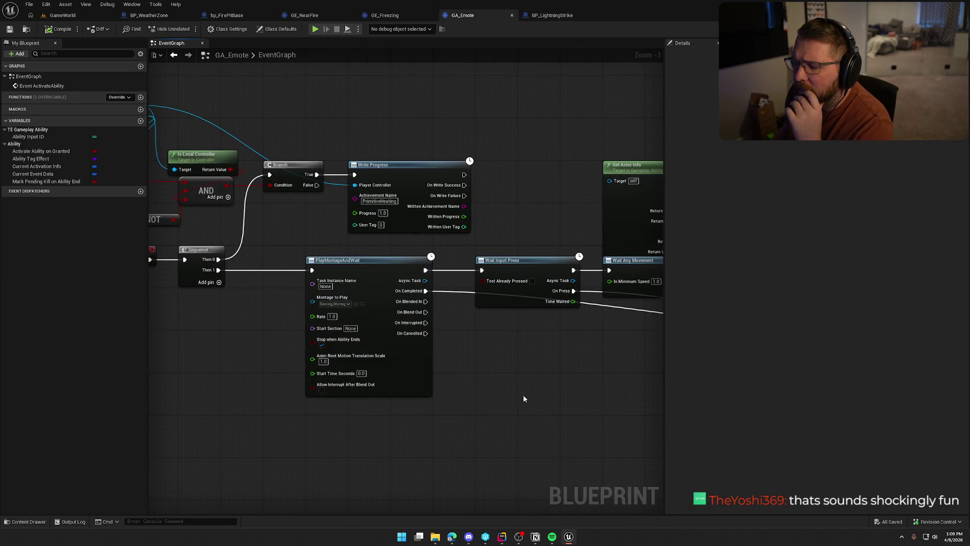
drag(544, 398, 581, 306)
drag(503, 350, 352, 169)
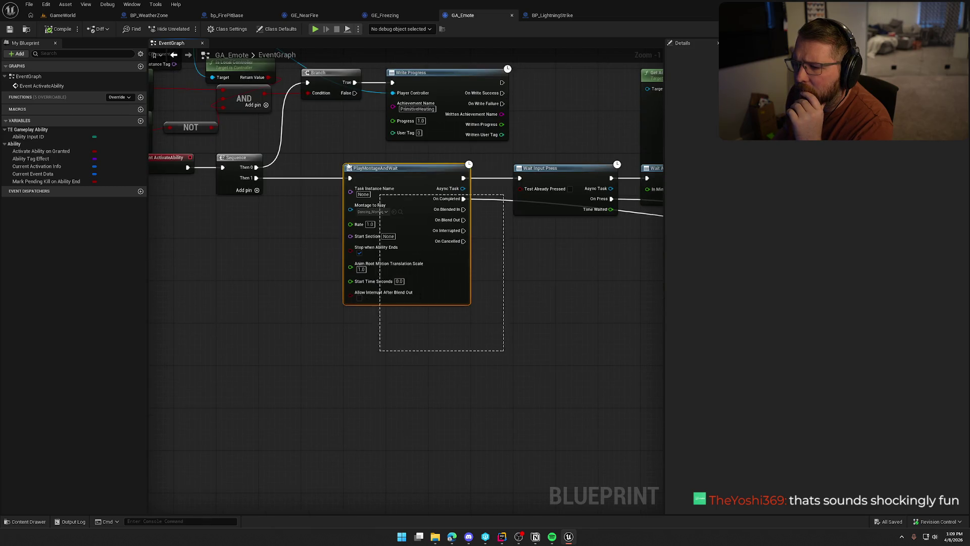
mouse_move(527, 300)
mouse_down()
mouse_move(362, 347)
mouse_move(490, 340)
mouse_move(655, 305)
mouse_up()
drag(371, 329, 625, 329)
drag(362, 305, 793, 306)
drag(680, 315, 620, 319)
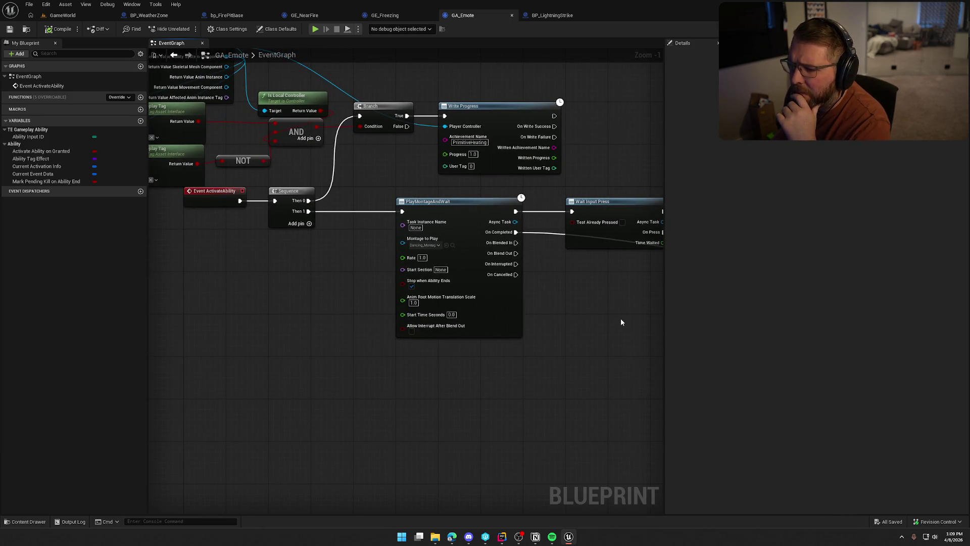
drag(620, 317, 560, 320)
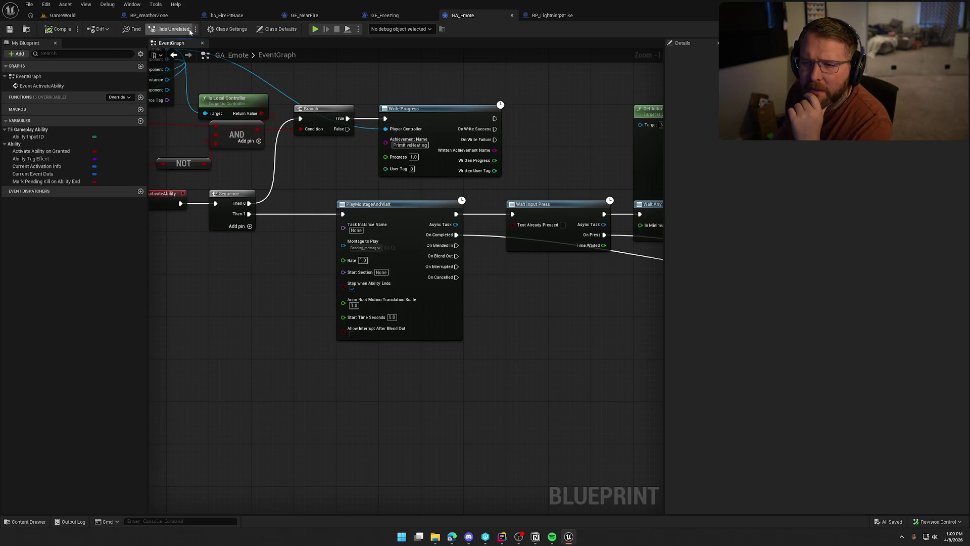
click(276, 29)
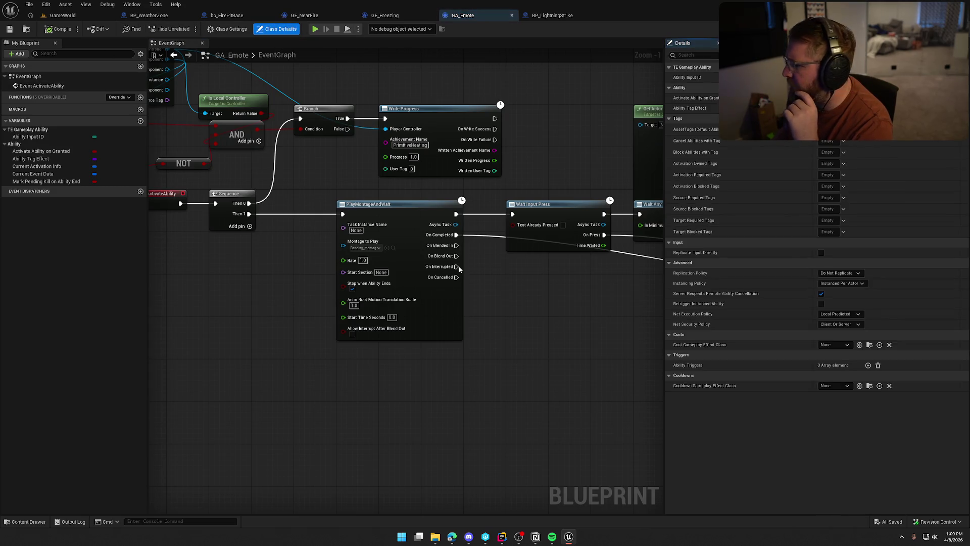
Check GA_Emote's Class Settings and defaults, leaving Ability Tag Effect unset, then bring up the Content Drawer.
click(220, 29)
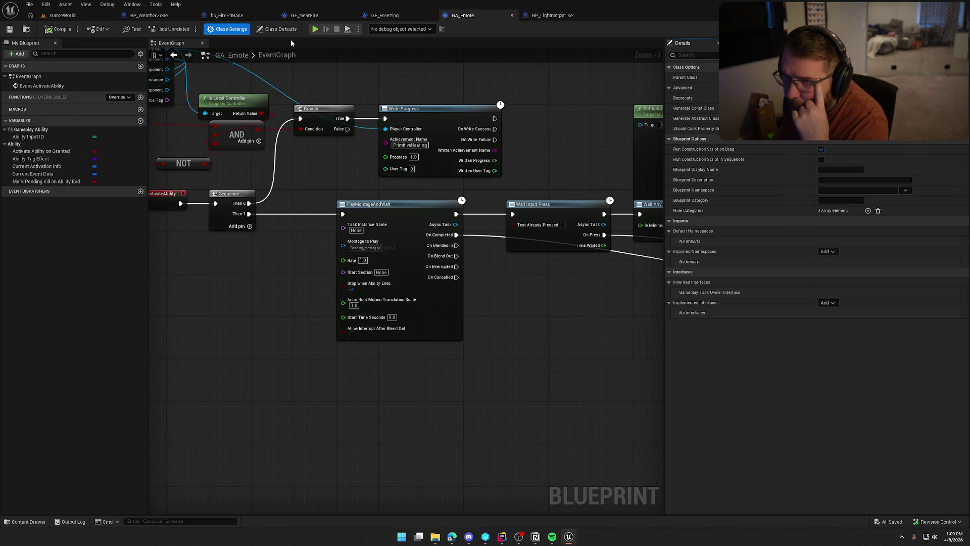
click(279, 29)
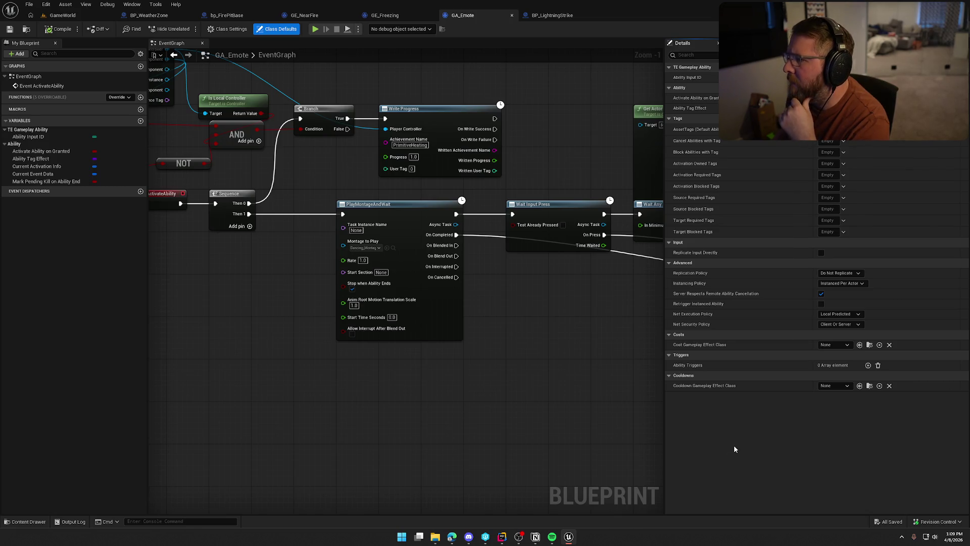
click(833, 108)
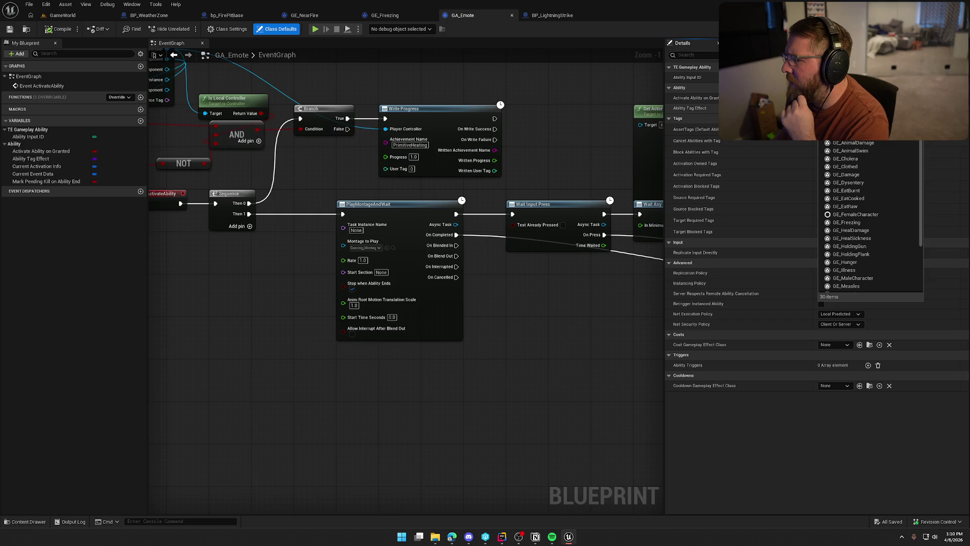
click(516, 347)
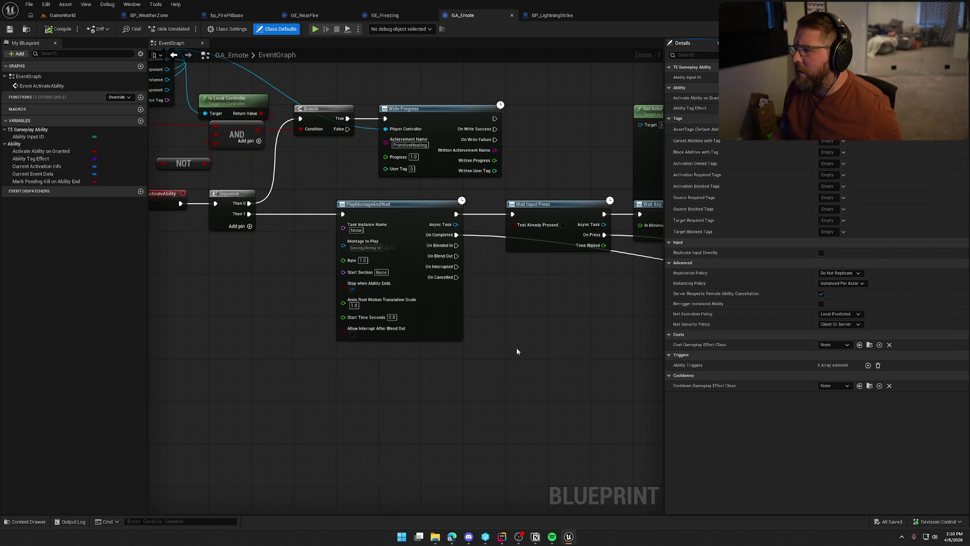
key(ctrl+space)
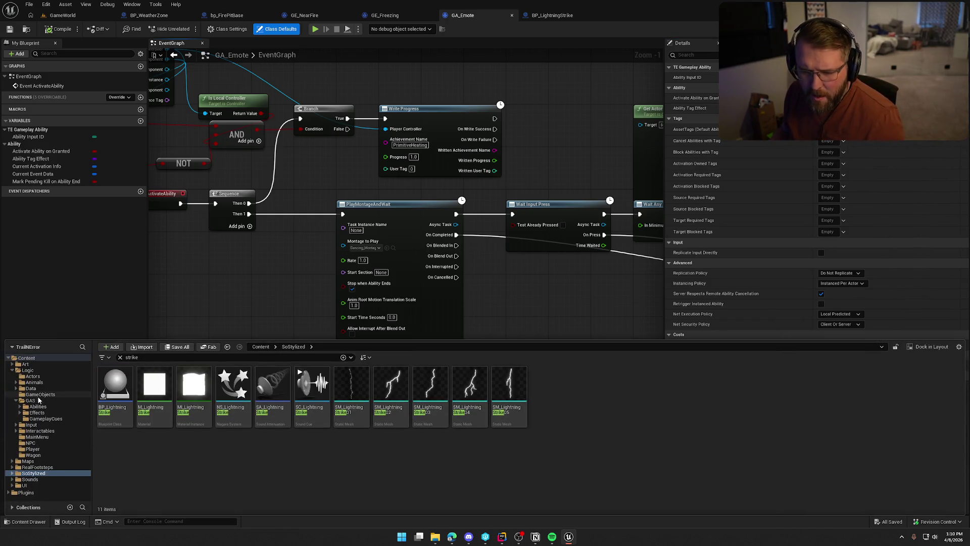
In Logic/GAS/Effects, create a GameplayEffect-based Blueprint named GE_Dancing and open it for editing.
click(119, 357)
click(52, 413)
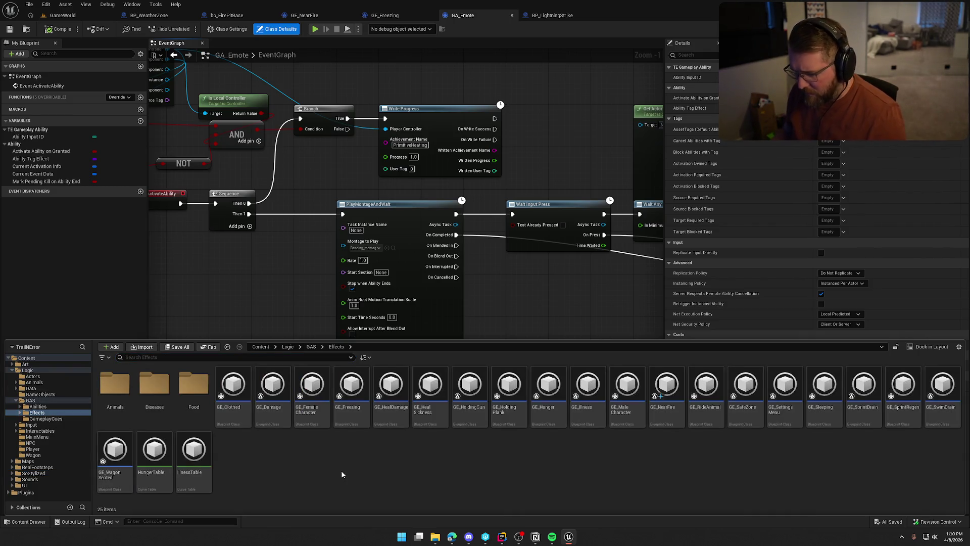
right_click(360, 469)
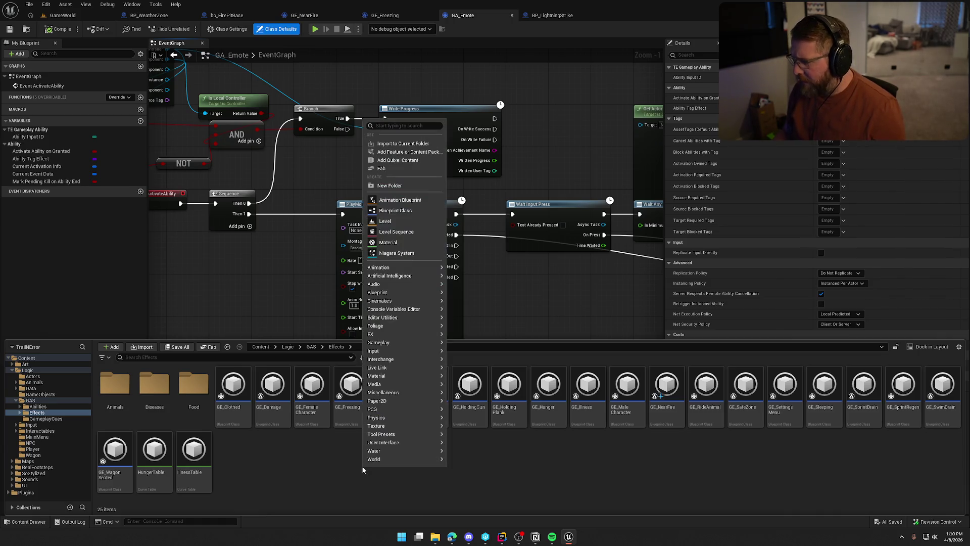
click(409, 213)
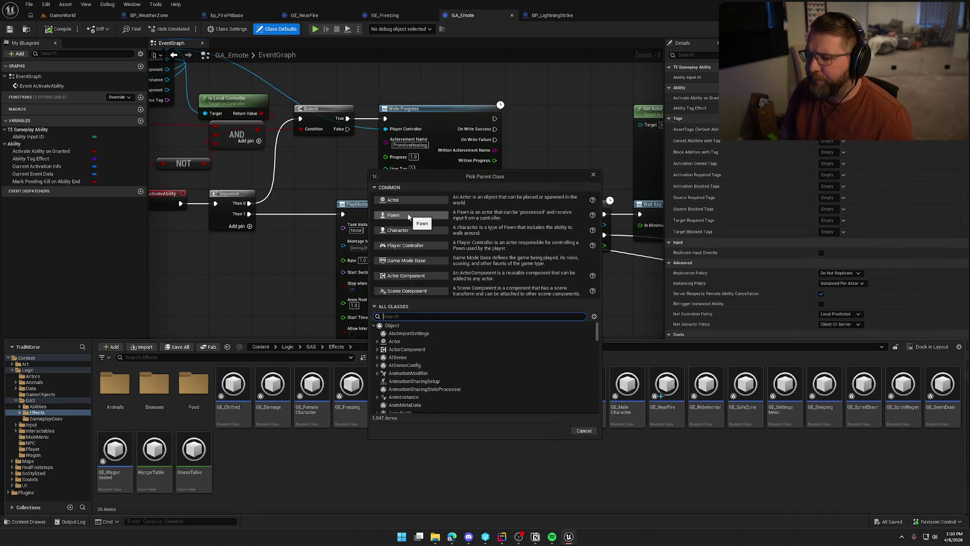
text(gameply)
key(BackSpace)
text(aay)
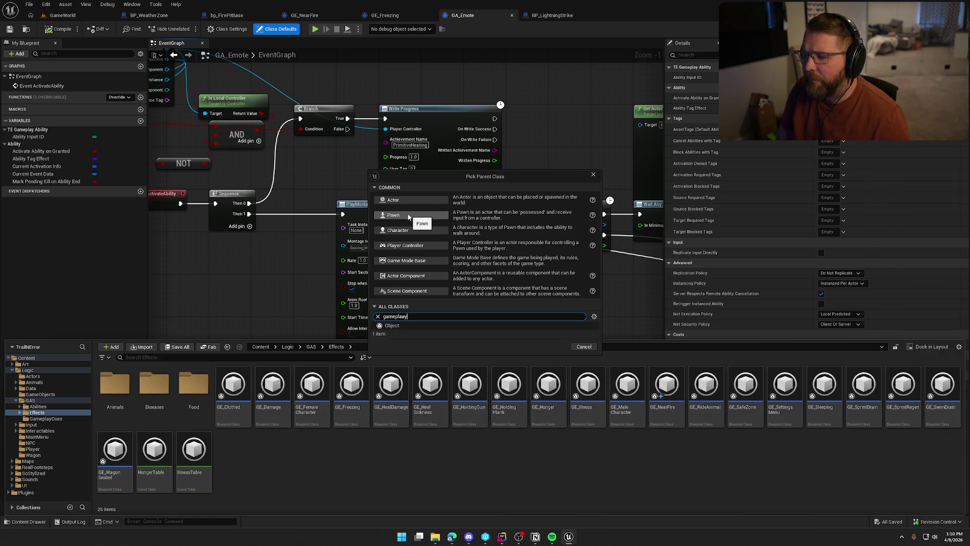
key(BackSpace)
key(BackSpace)
text(yeffec)
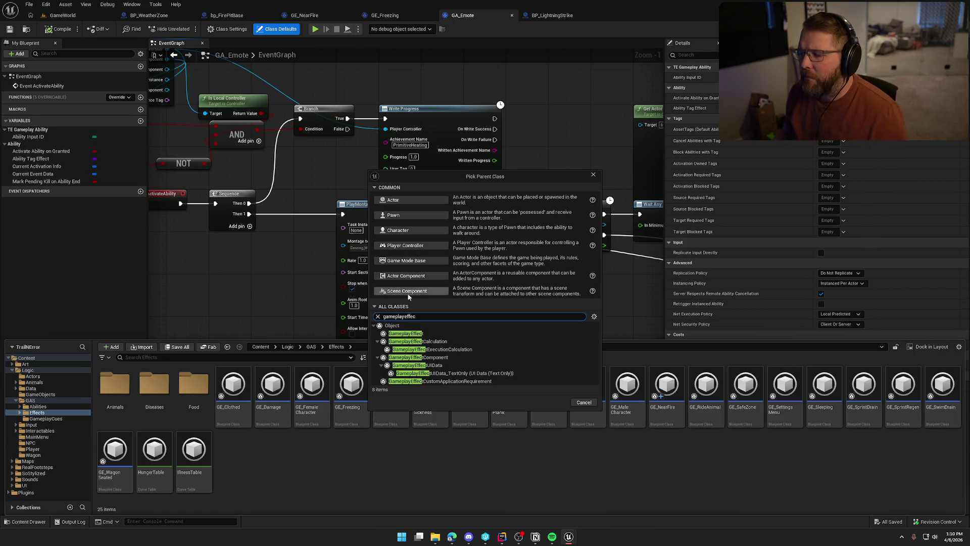
click(417, 333)
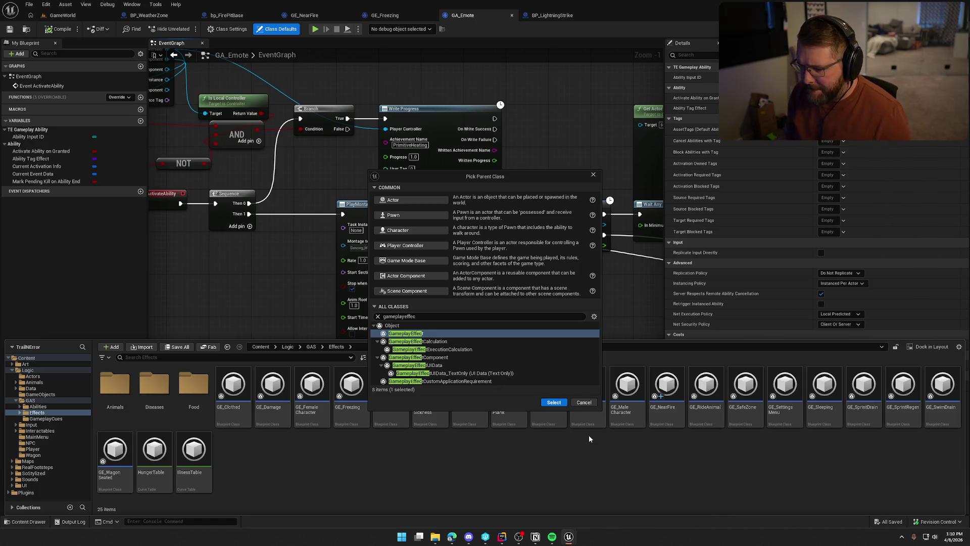
click(554, 403)
text(GE_Dancing)
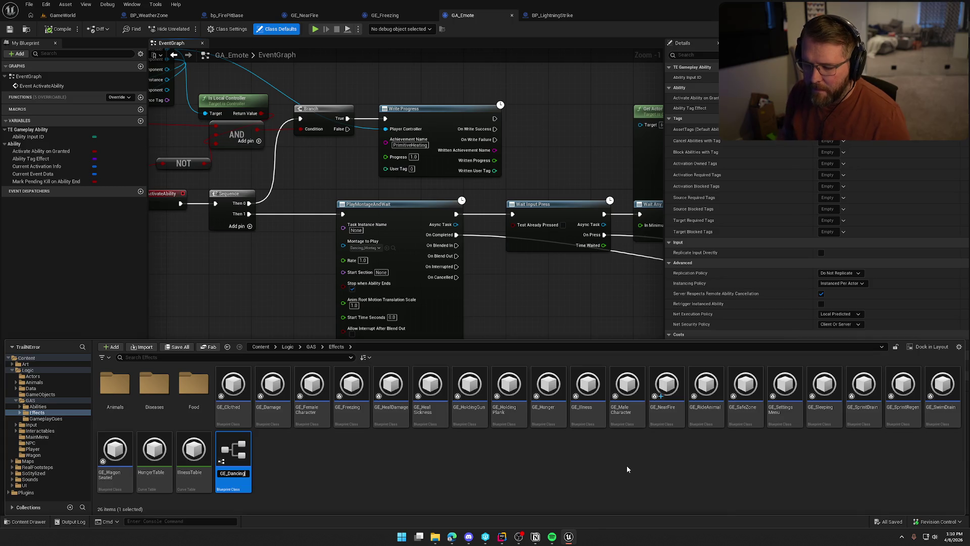
key(Return)
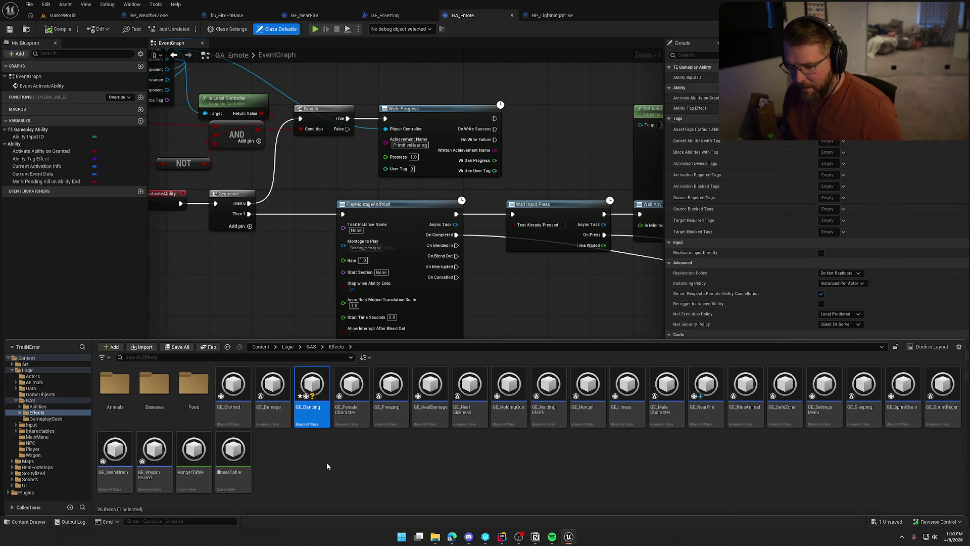
double_click(316, 385)
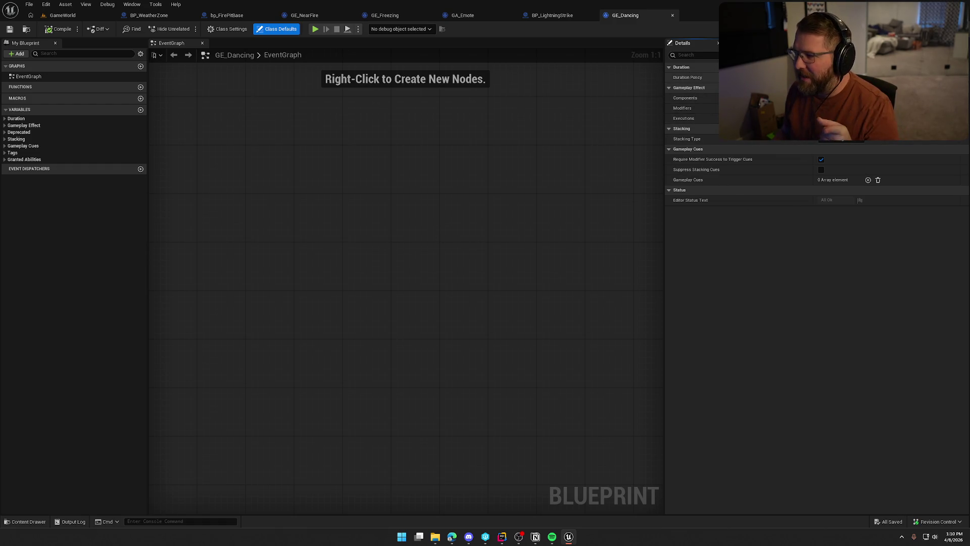
Set GE_Dancing's Duration Policy to Infinite and add a Grant Tags to Target Actor component.
click(838, 96)
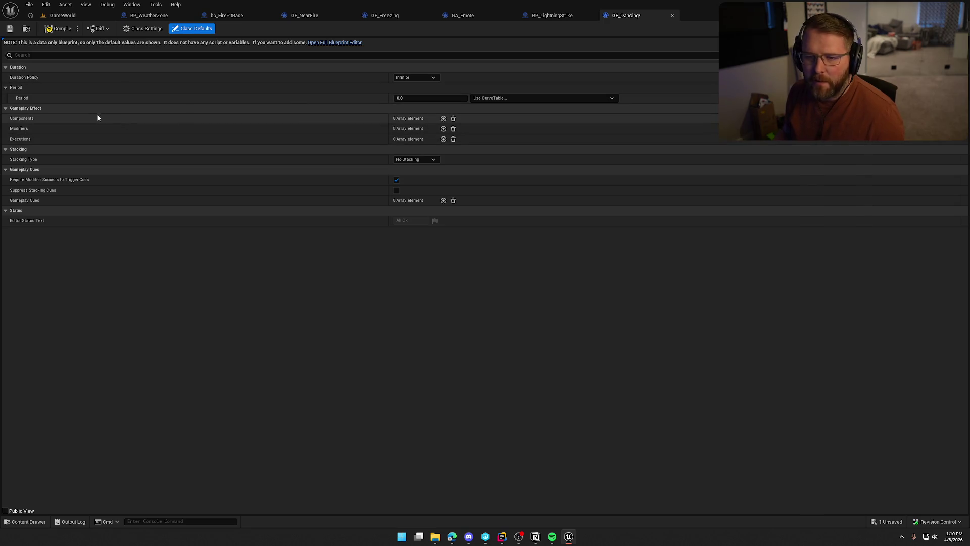
click(443, 129)
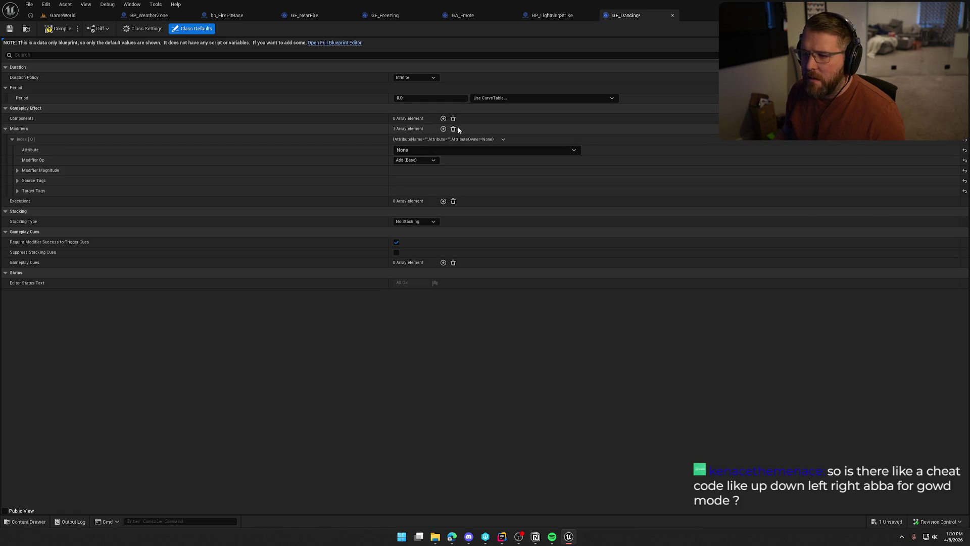
click(453, 128)
click(443, 118)
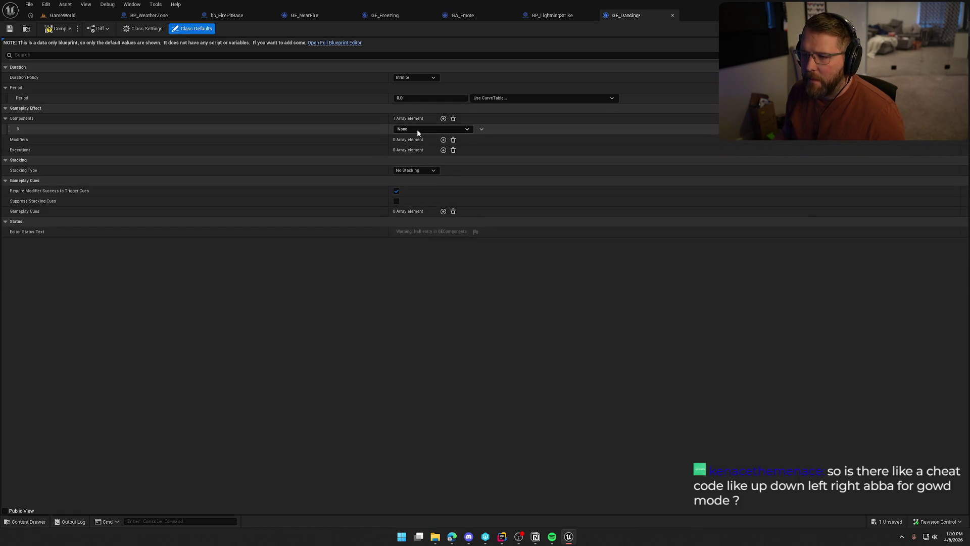
click(417, 128)
click(457, 203)
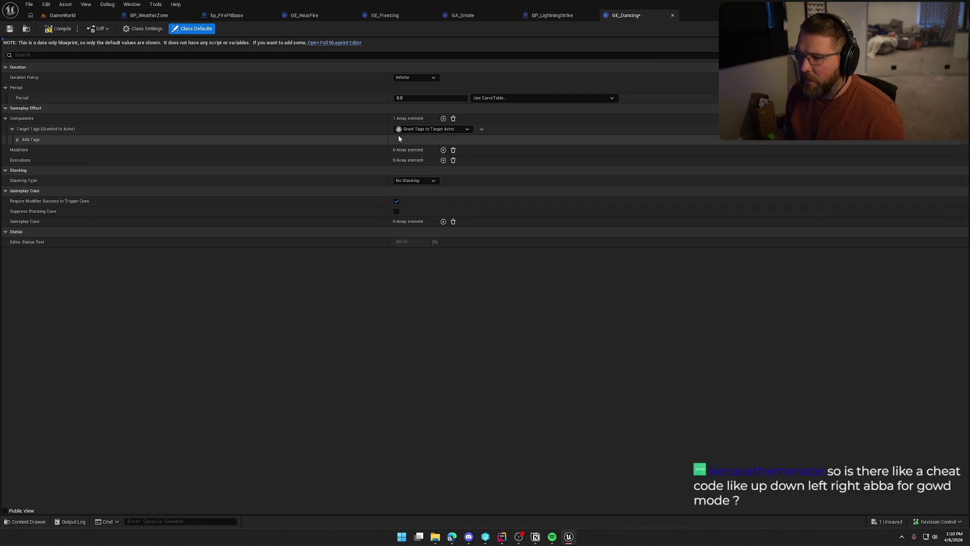
Expand Add Tags and browse the Player.Status tags, closing the picker without adding any.
click(18, 140)
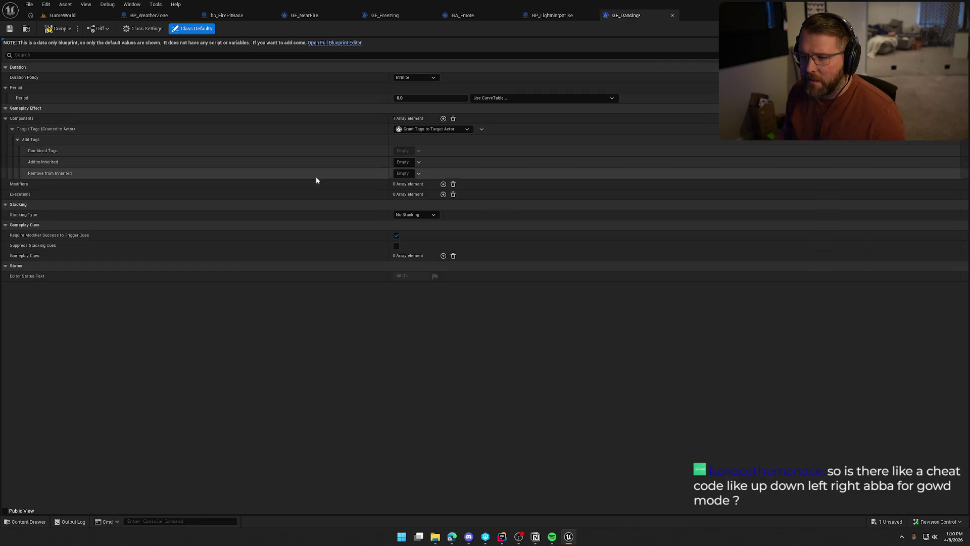
click(402, 162)
click(398, 293)
click(401, 310)
scroll(463, 309, down, 1)
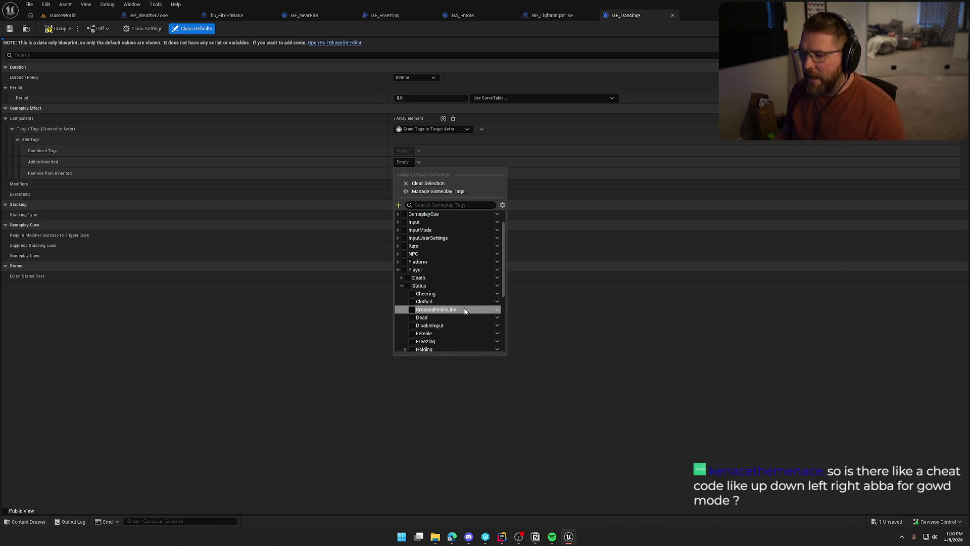
scroll(464, 310, down, 2)
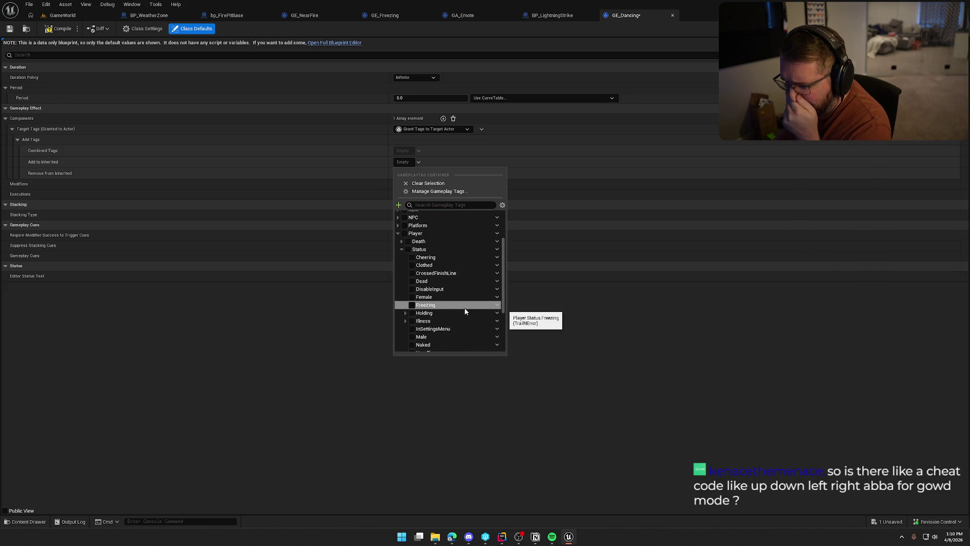
scroll(465, 311, down, 4)
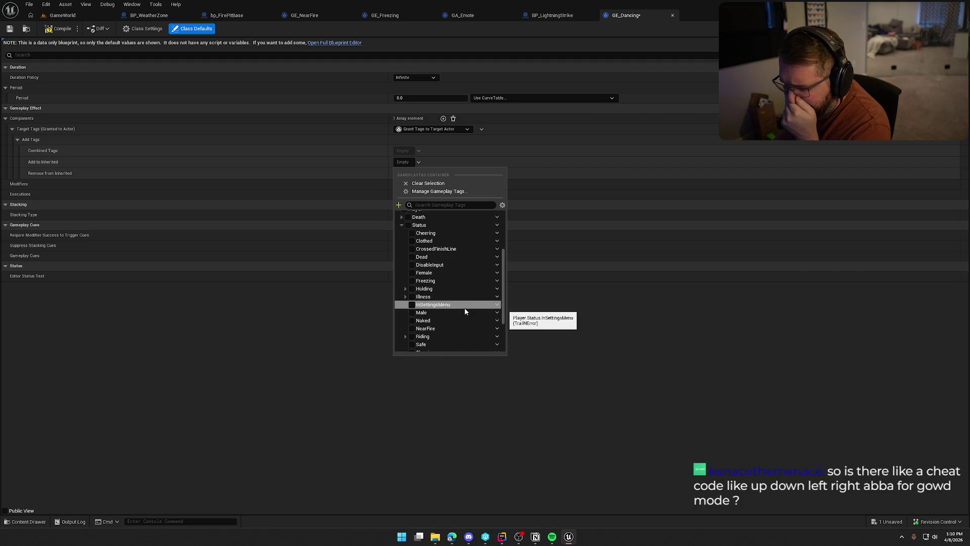
scroll(464, 311, down, 1)
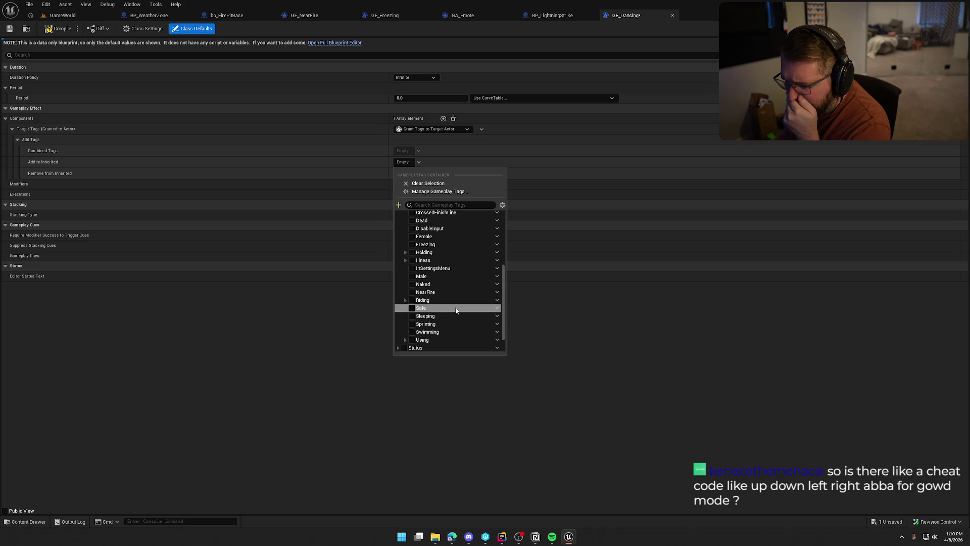
scroll(457, 310, up, 1)
click(334, 317)
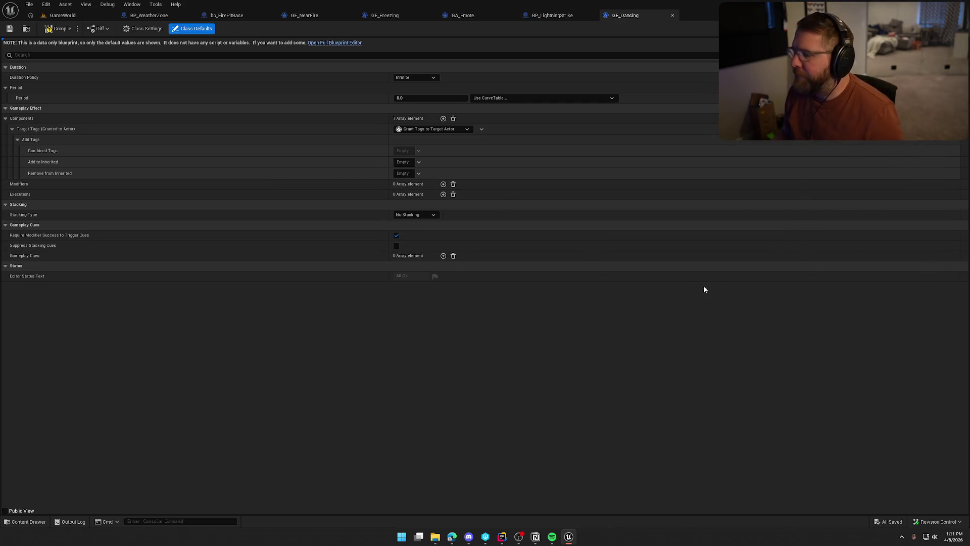
In Rider, close the open files and show TrailErrorTags.h and TrailErrorTags.cpp side by side.
key(alt+Tab)
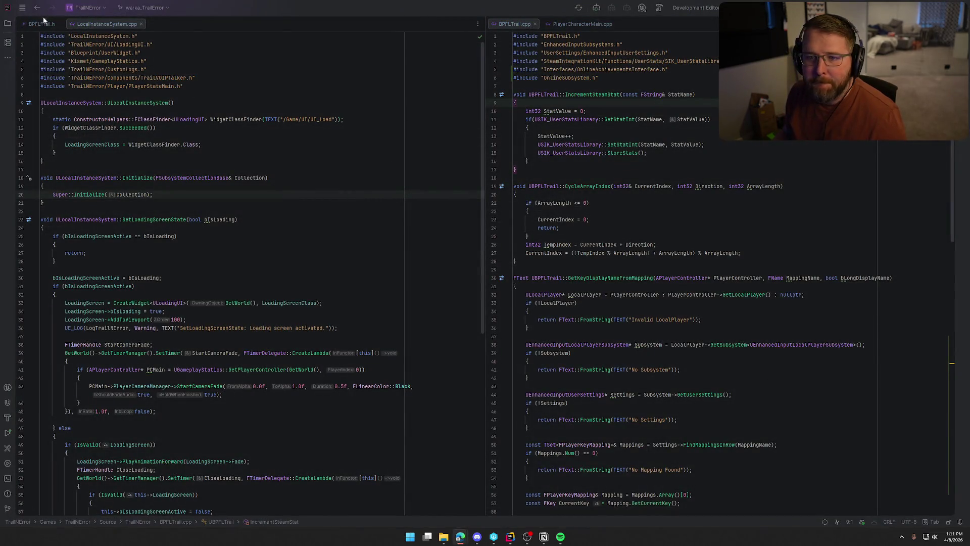
middle_click(42, 24)
middle_click(38, 24)
middle_click(35, 24)
middle_click(35, 24)
key(alt+1)
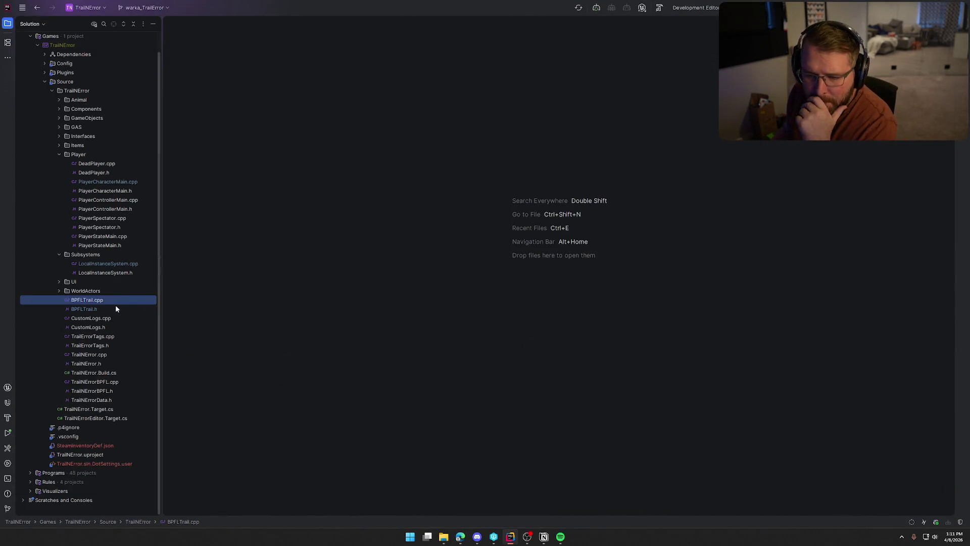
double_click(104, 346)
double_click(104, 336)
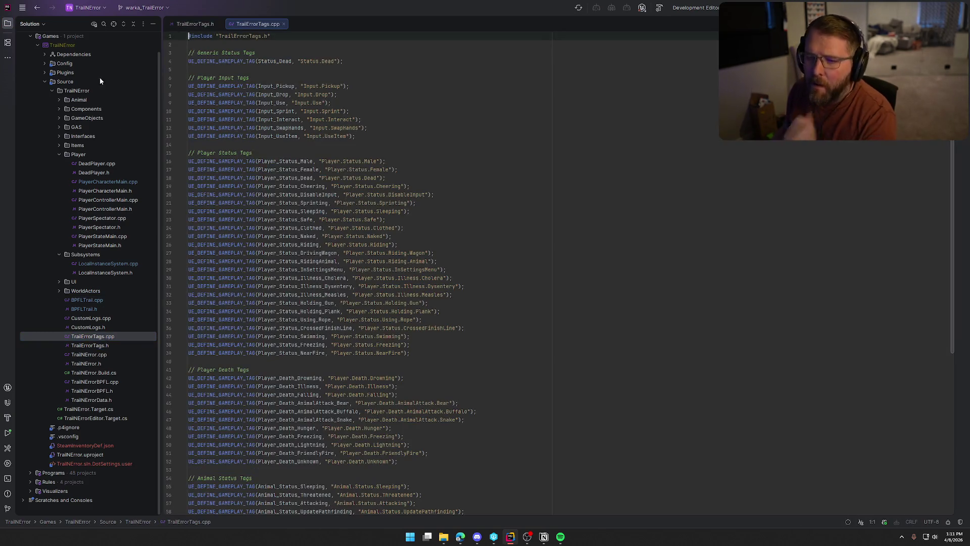
key(alt+1)
mouse_move(110, 23)
mouse_down()
mouse_move(692, 206)
mouse_move(803, 189)
mouse_up()
Declare Player_Status_Dancing with UE_DECLARE_GAMEPLAY_TAG_EXTERN below the Dead tag in the header.
click(213, 202)
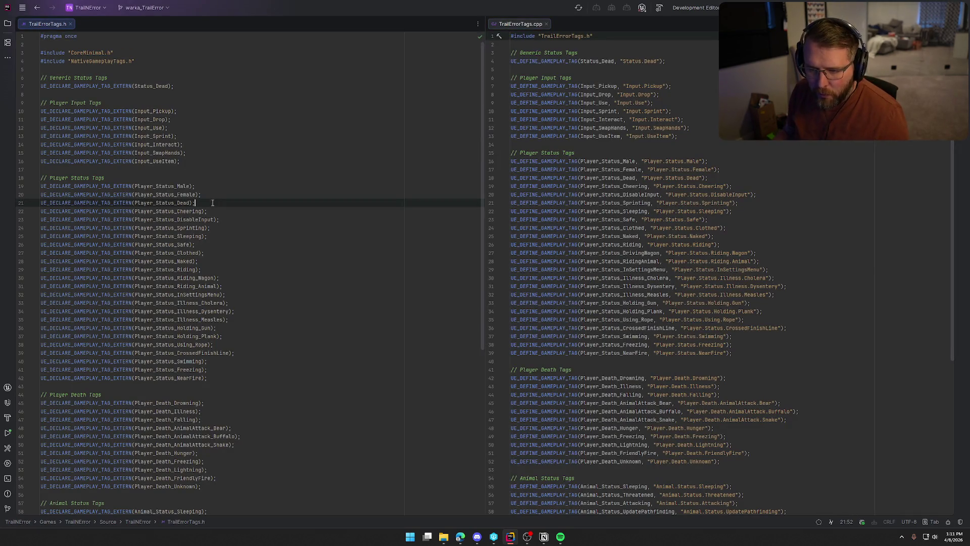
key(Return)
text(UE_DECLARE)
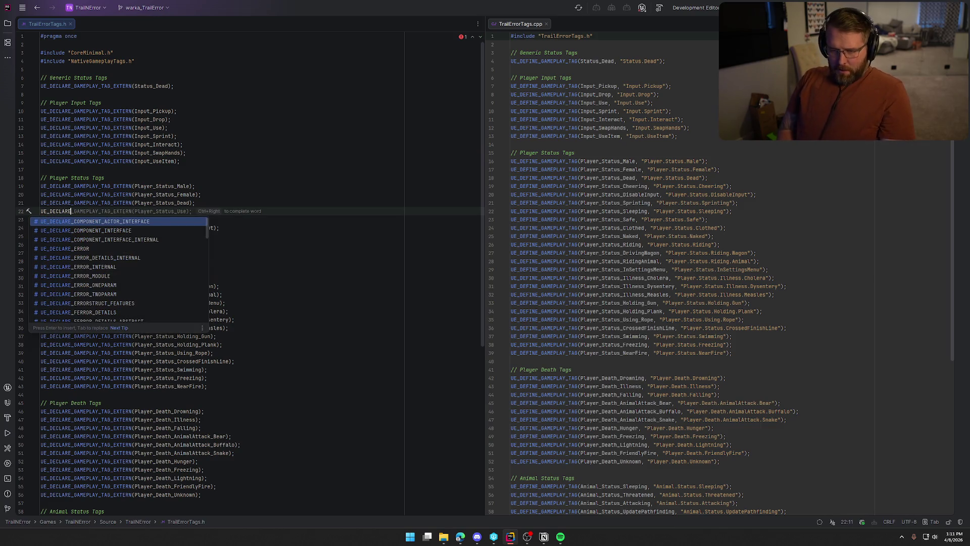
key(ctrl+Right)
key(ctrl+Right)
key(ctrl+Right)
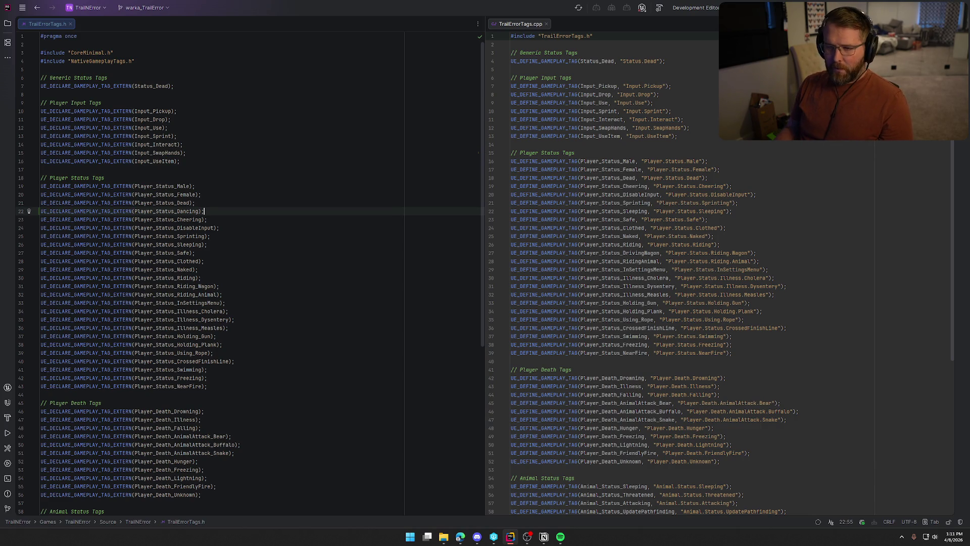
Define Player_Status_Dancing with UE_DEFINE_GAMEPLAY_TAG in TrailErrorTags.cpp and build the project.
click(712, 177)
key(Return)
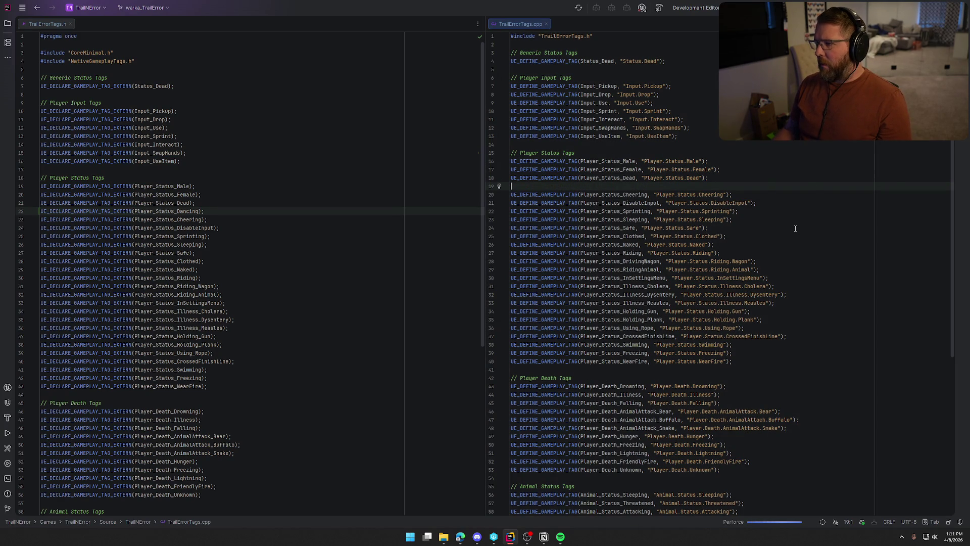
text(UE_)
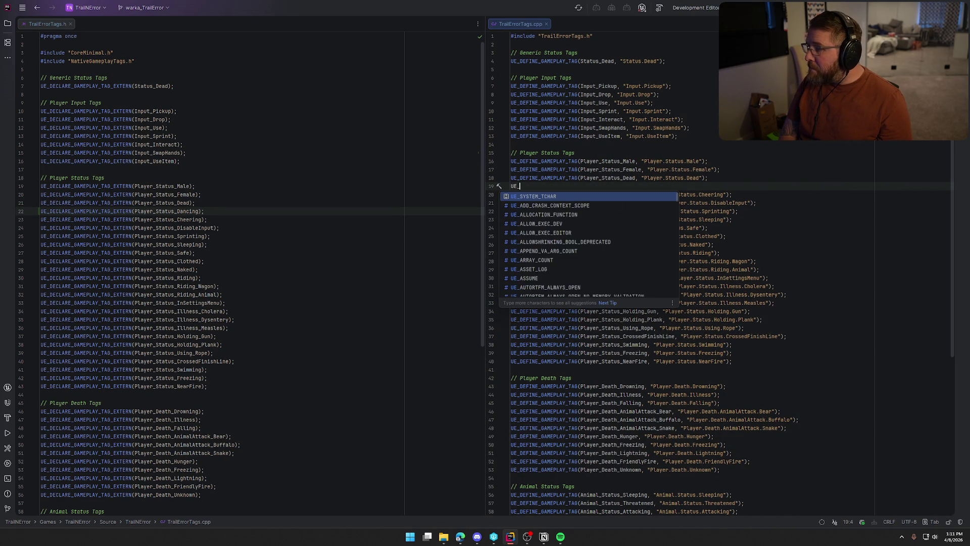
text(DEFINE_GAMP)
key(BackSpace)
key(Tab)
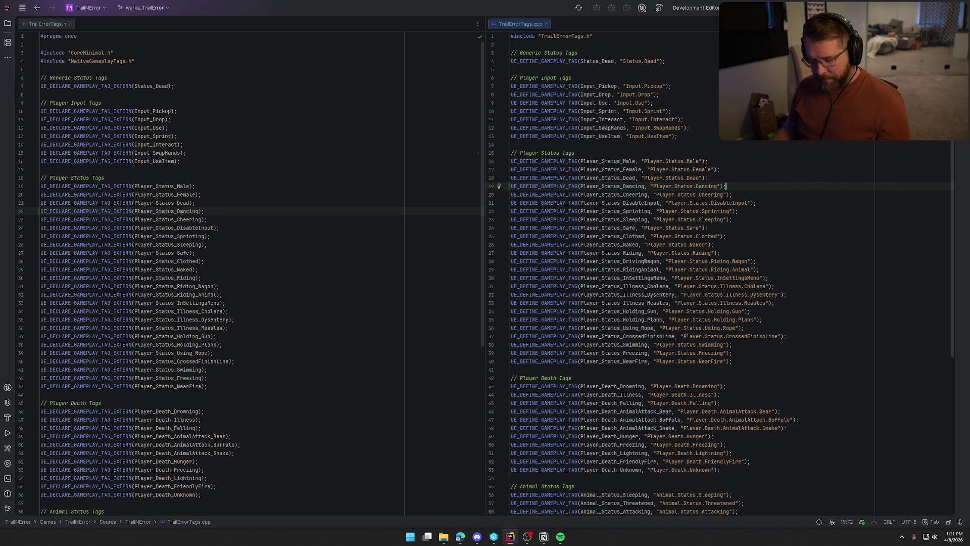
key(ctrl+shift+b)
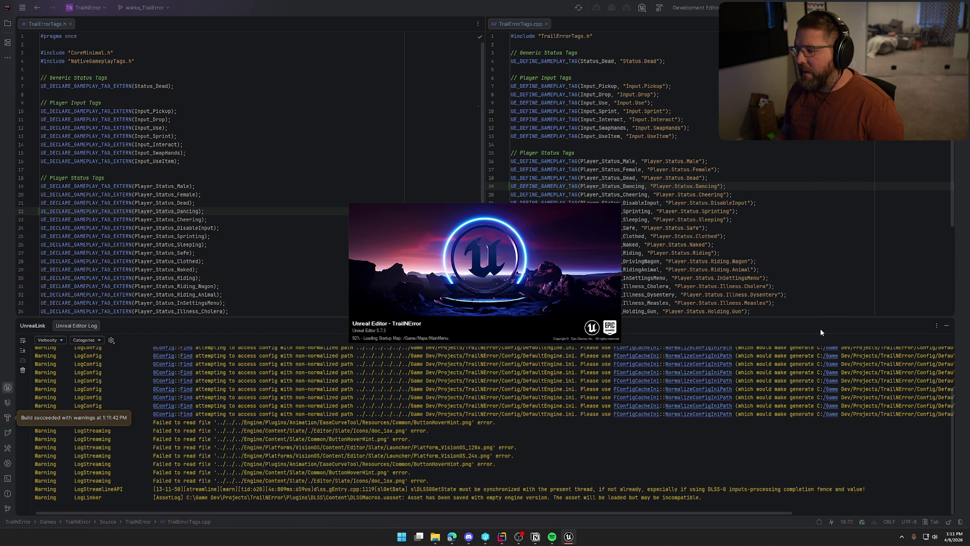
Once the editor reloads, hide the build log panel and bring up the Content Drawer.
click(946, 326)
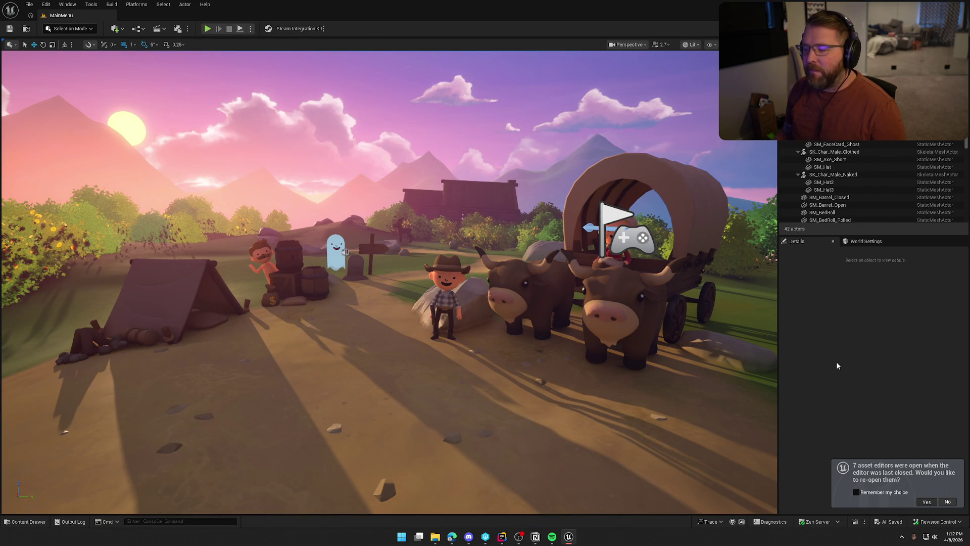
key(ctrl+space)
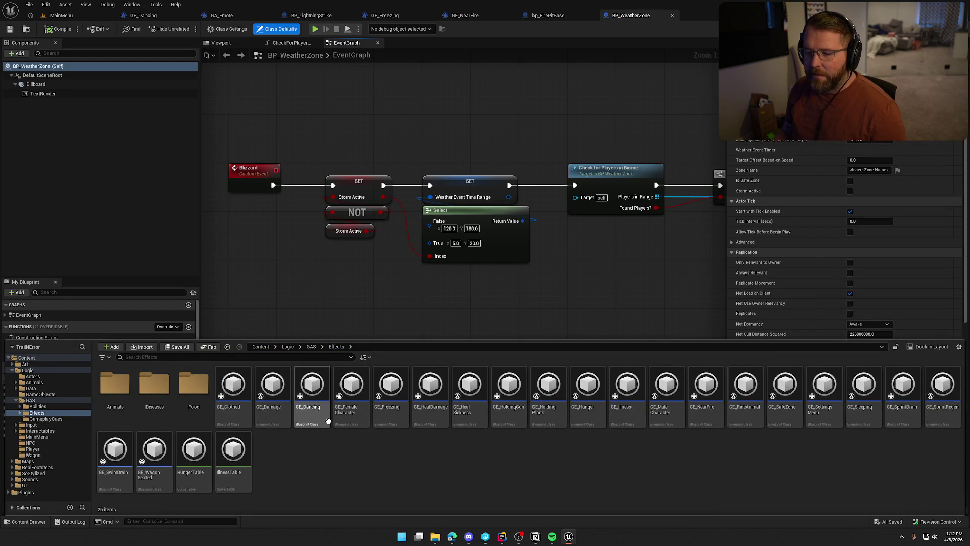
Load the GameWorld level and close the bp_FirePitBase, GE_NearFire, GE_Freezing and BP_WeatherZone tabs.
click(59, 459)
double_click(193, 389)
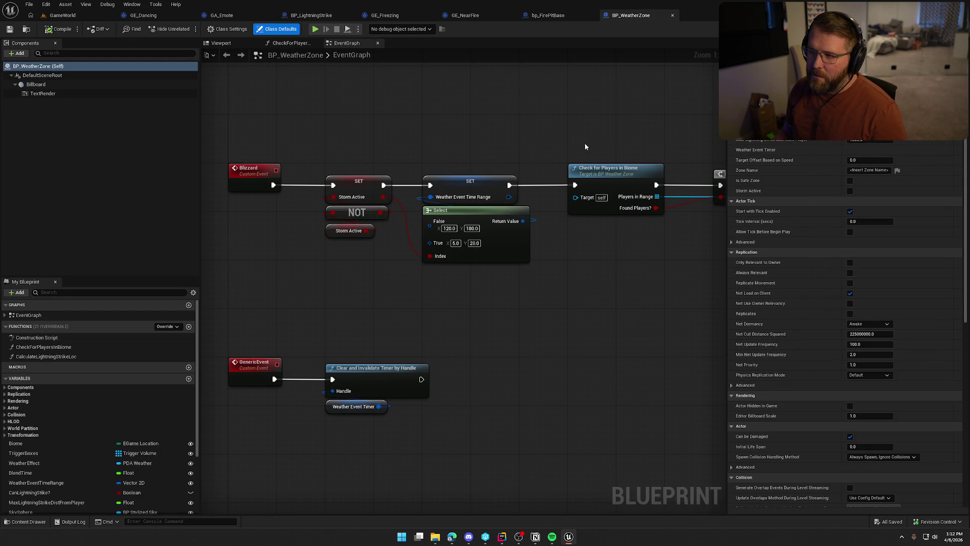
middle_click(550, 20)
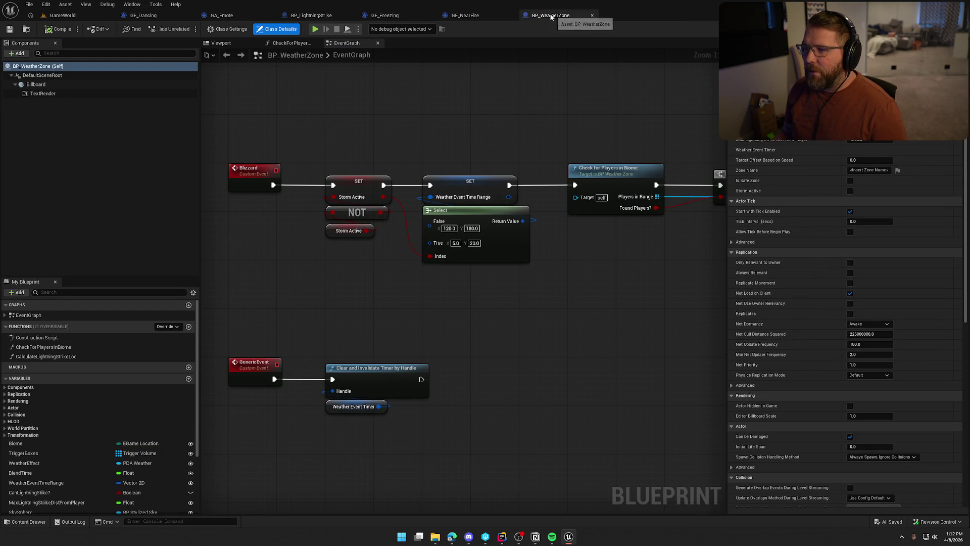
middle_click(470, 16)
middle_click(389, 16)
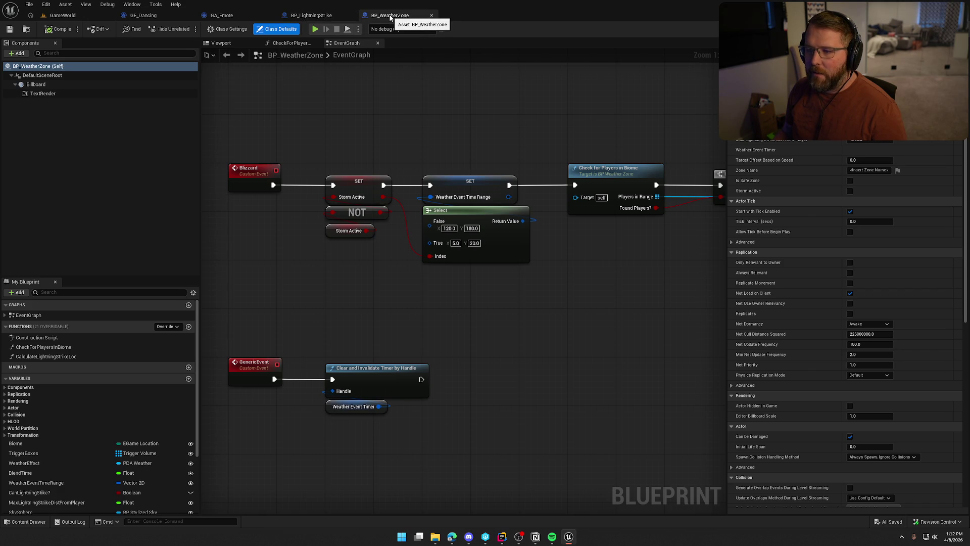
middle_click(390, 17)
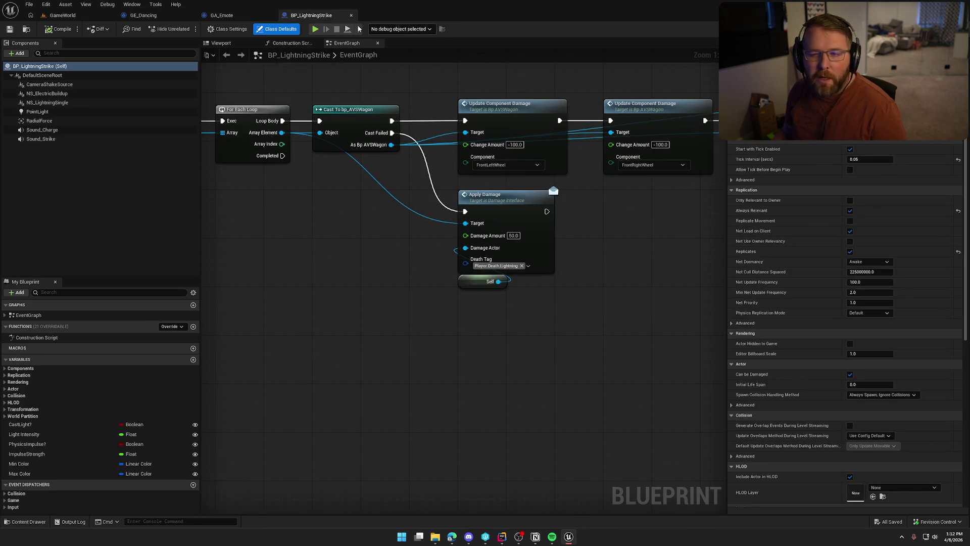
Add Player.Status.Dancing to GE_Dancing's granted tags, then compile and save it.
click(143, 15)
click(402, 163)
text(danc)
click(411, 230)
click(203, 242)
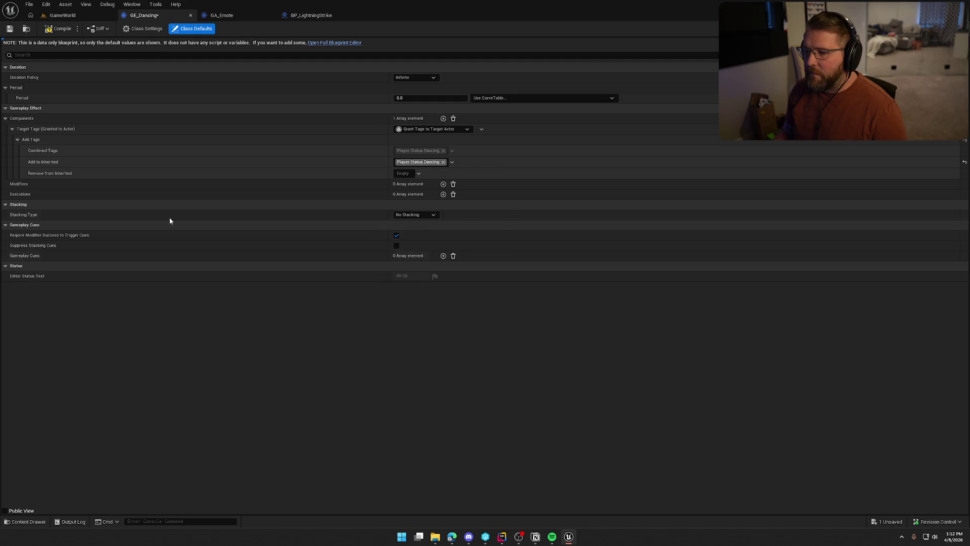
click(58, 29)
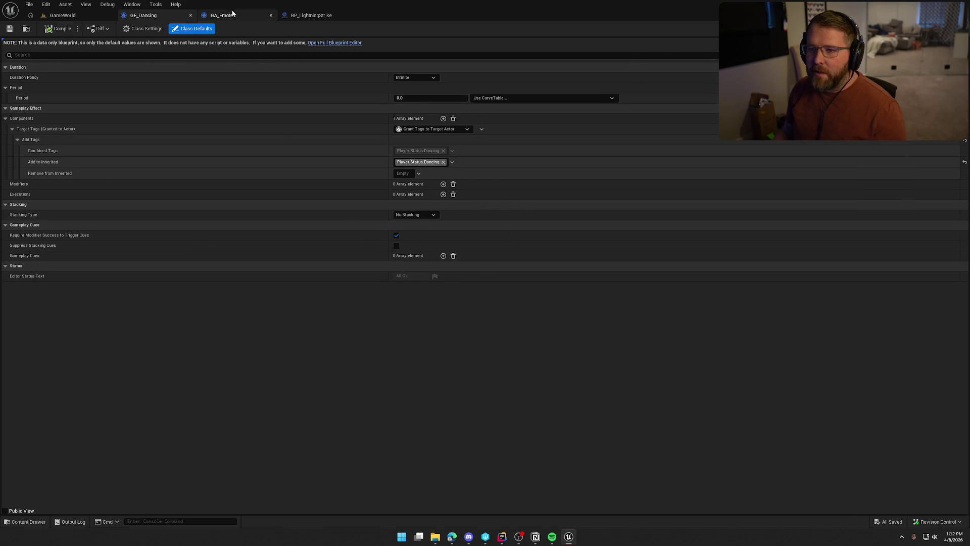
Set GA_Emote's Ability Tag Effect to GE_Dancing, compile and save, and return to GameWorld.
click(222, 15)
click(838, 108)
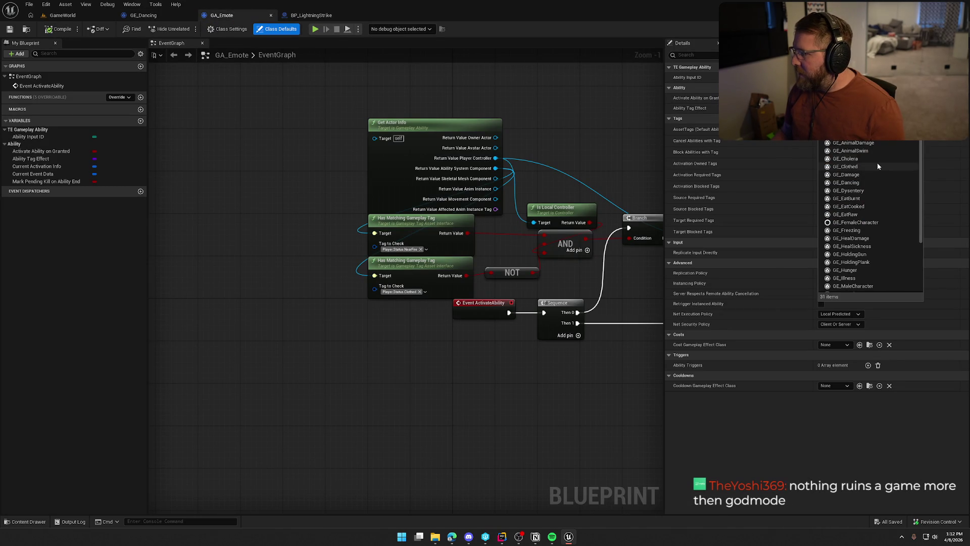
click(869, 180)
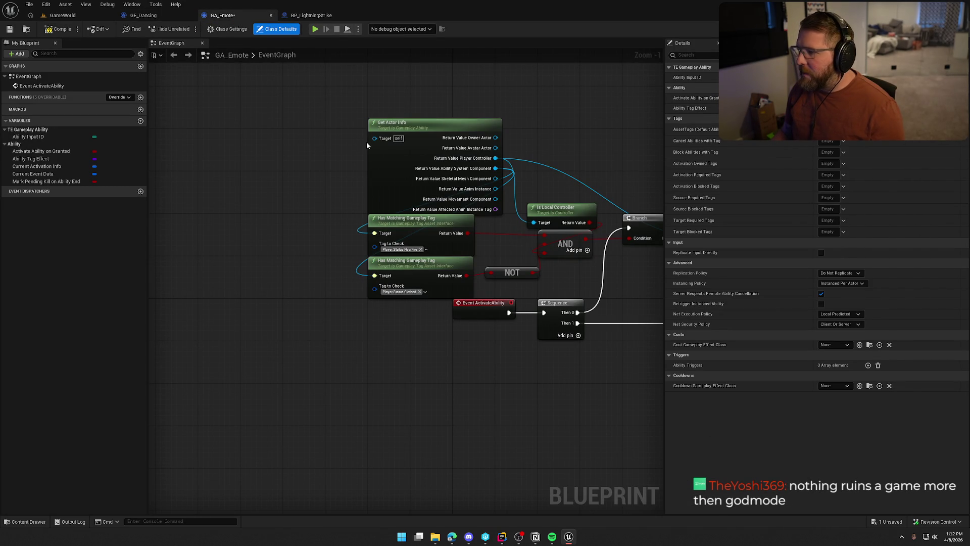
click(57, 29)
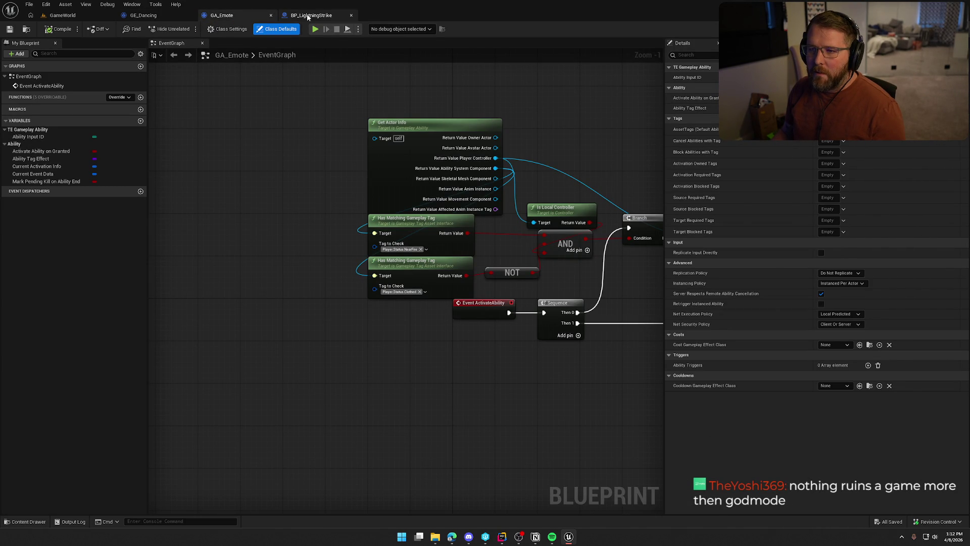
click(63, 16)
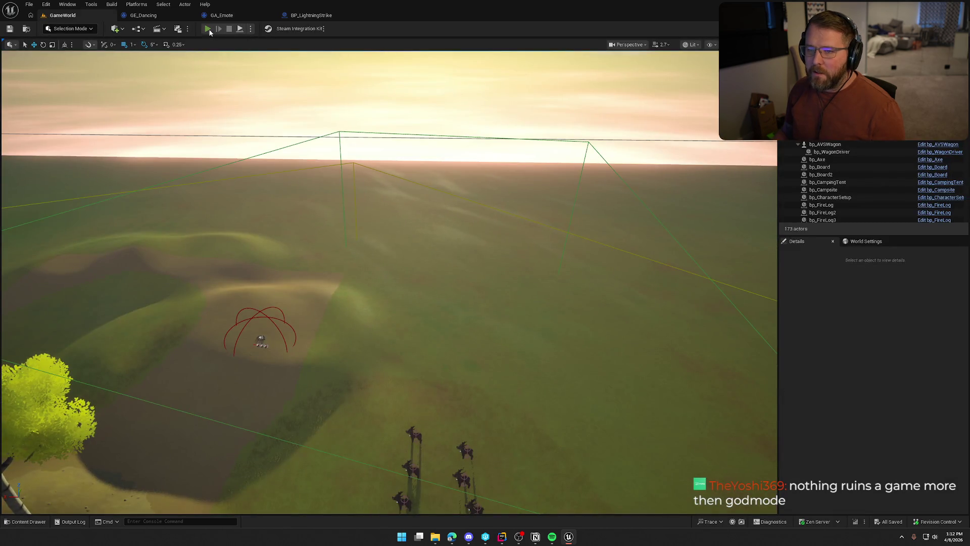
Playtest with the Gameplay Debugger shown, running across the sand and triggering the dance emote with G.
click(208, 29)
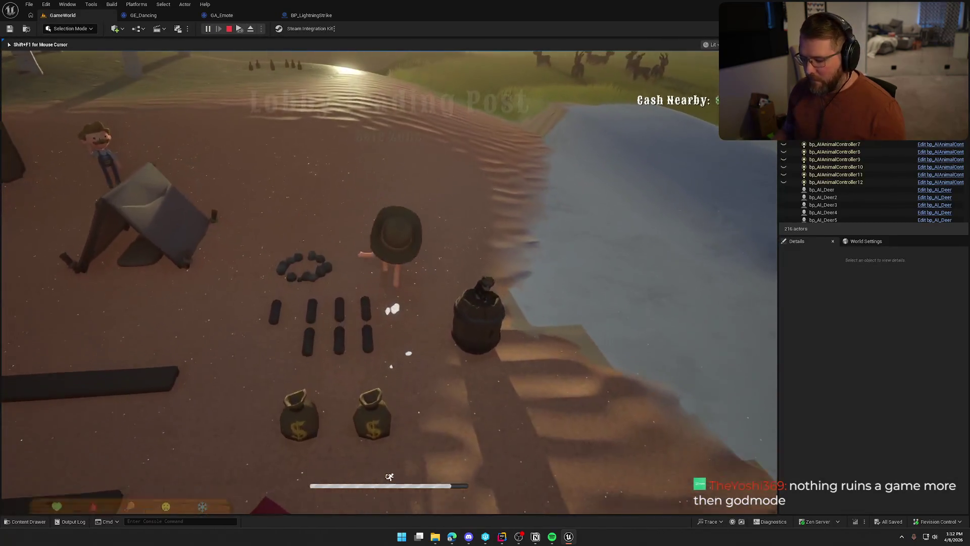
key(apostrophe)
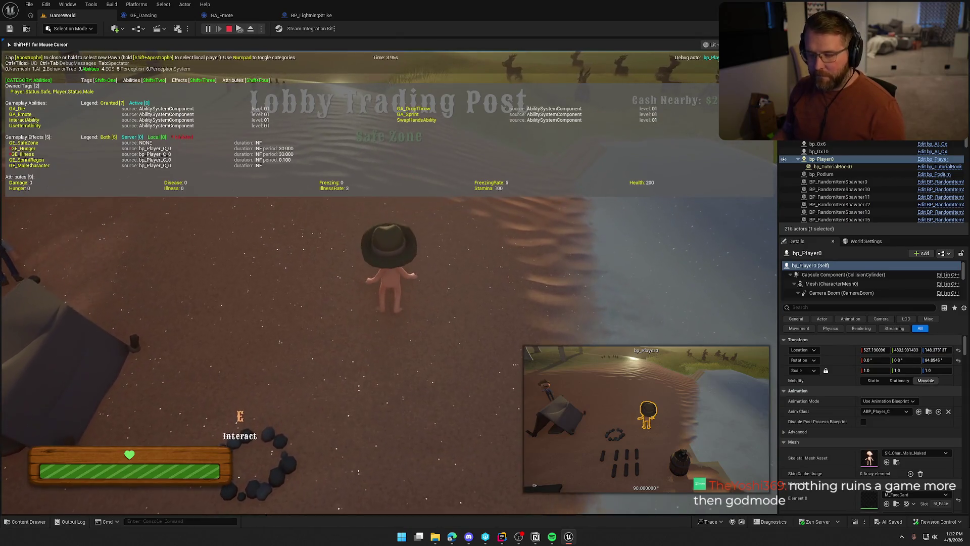
key(shift+w)
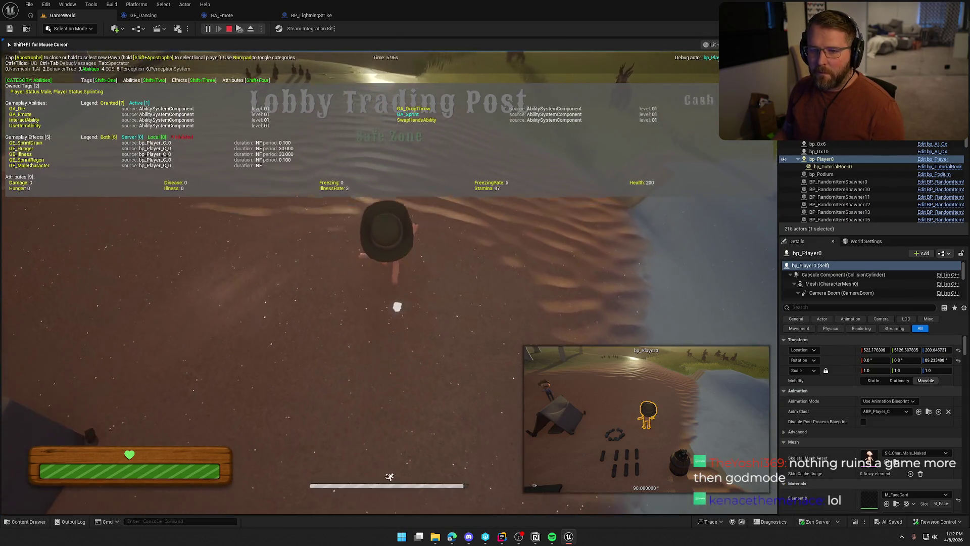
key(w)
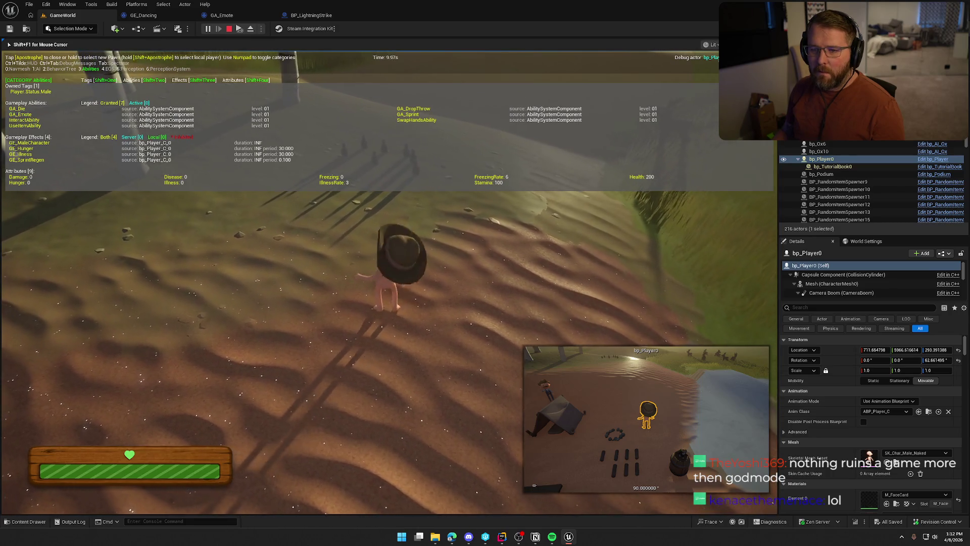
key(g)
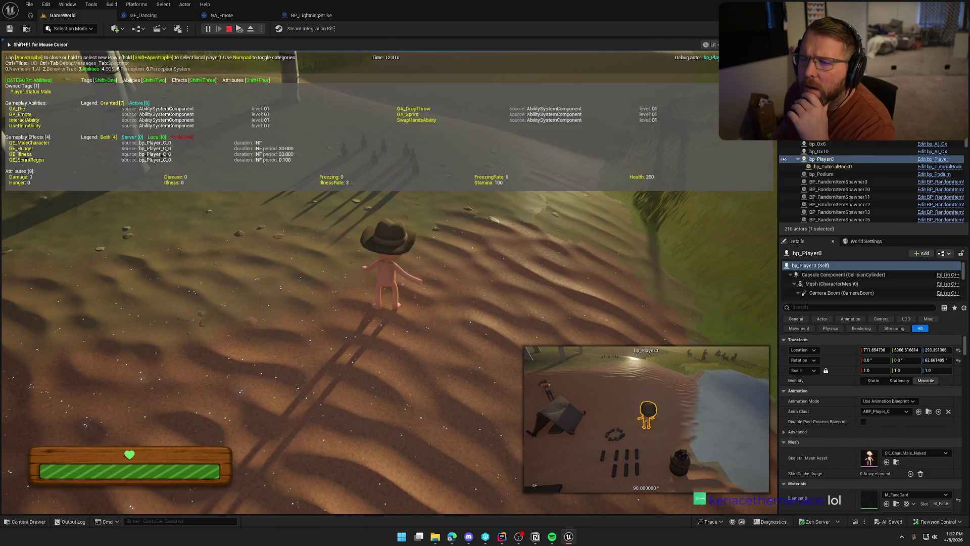
key(Escape)
Review GA_Emote's Write Progress and montage nodes, then place TE_GameplayAbility.h in Rider's left pane.
click(221, 16)
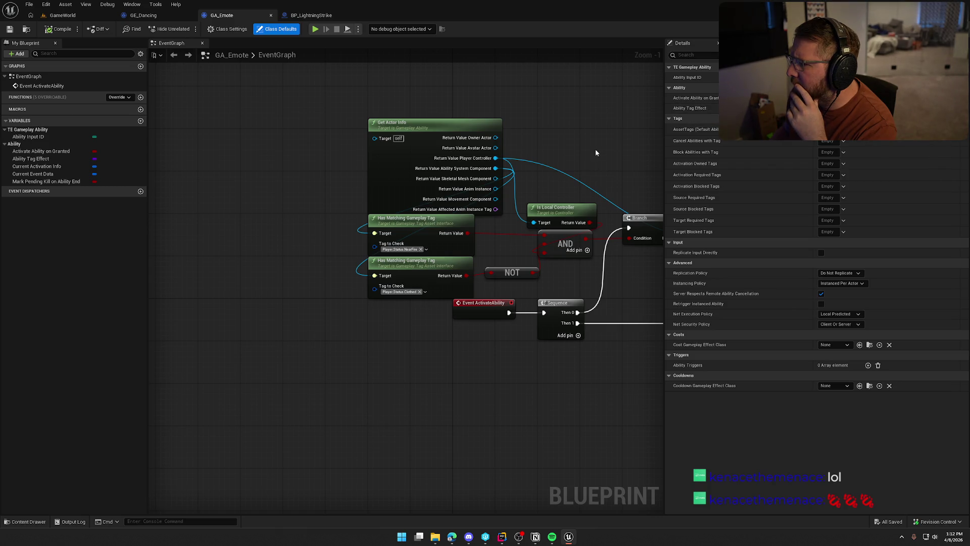
drag(595, 150, 419, 139)
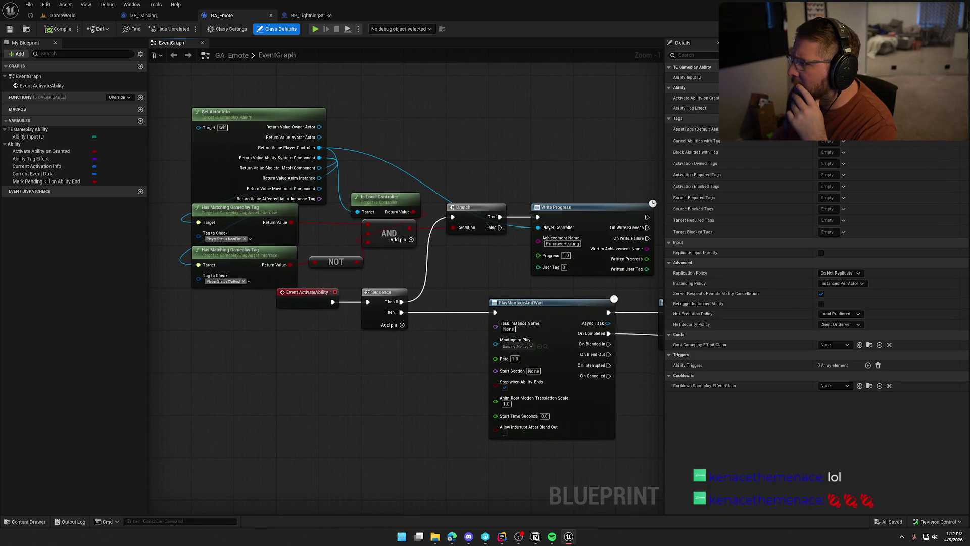
key(alt+Tab)
drag(583, 28, 86, 40)
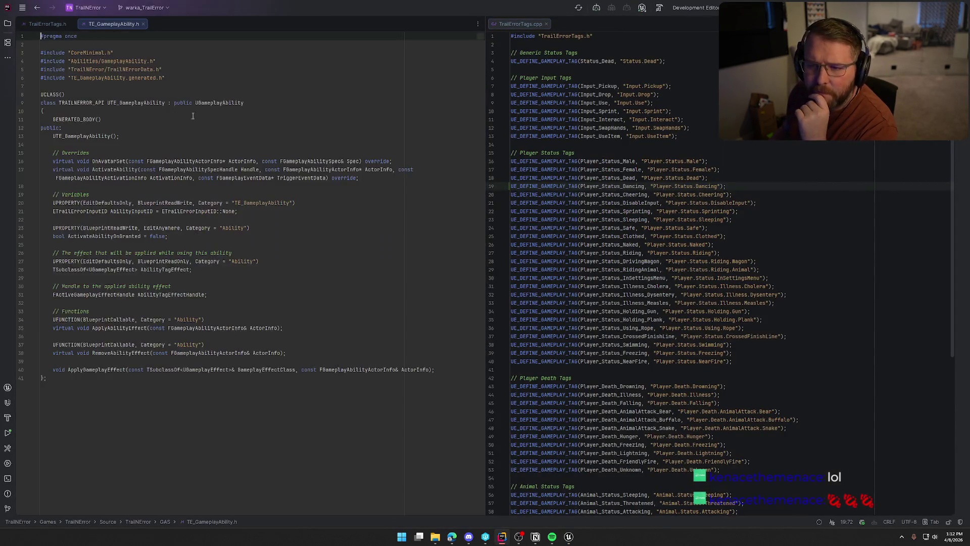
Show TE_GameplayAbility.cpp beside its header and pick out the ActivateAbilityOnGranted and AbilityTagEffect variables.
ctrl+click(122, 174)
drag(193, 27, 660, 238)
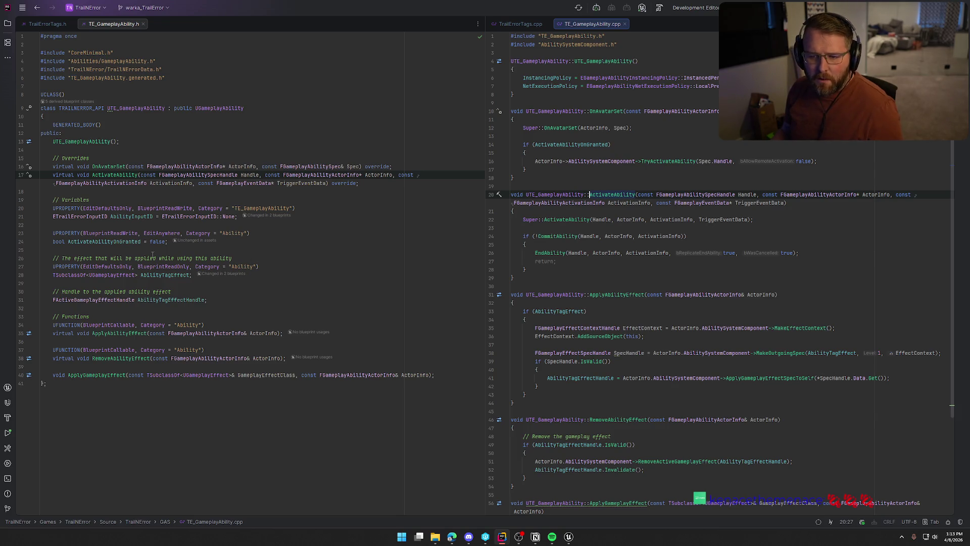
double_click(99, 241)
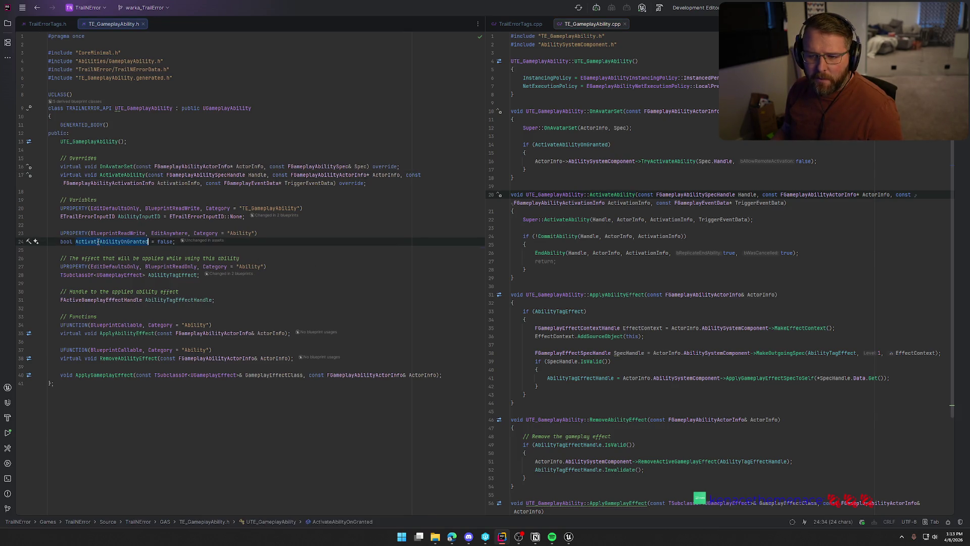
double_click(173, 275)
key(ctrl+c)
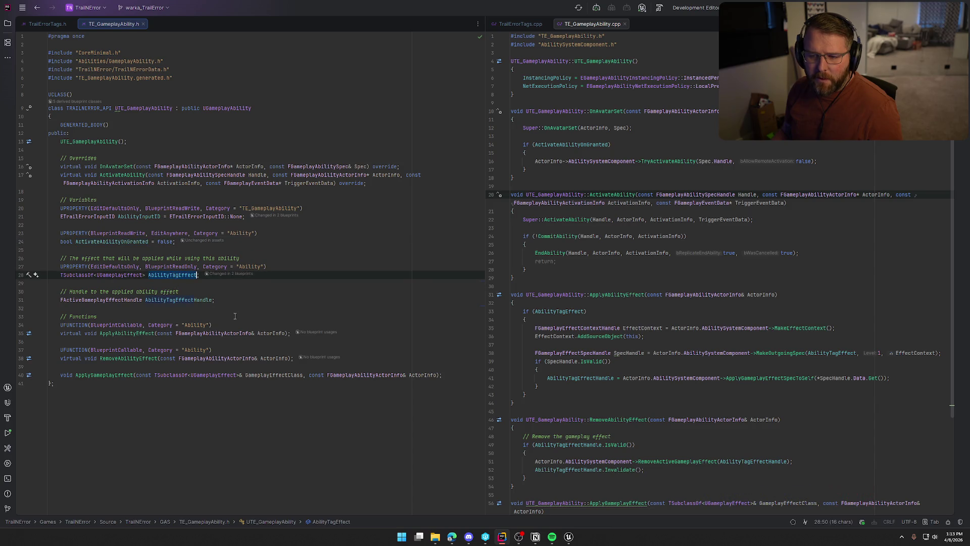
click(632, 245)
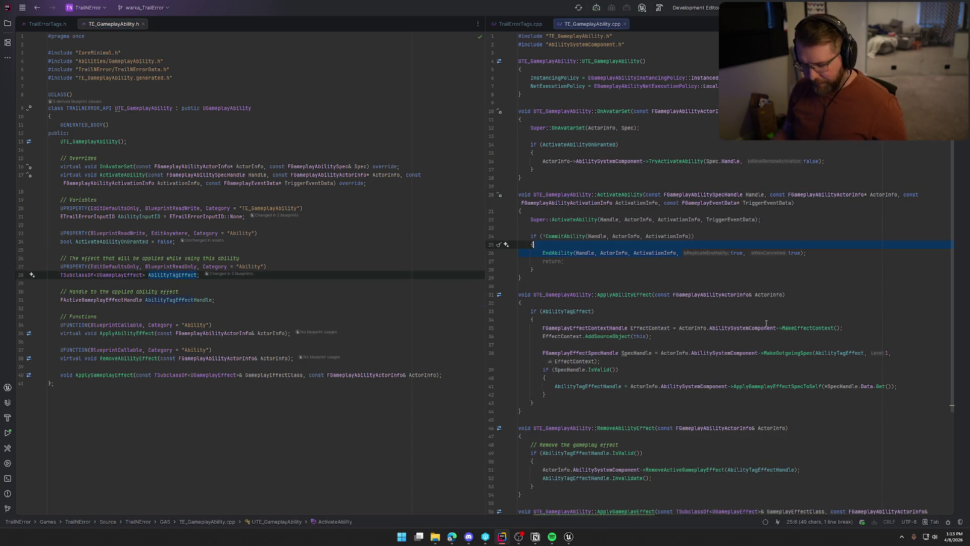
Search the .cpp for AbilityTagEffect and ApplyAbilityEffect uses, then go back to Unreal.
key(ctrl+f)
key(ctrl+v)
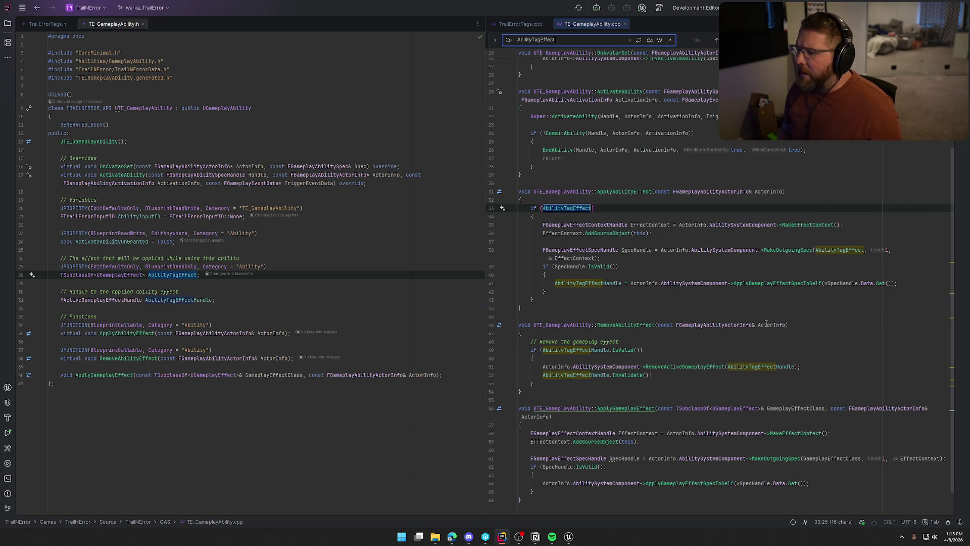
key(Return)
key(Return)
key(Return)
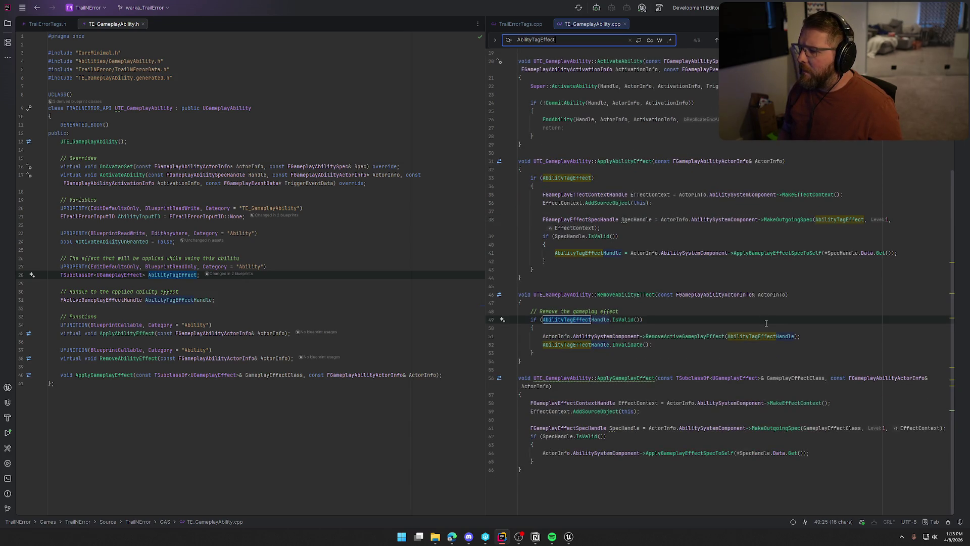
double_click(623, 161)
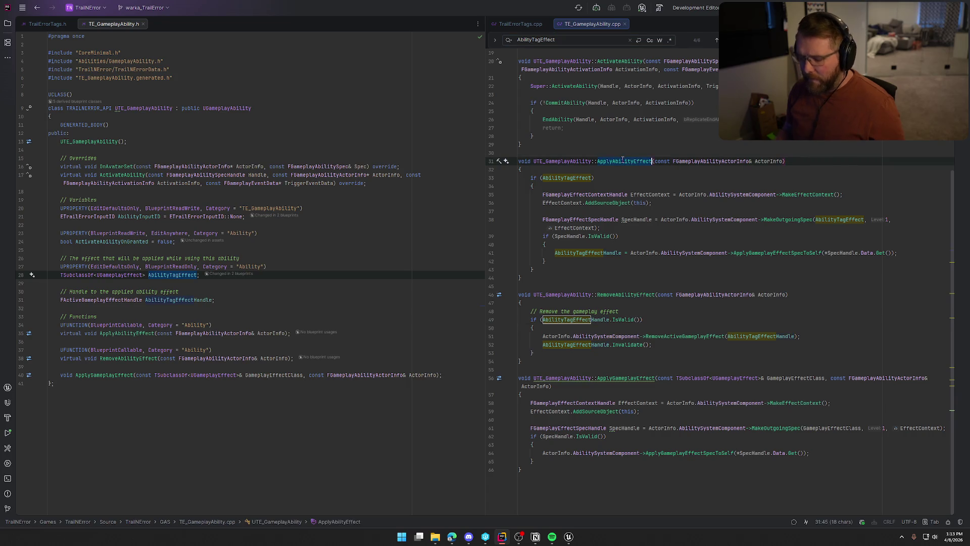
key(ctrl+f)
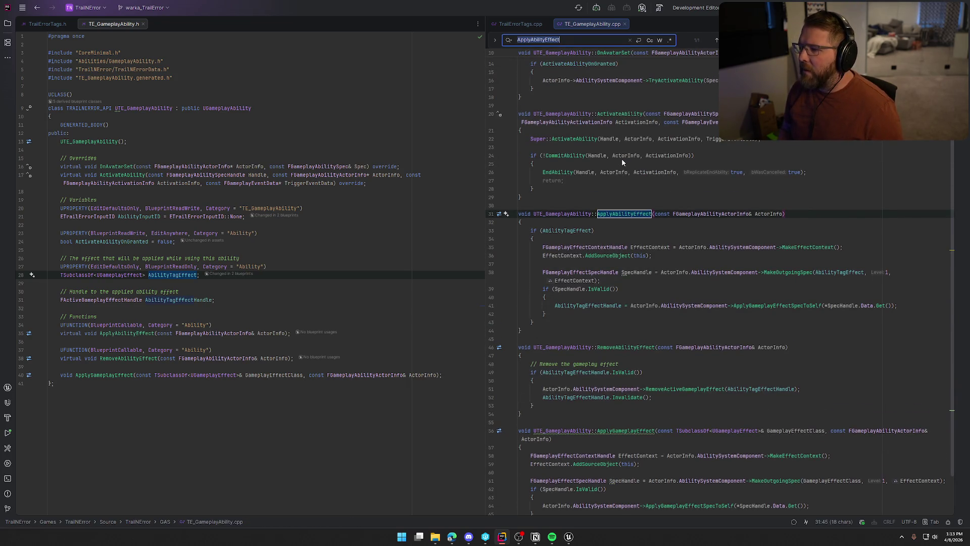
key(Escape)
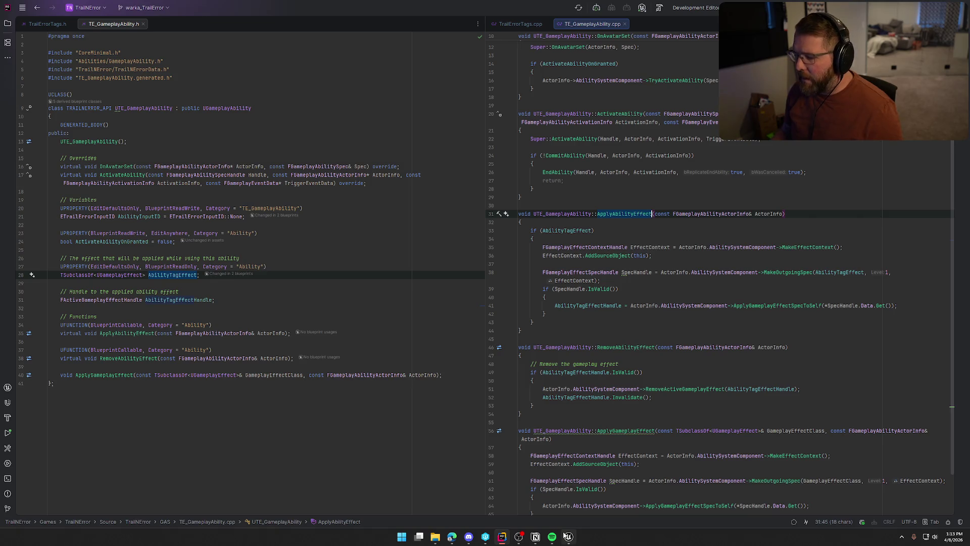
scroll(691, 346, down, 2)
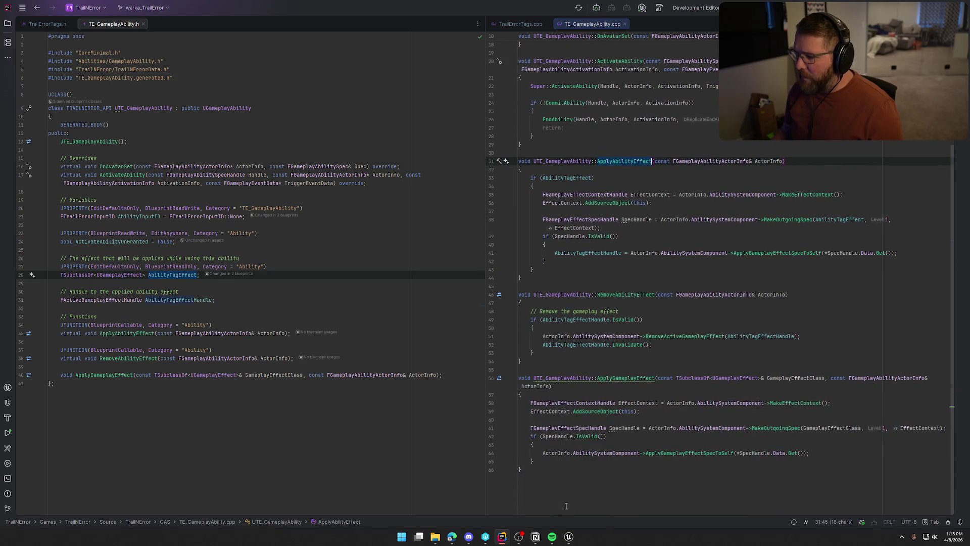
click(569, 536)
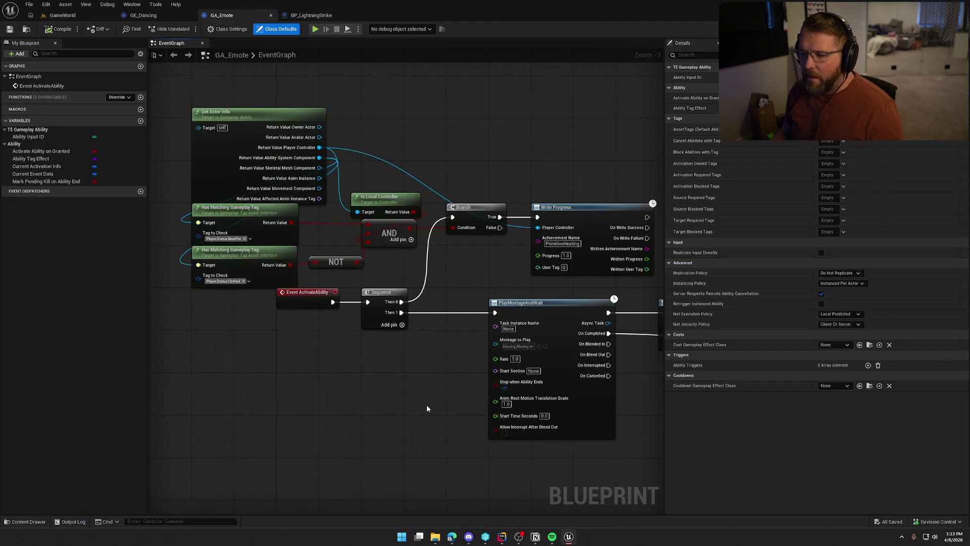
Make room after the Sequence node and wire its Then 1 into a new Apply Ability Effect node.
drag(427, 406, 369, 323)
scroll(353, 319, down, 5)
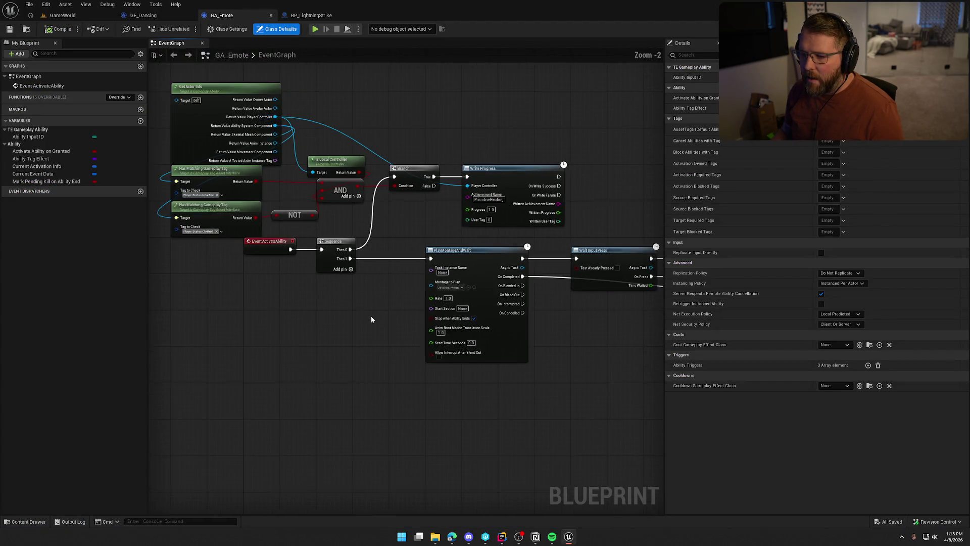
mouse_move(475, 375)
mouse_down()
mouse_move(259, 305)
mouse_move(220, 279)
mouse_up()
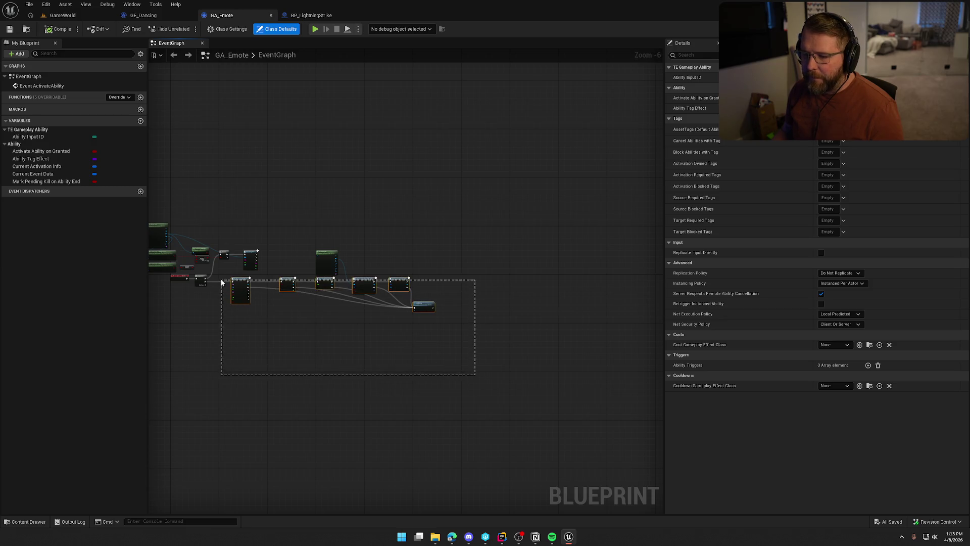
scroll(221, 279, up, 7)
mouse_move(494, 232)
mouse_down()
mouse_move(562, 232)
mouse_move(545, 232)
mouse_up()
right_click(429, 232)
text(appy)
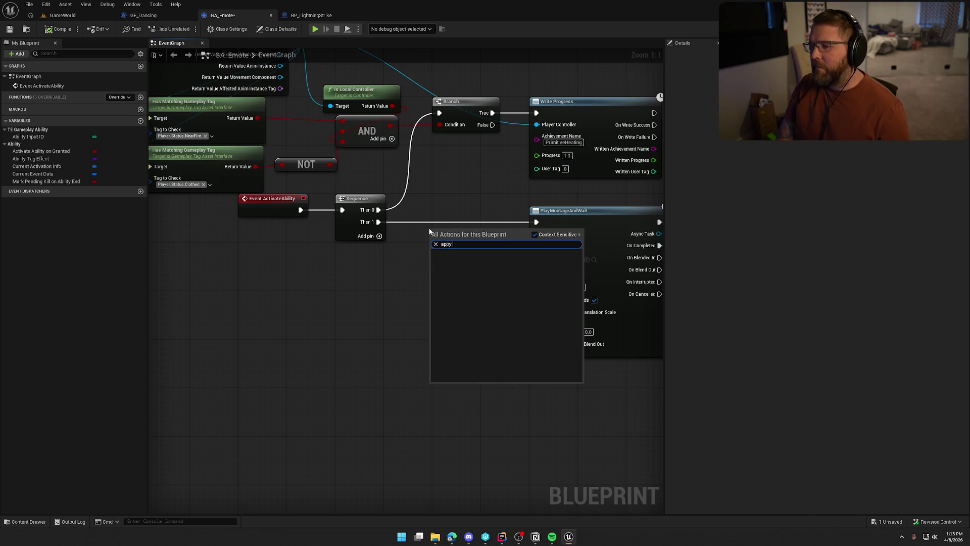
key(BackSpace)
key(BackSpace)
key(BackSpace)
text(ly ability effect)
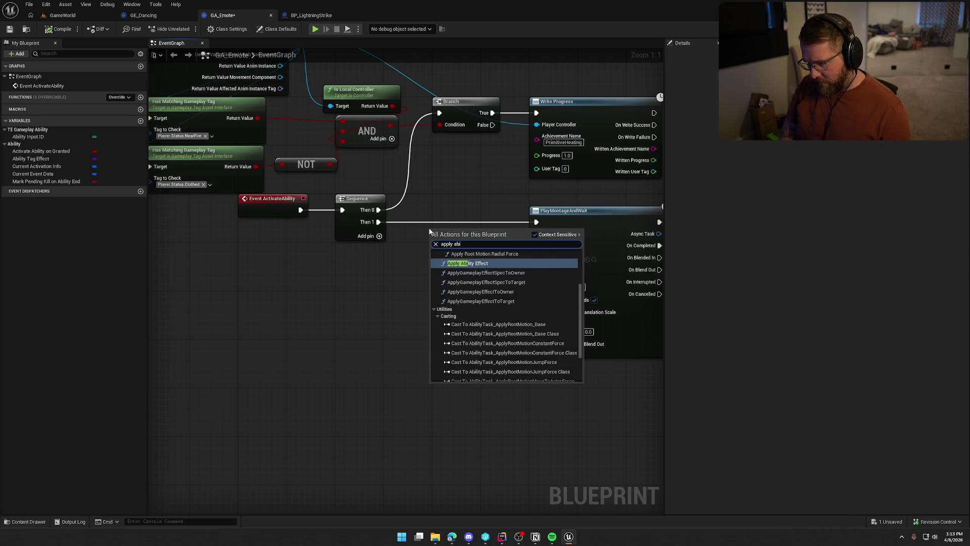
key(Return)
mouse_move(433, 235)
mouse_down()
mouse_move(378, 222)
mouse_move(536, 222)
mouse_up()
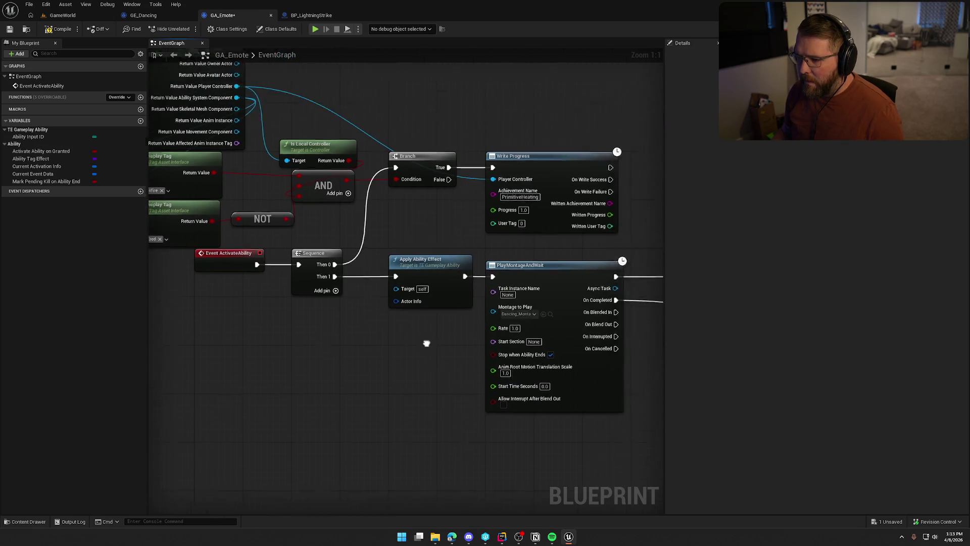
Feed Apply Ability Effect from a copied Get Actor Info node collapsed into a single struct.
click(237, 119)
key(ctrl+c)
key(ctrl+v)
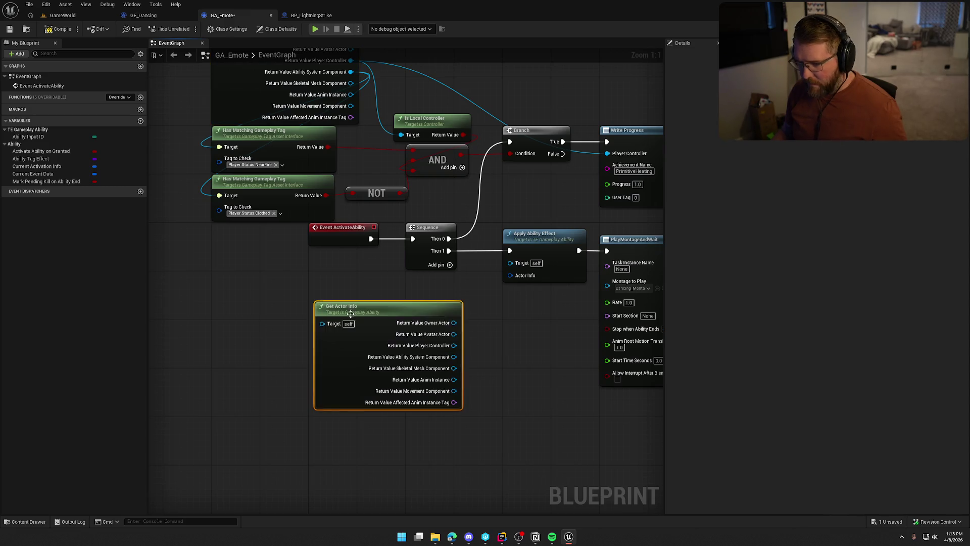
right_click(438, 327)
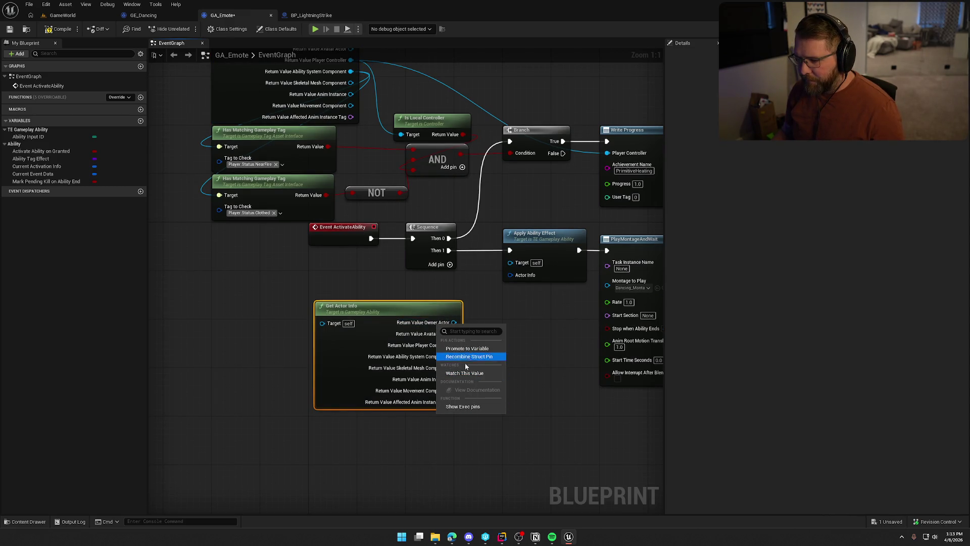
click(468, 356)
mouse_move(396, 322)
mouse_down()
mouse_move(511, 273)
mouse_move(450, 277)
mouse_up()
click(493, 356)
mouse_move(493, 356)
mouse_down()
mouse_move(337, 366)
mouse_move(371, 329)
mouse_up()
Override OnEndAbility and connect it to a Remove Ability Effect node.
click(124, 97)
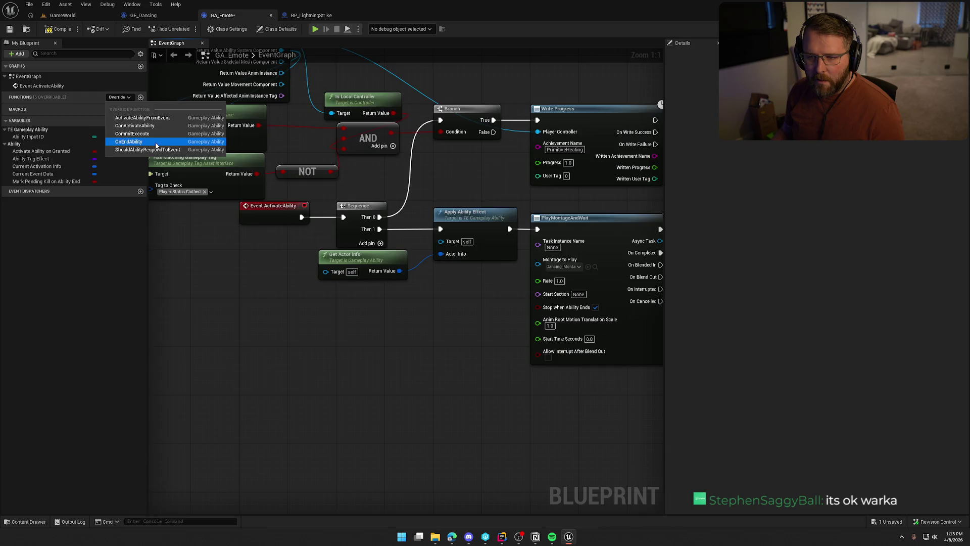
click(161, 143)
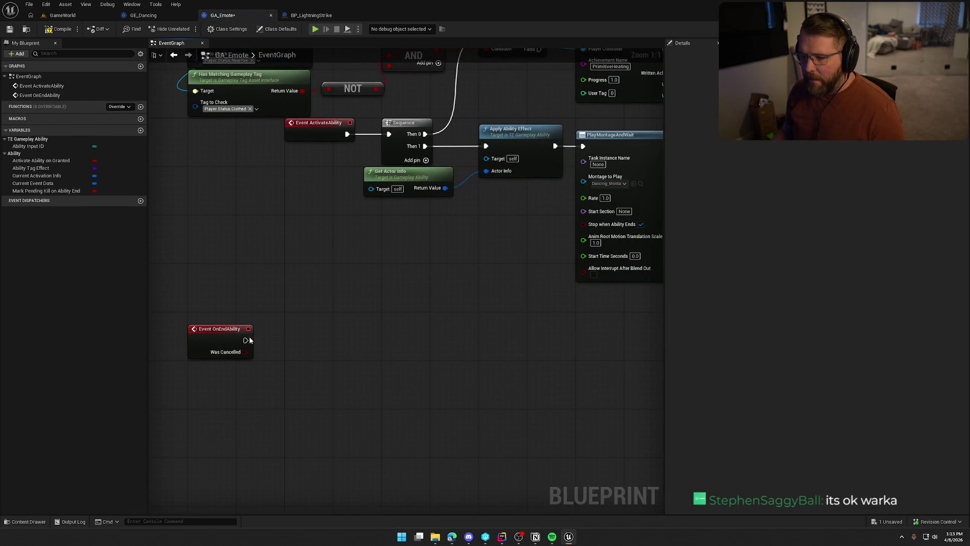
drag(245, 340, 290, 342)
text(remove b)
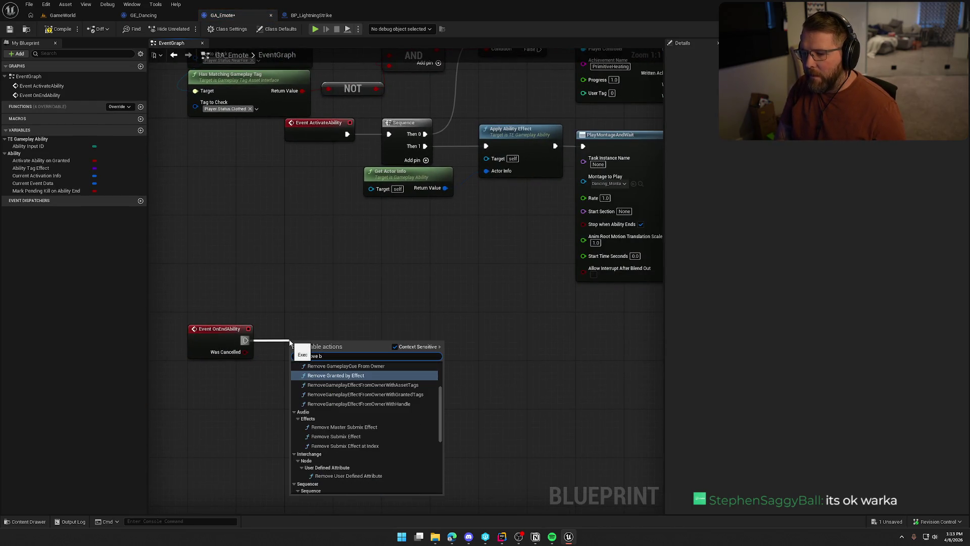
key(BackSpace)
text(abi)
key(Return)
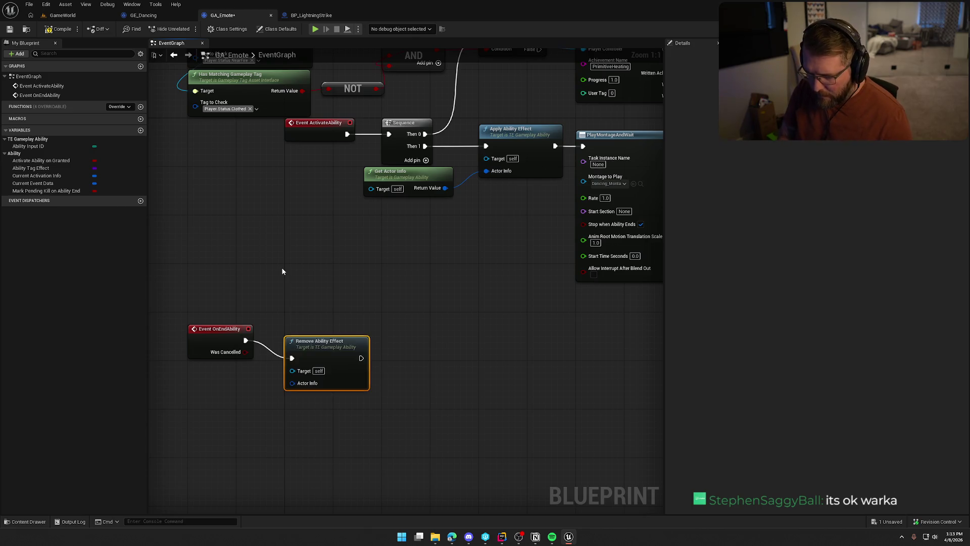
Wire a copied Get Actor Info into Remove Ability Effect, tidy the nodes, and return to GameWorld.
click(392, 180)
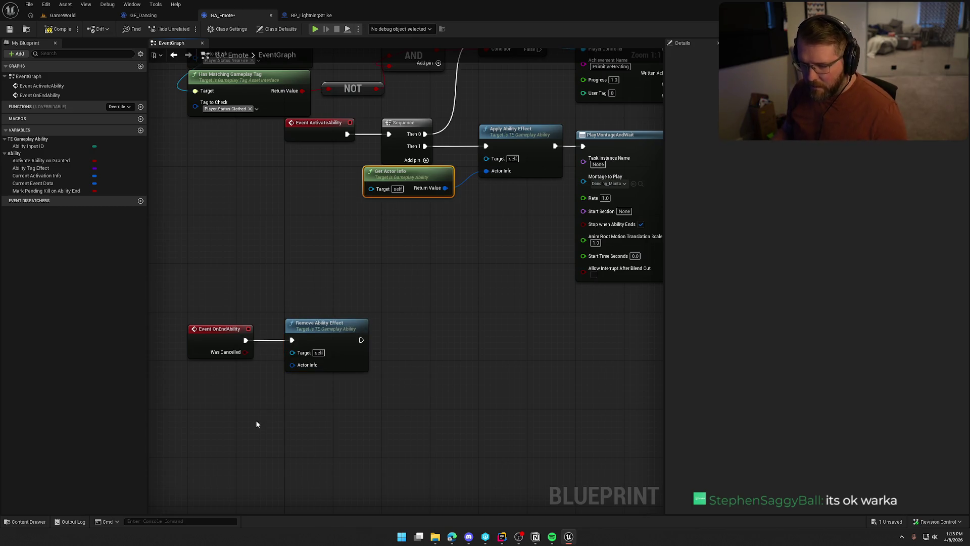
key(ctrl+c)
key(ctrl+v)
drag(352, 428, 292, 364)
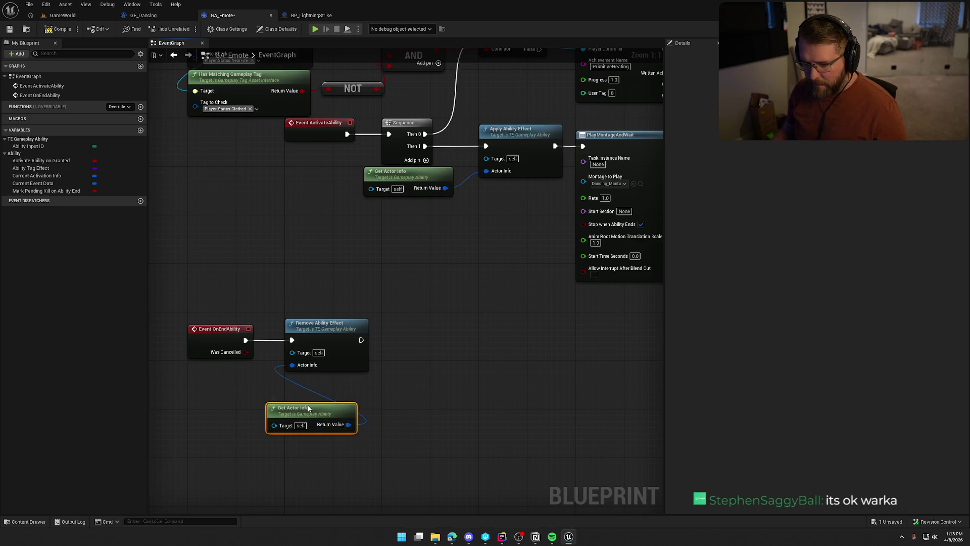
drag(320, 434, 333, 400)
mouse_move(379, 434)
mouse_down()
mouse_move(185, 311)
mouse_move(317, 332)
mouse_move(318, 272)
mouse_up()
click(360, 403)
drag(360, 402, 314, 458)
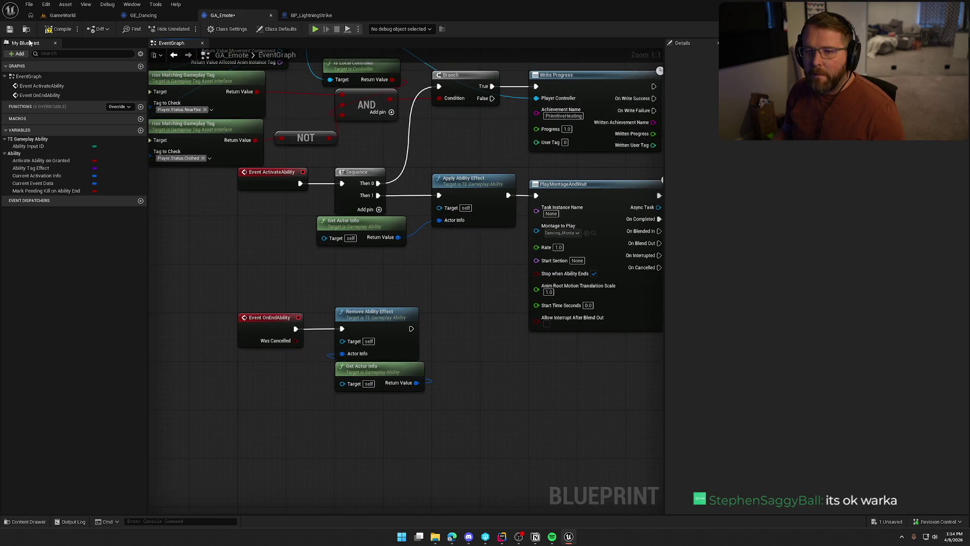
click(63, 15)
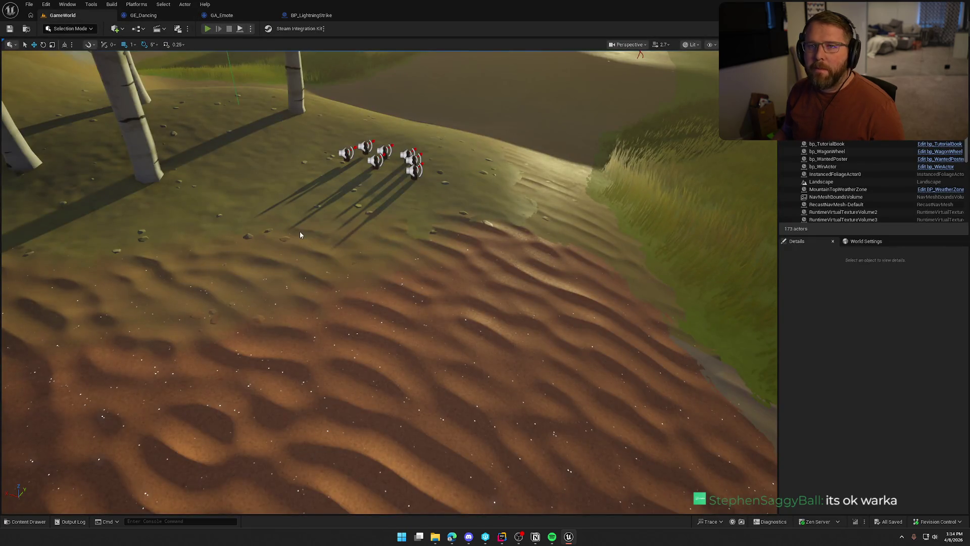
click(299, 232)
key(w)
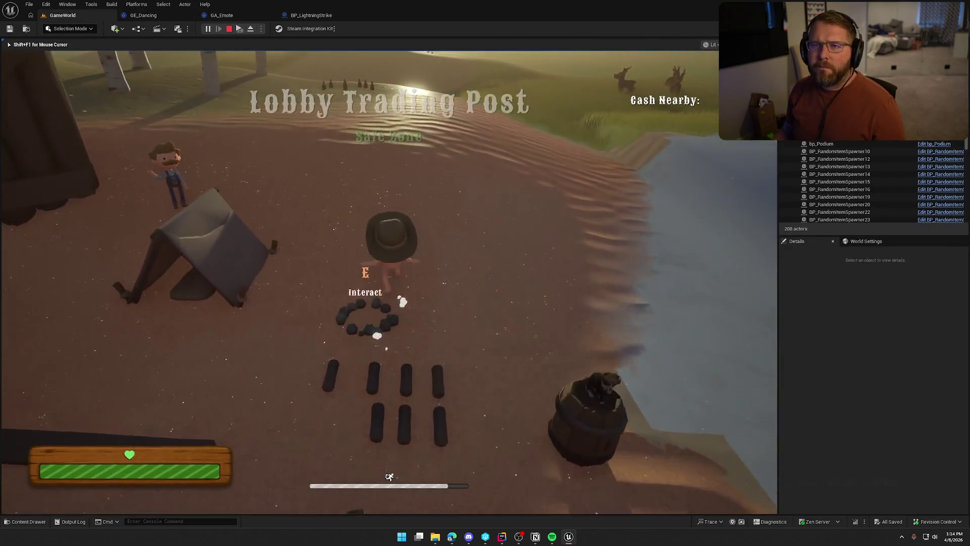
key(w)
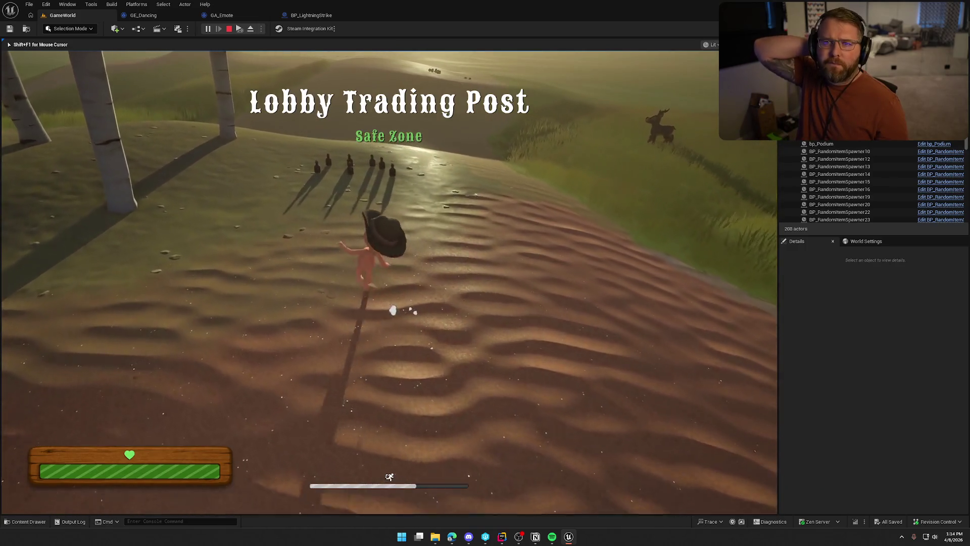
key(w)
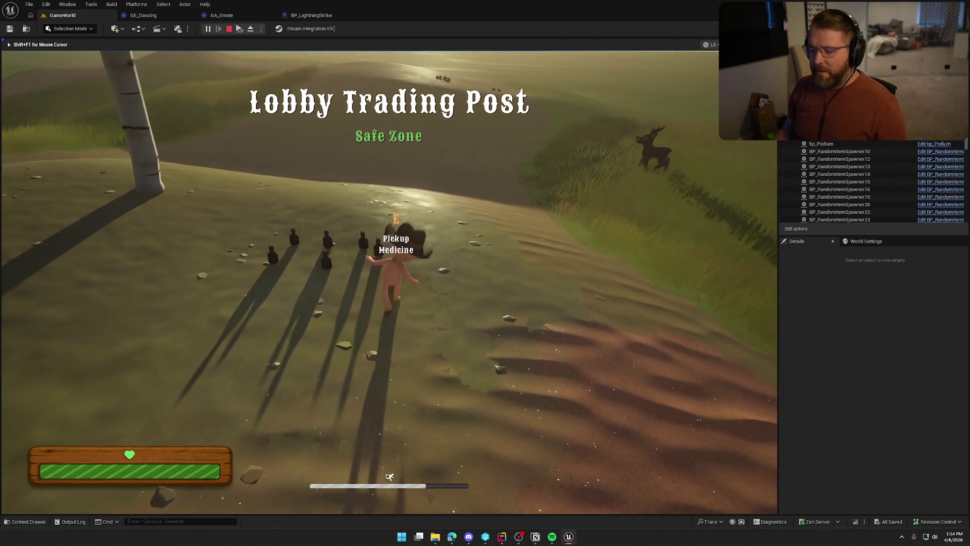
key(apostrophe)
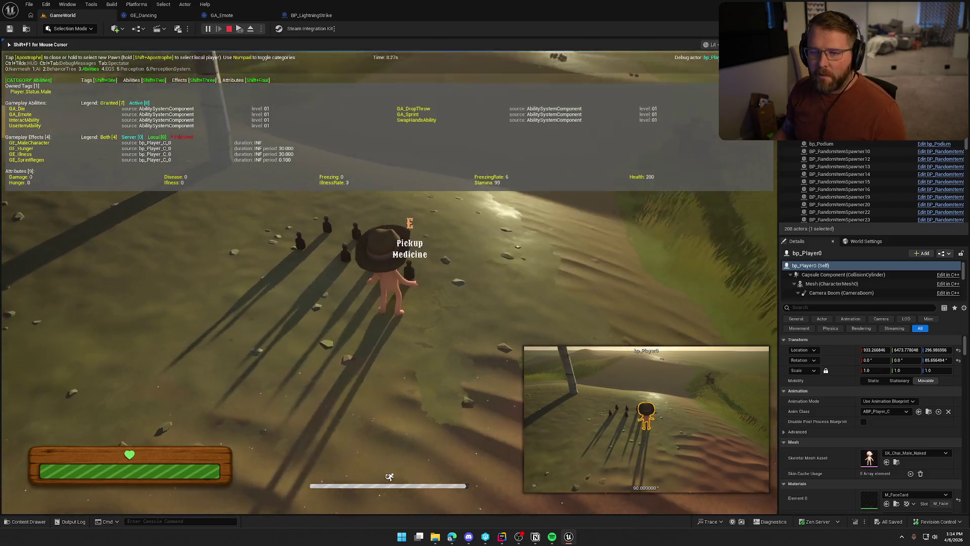
key(g)
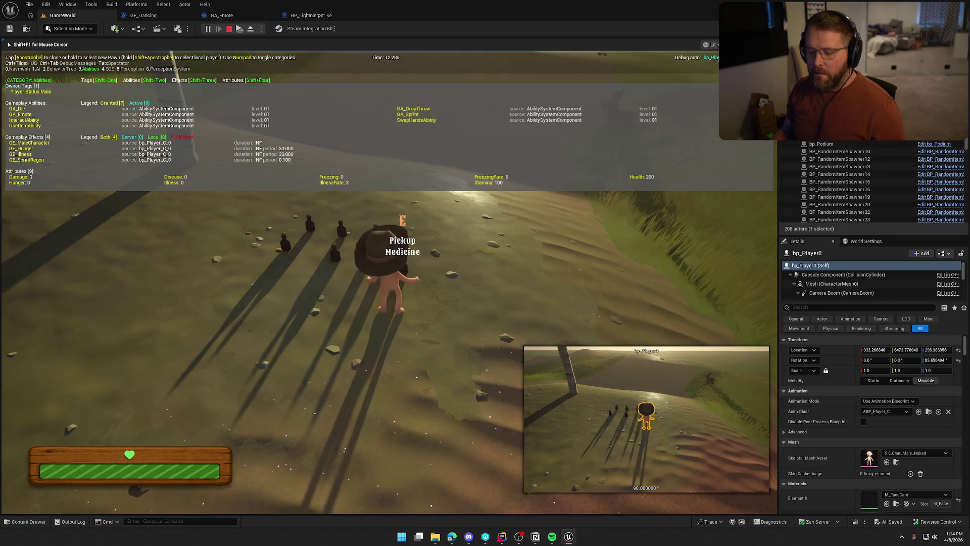
key(Escape)
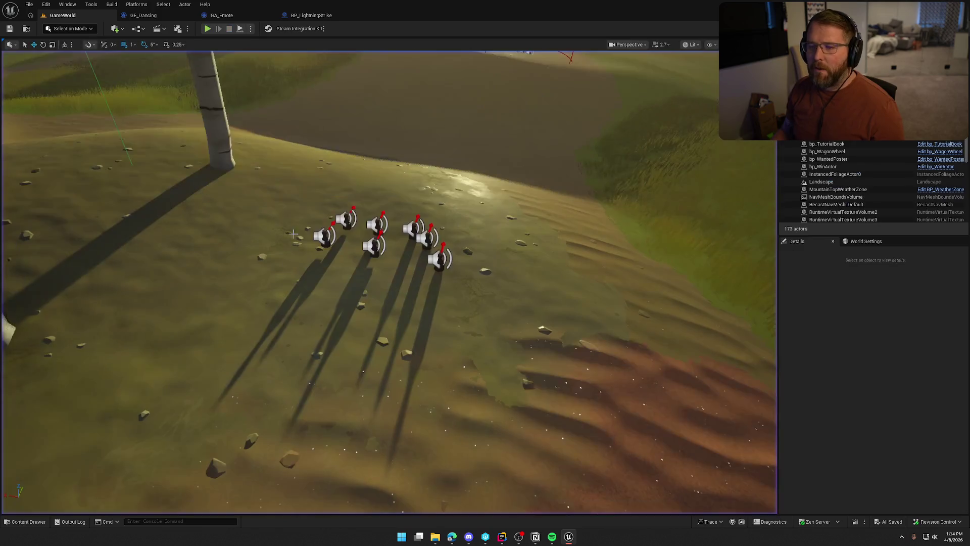
Open bp_Player from the Content Drawer's Logic > Player folder.
click(247, 14)
click(311, 15)
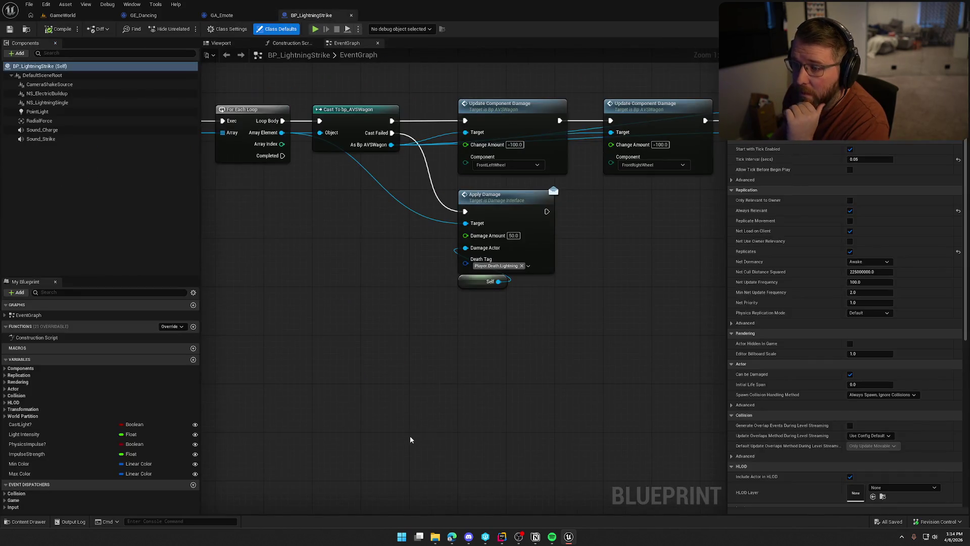
click(473, 372)
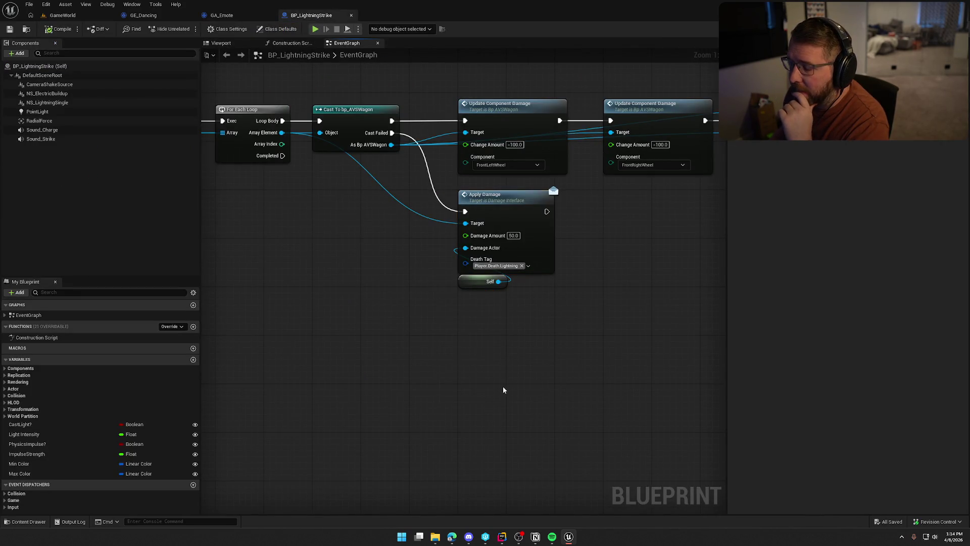
key(ctrl+space)
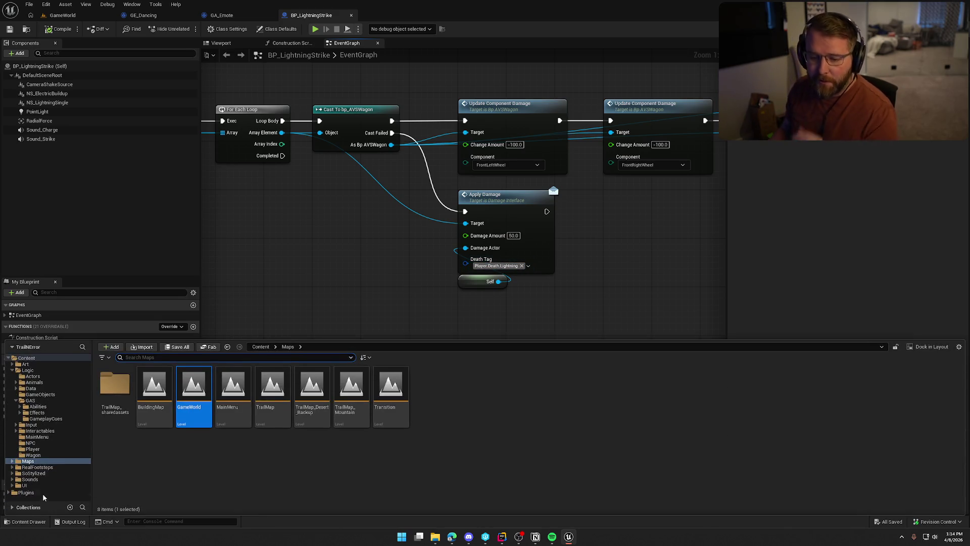
click(33, 448)
double_click(154, 385)
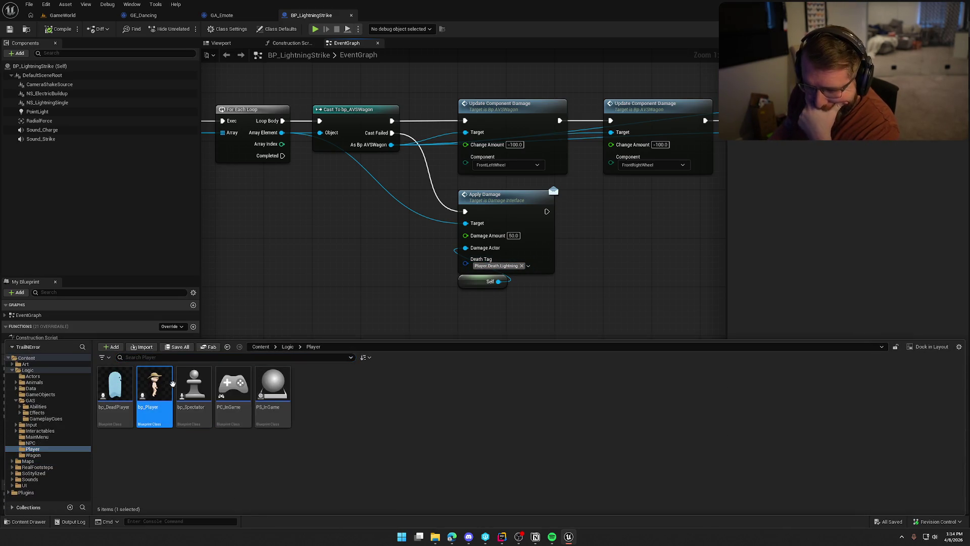
Delete the 8-key event and ApplyGameplayEffectToSelf test nodes, save, and jump to Event ApplyDamage.
drag(319, 227, 567, 299)
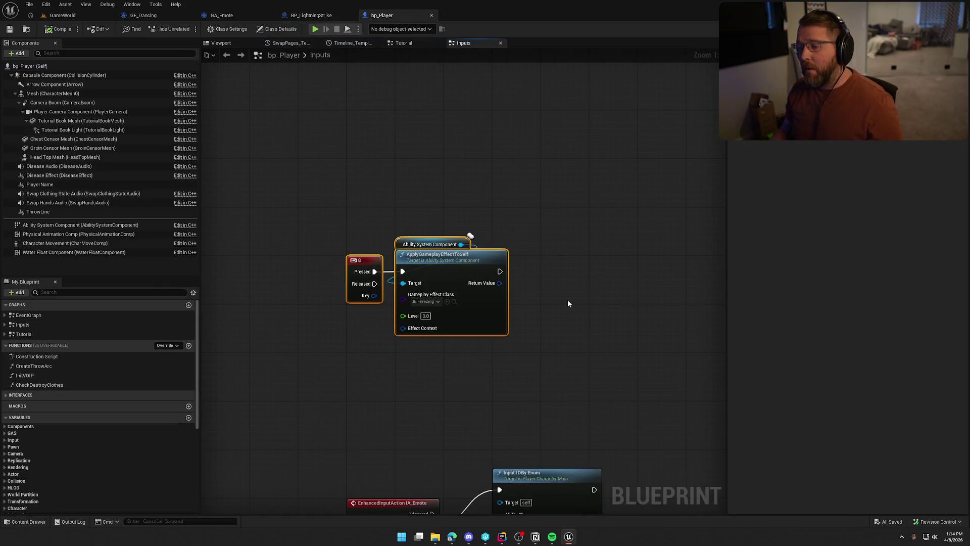
key(Delete)
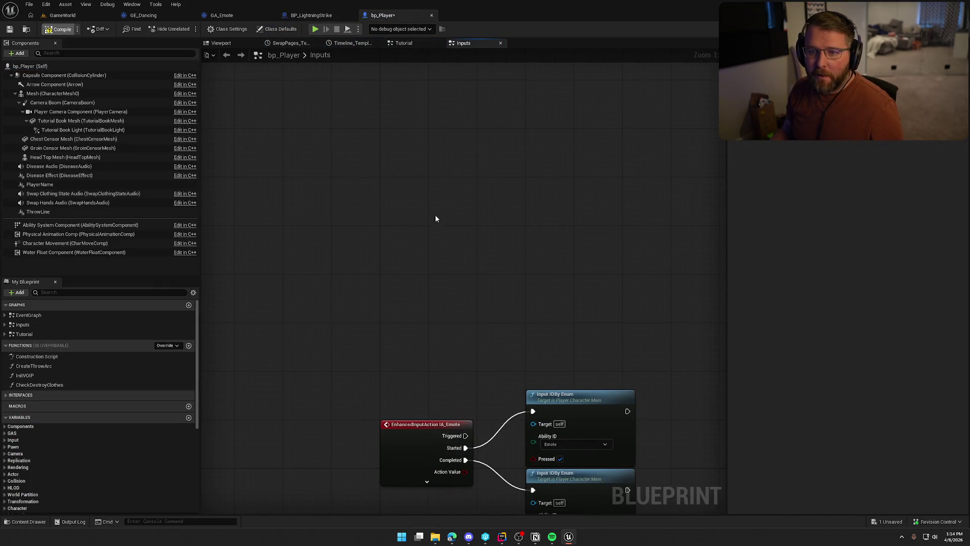
key(ctrl+s)
key(Home)
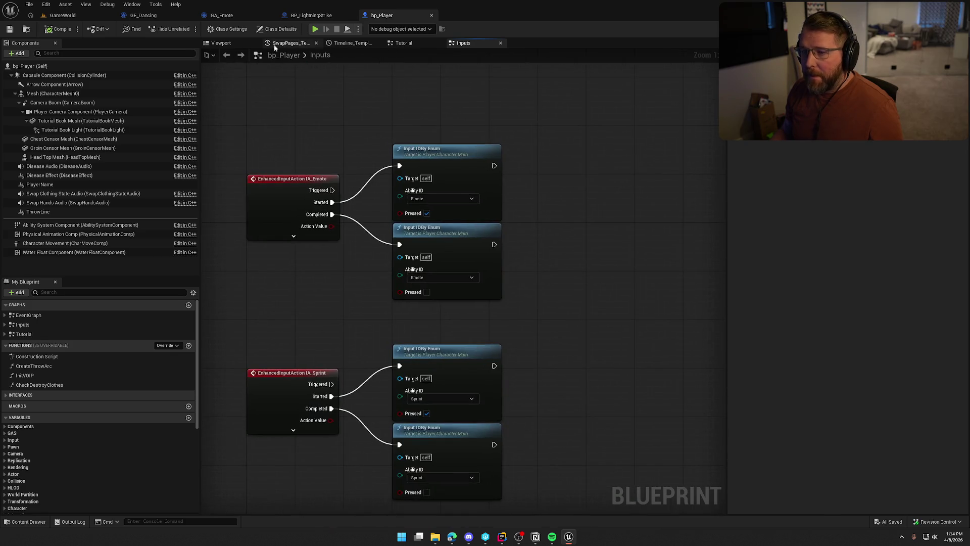
click(5, 314)
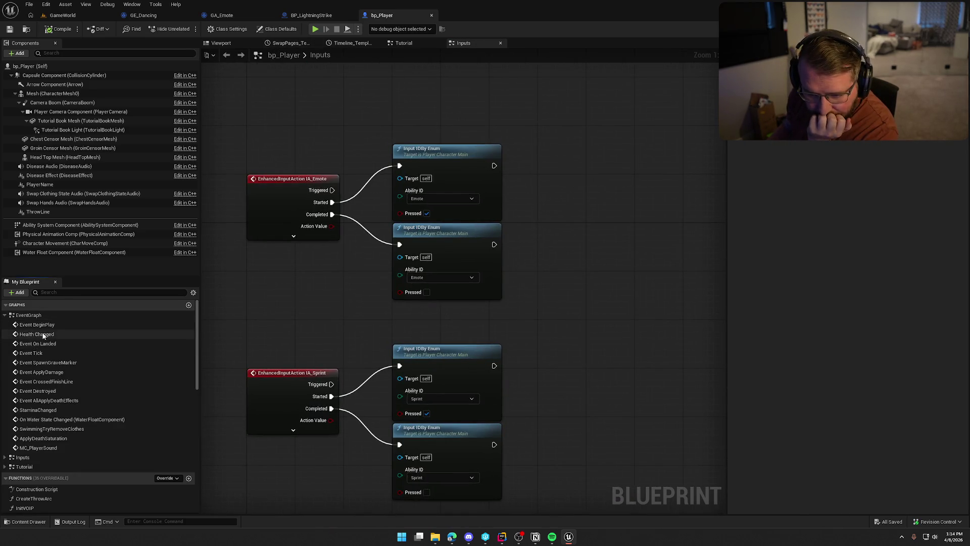
double_click(48, 372)
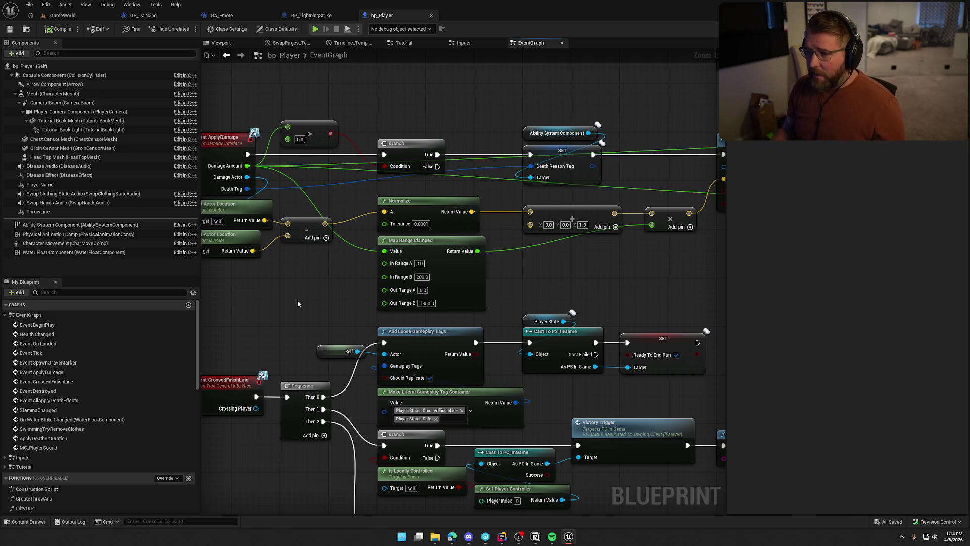
Pan from Event ApplyDamage to MC Player Sound and back, then view BP_LightningStrike's Apply Damage.
drag(505, 280, 346, 282)
drag(437, 261, 302, 267)
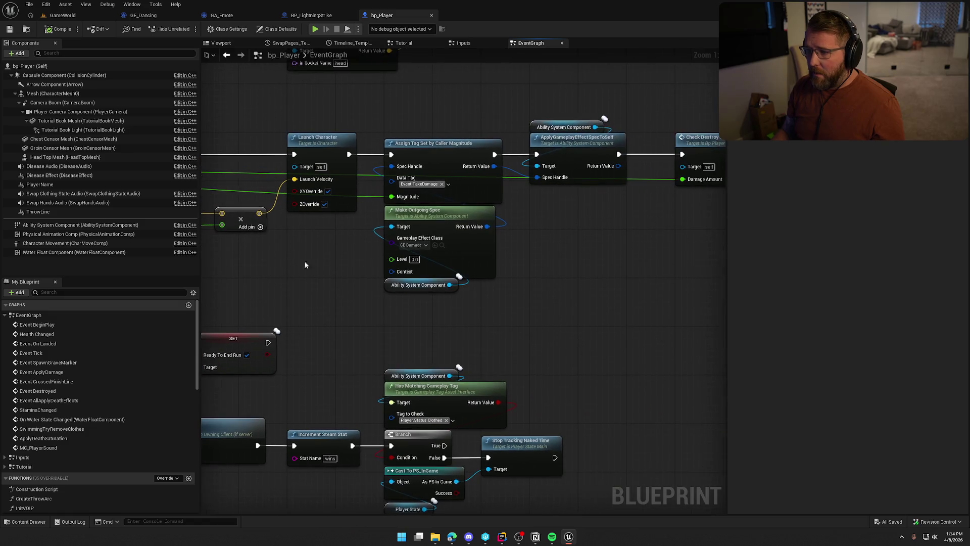
mouse_move(550, 293)
mouse_down()
mouse_move(404, 299)
mouse_move(338, 280)
mouse_up()
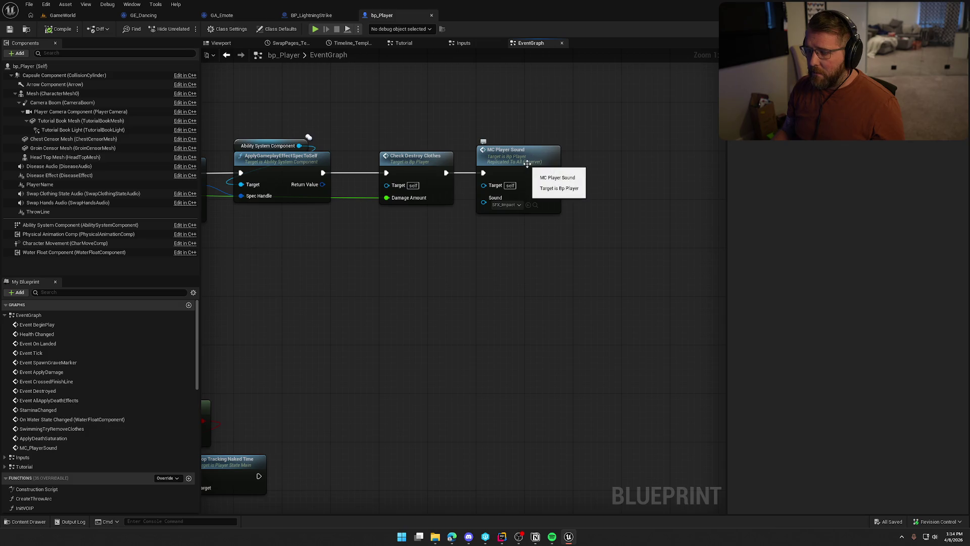
drag(379, 291, 658, 307)
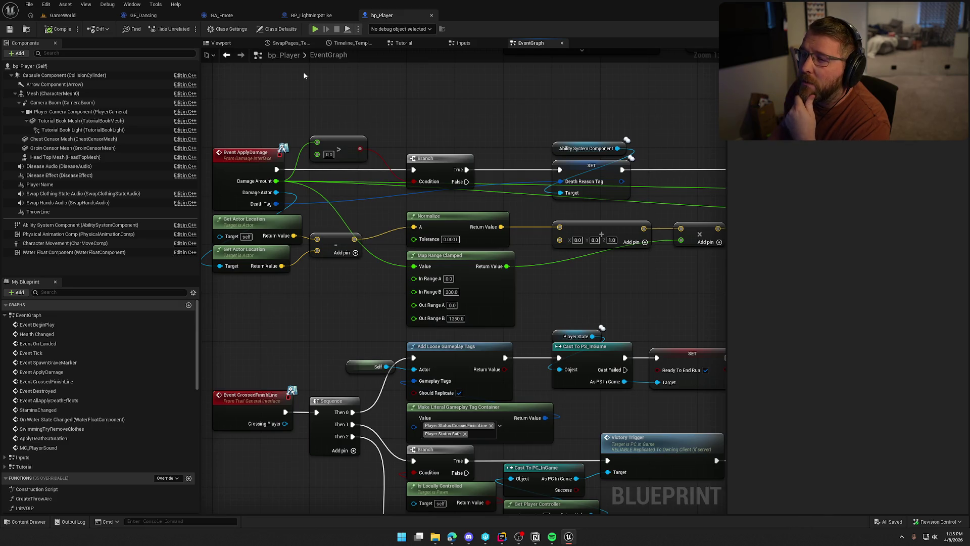
click(311, 15)
scroll(416, 196, up, 2)
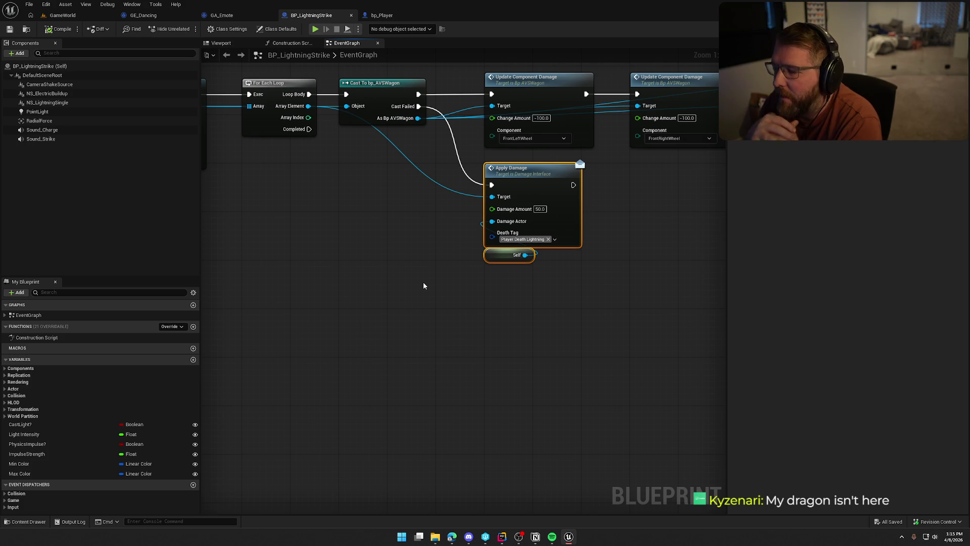
In bp_Player, follow the graph to MC Player Sound and open the MC_PlayerSound event.
click(397, 15)
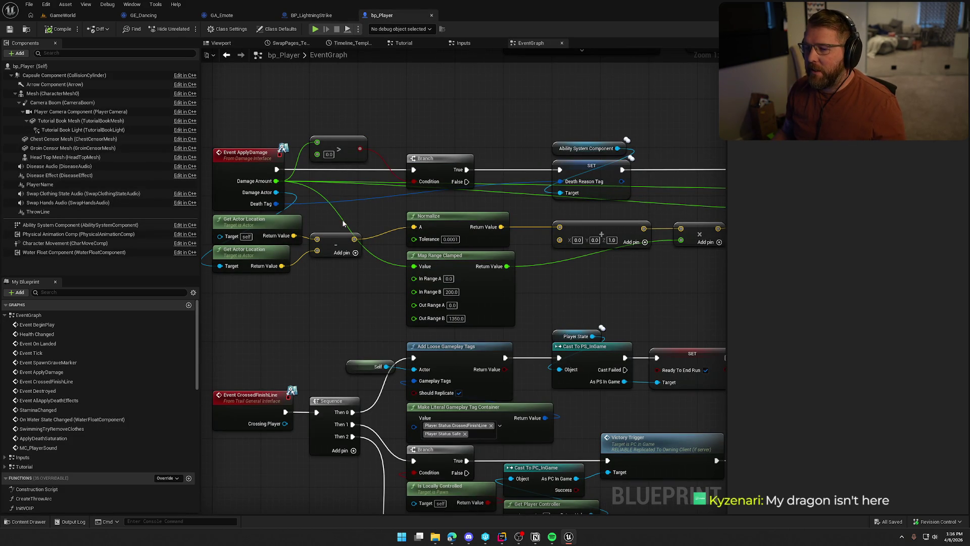
drag(613, 271, 424, 291)
drag(349, 128, 461, 209)
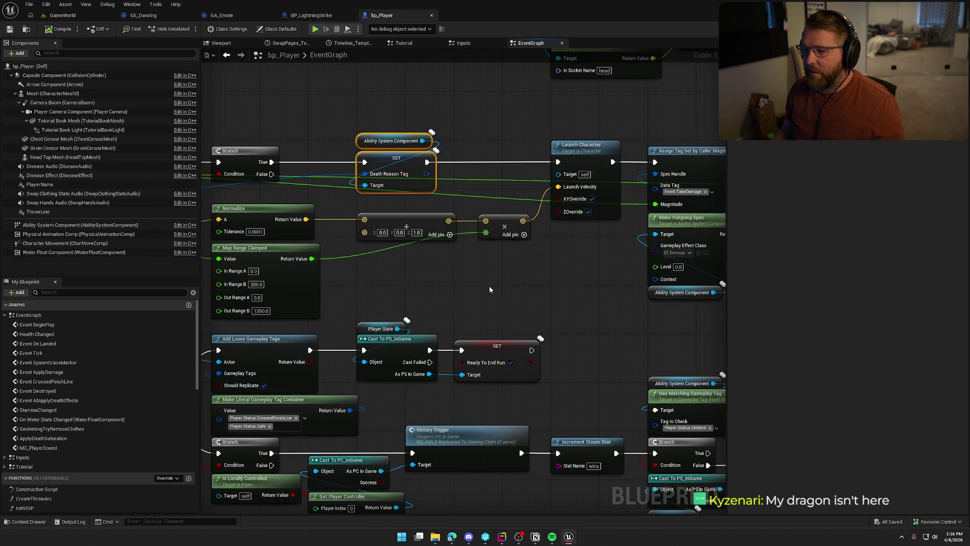
drag(488, 289, 223, 288)
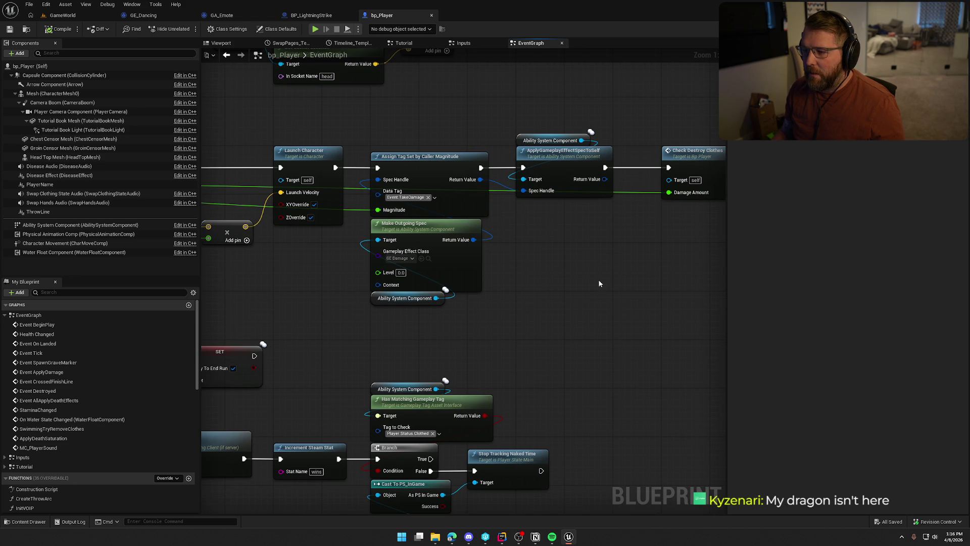
mouse_move(596, 286)
mouse_down()
mouse_move(423, 282)
mouse_move(546, 230)
mouse_up()
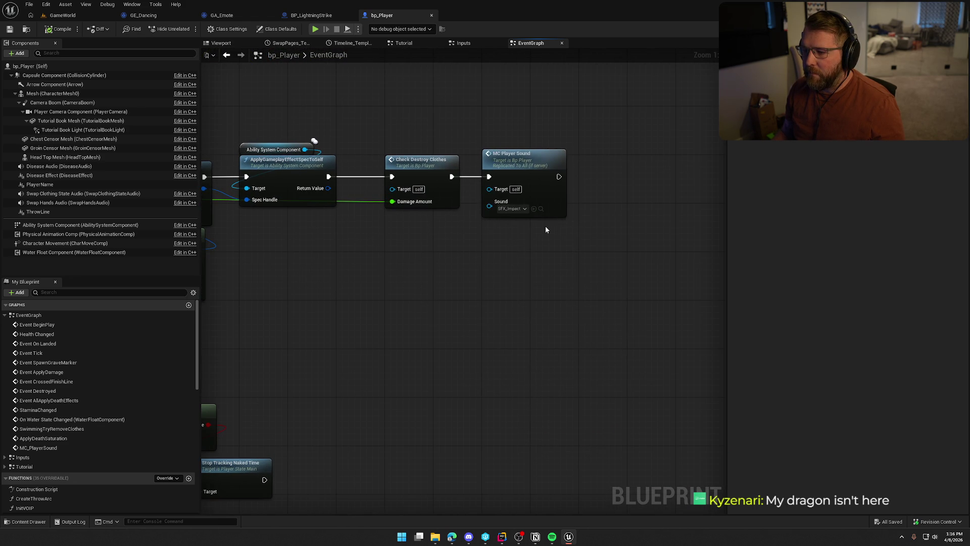
click(541, 209)
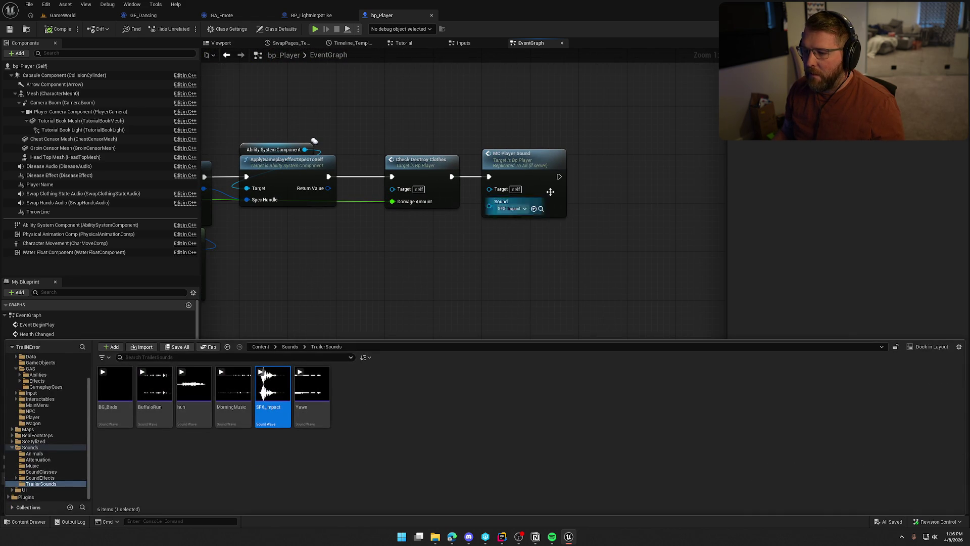
double_click(550, 192)
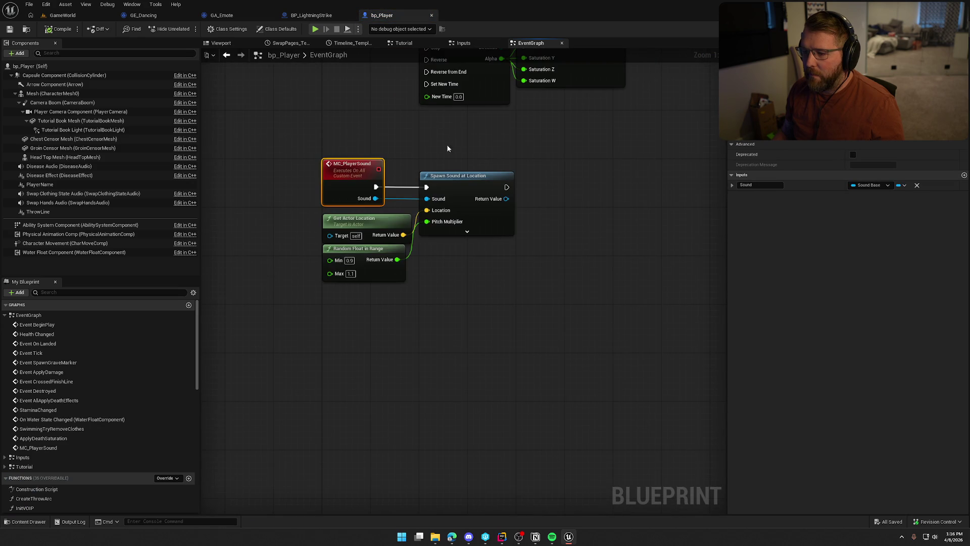
Set Spawn Sound at Location's Volume Multiplier to 0.5.
click(467, 231)
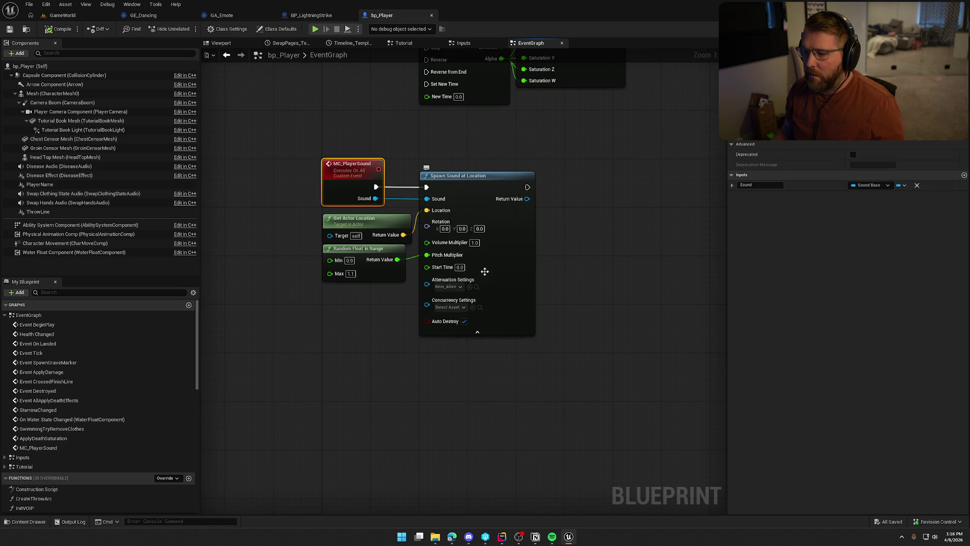
click(475, 242)
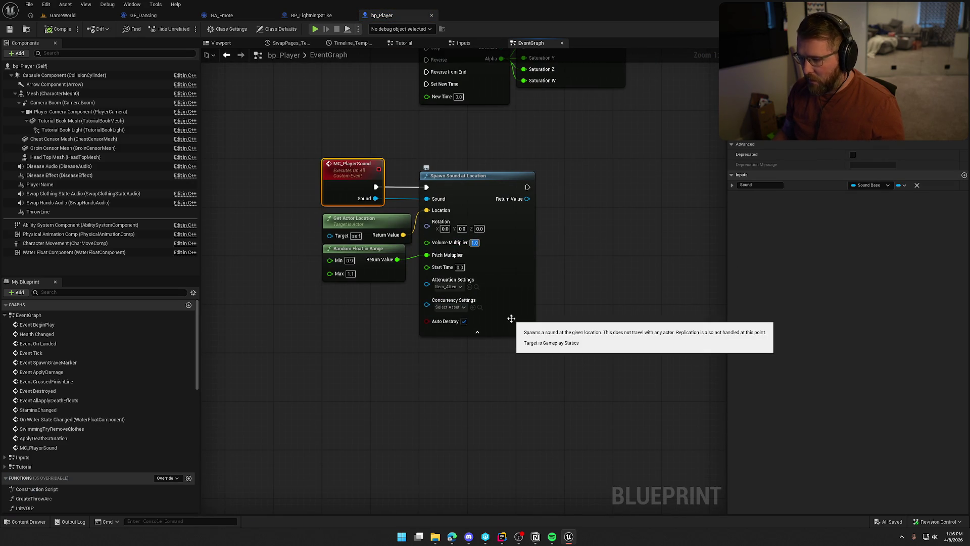
text(0.5)
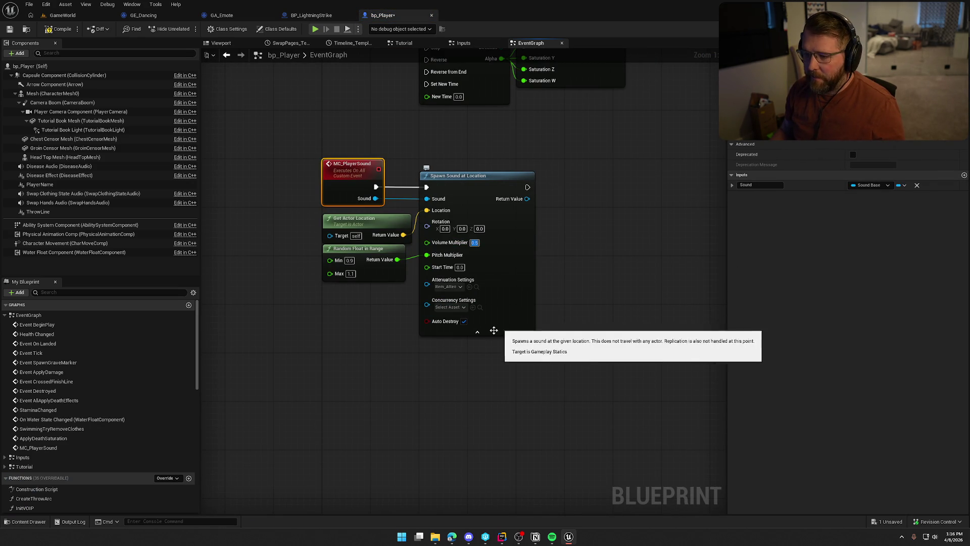
scroll(477, 332, down, 2)
mouse_move(561, 259)
mouse_down()
mouse_move(418, 334)
mouse_move(547, 262)
mouse_move(495, 450)
mouse_move(551, 505)
mouse_move(654, 515)
mouse_up()
drag(454, 303, 470, 384)
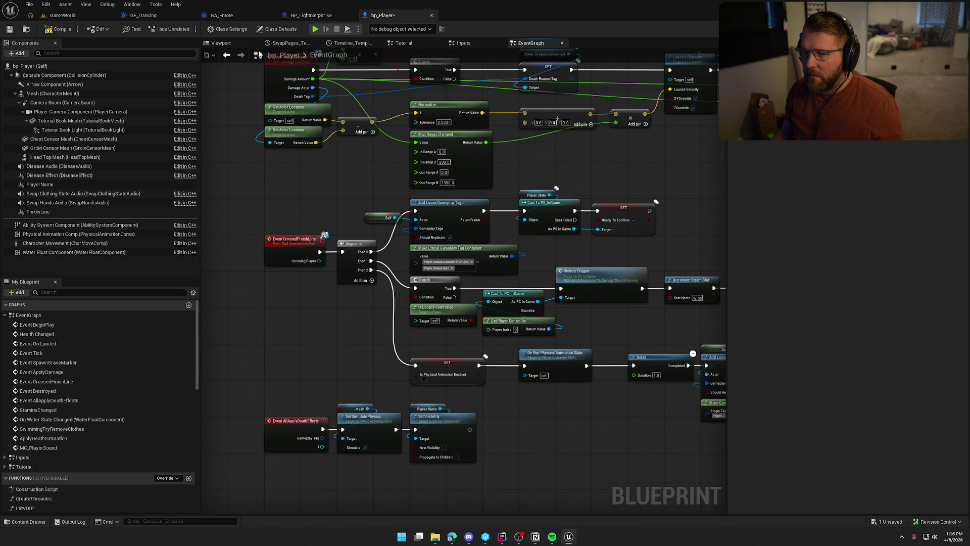
Add an Equal (==) node on Event ApplyDamage's Death Tag output.
click(227, 55)
drag(475, 179, 542, 178)
key(Escape)
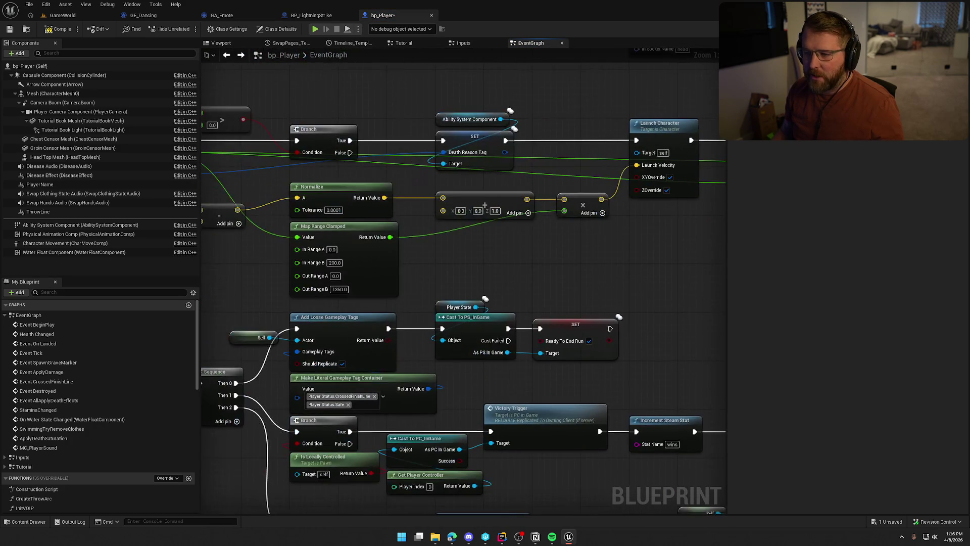
drag(491, 277, 647, 274)
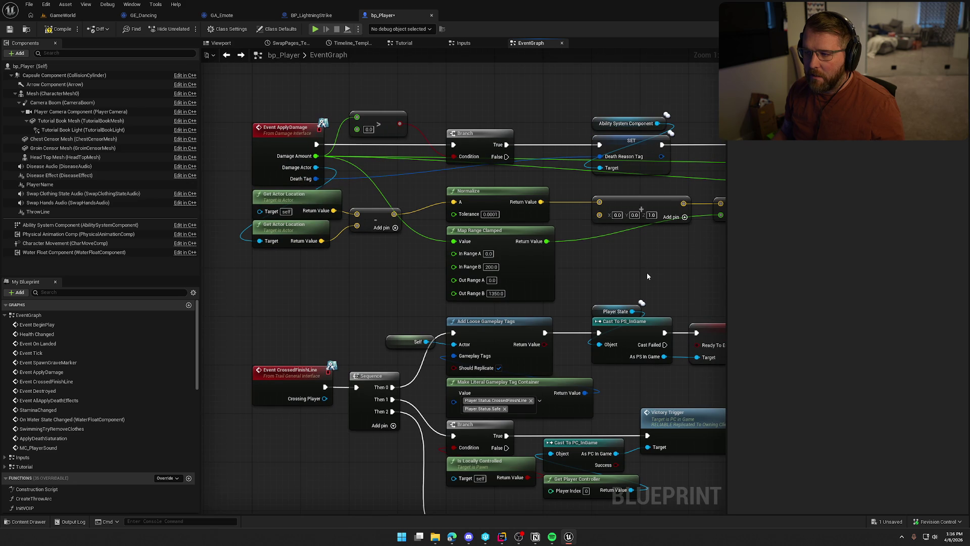
mouse_move(315, 178)
mouse_down()
mouse_move(606, 154)
mouse_move(804, 203)
mouse_move(411, 195)
mouse_up()
text(==)
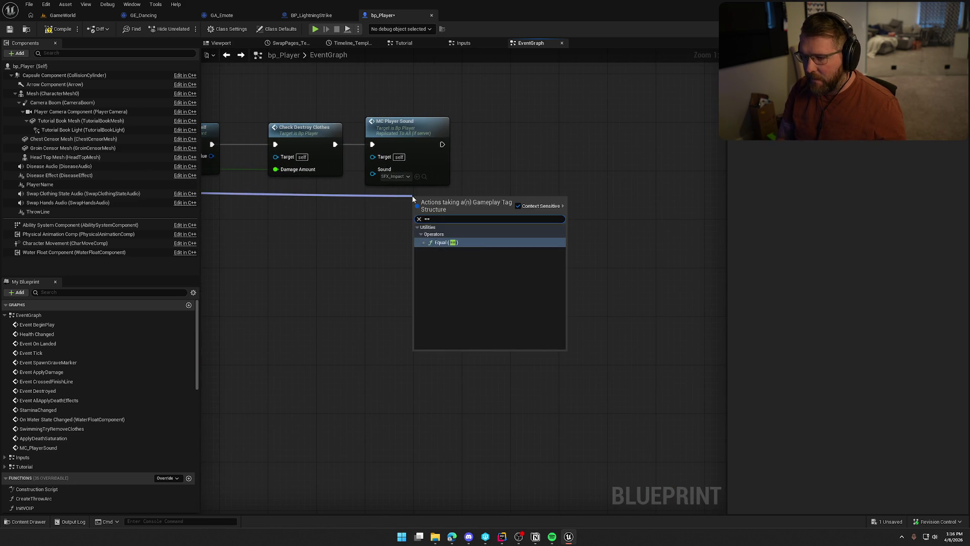
key(Return)
Set the comparison tag to Player.Death.Lightning, matching BP_LightningStrike's death tag.
click(432, 214)
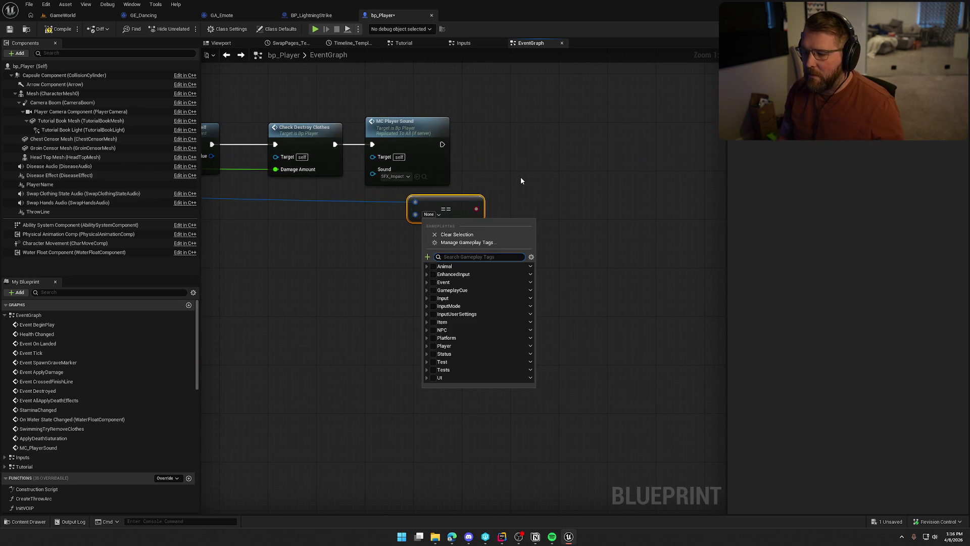
click(319, 16)
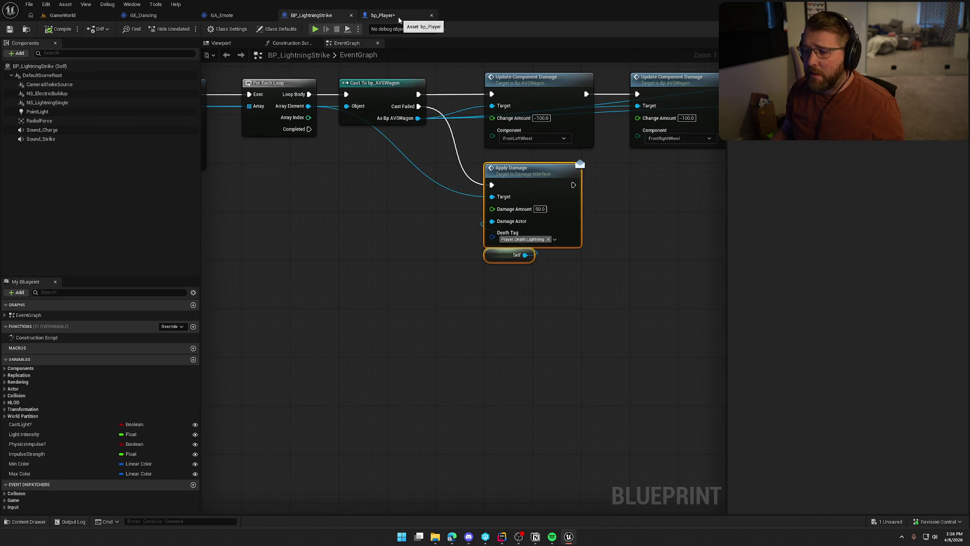
click(399, 18)
click(428, 214)
text(light)
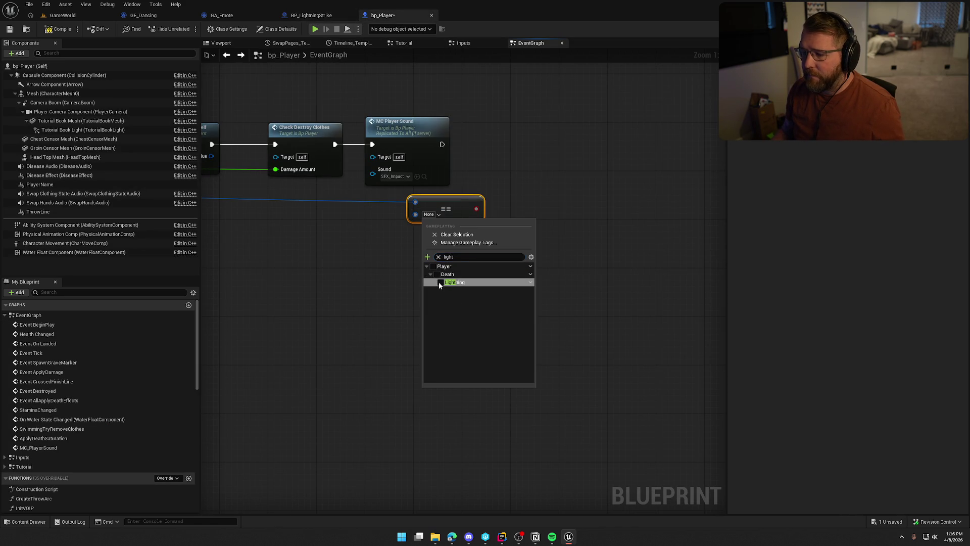
click(439, 282)
drag(419, 214, 380, 208)
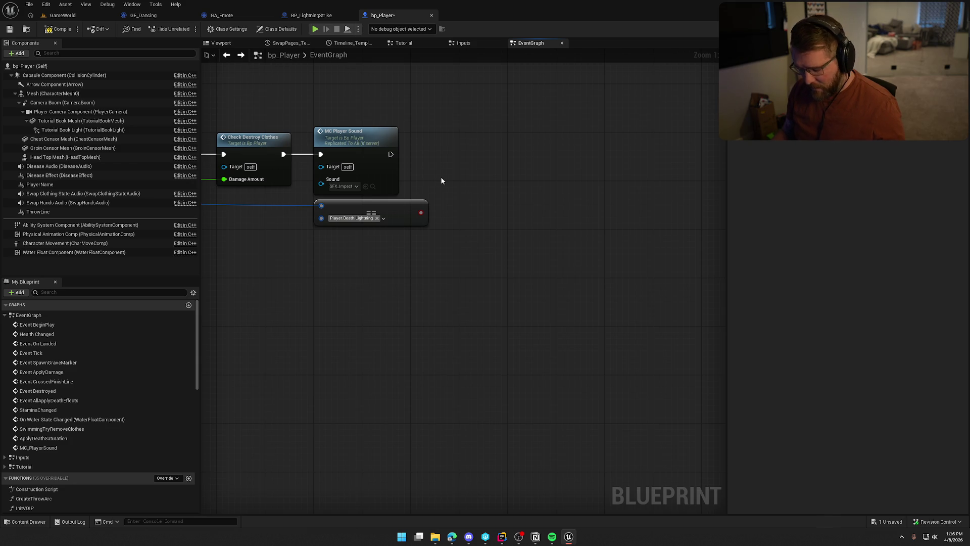
Add a Branch after MC Player Sound with the tag comparison as its Condition.
key(b)
click(455, 136)
drag(461, 149, 396, 160)
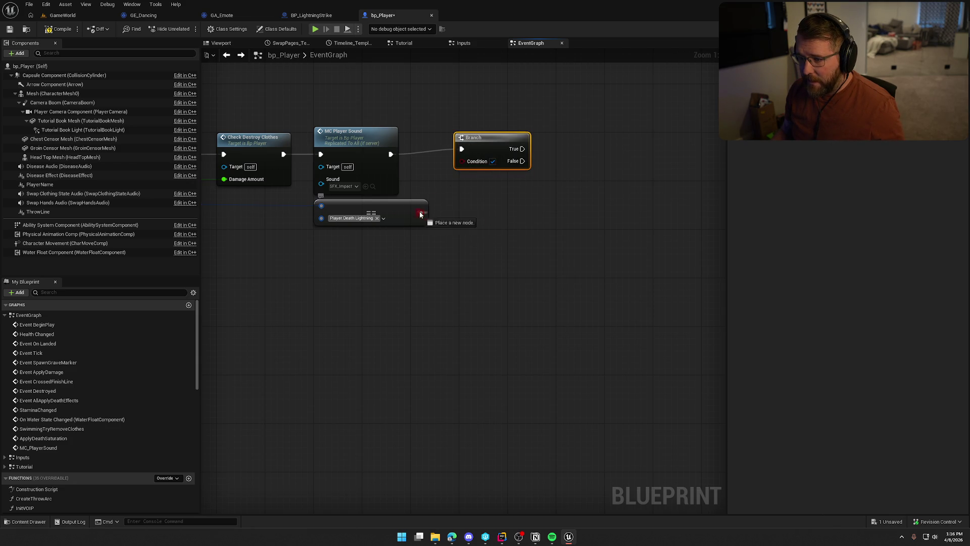
drag(478, 210, 501, 238)
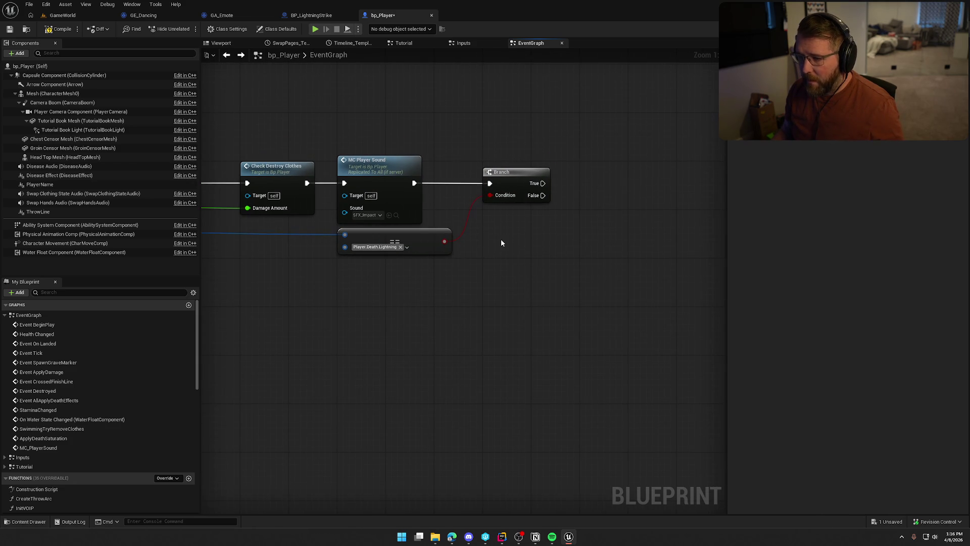
Create a Client_ApplyAchievement custom event replicated to Run on owning Client.
double_click(383, 172)
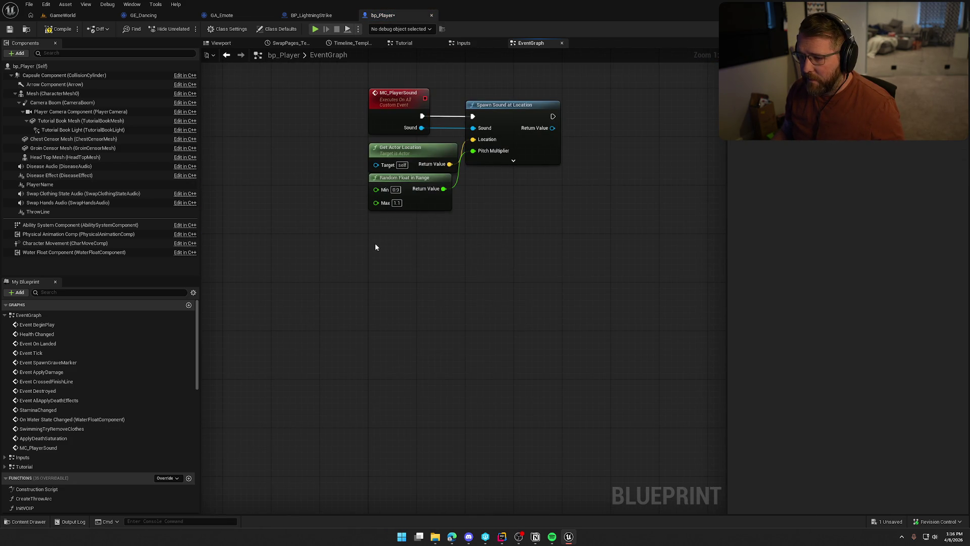
right_click(374, 247)
text(custom)
key(Return)
text(Client)
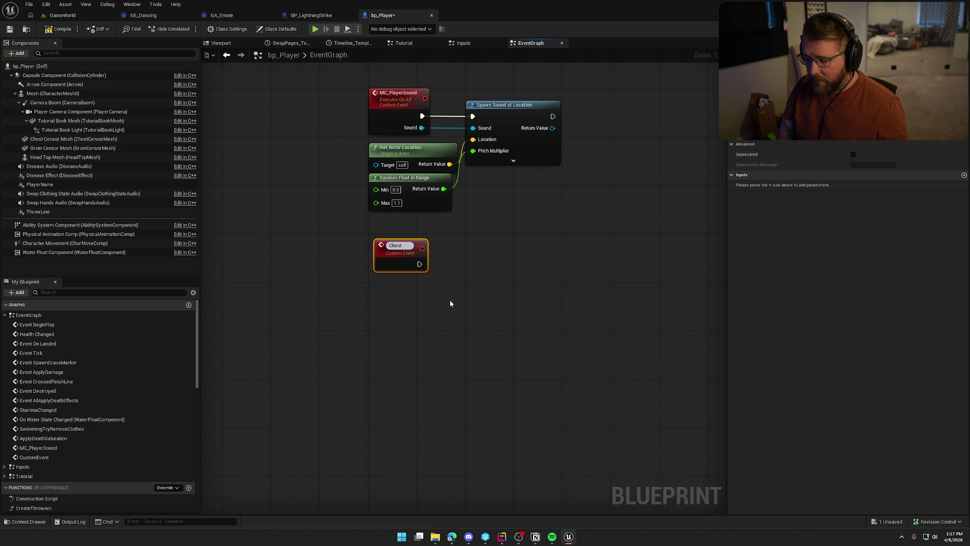
text(_ApplyAchievement)
key(Return)
drag(420, 264, 415, 253)
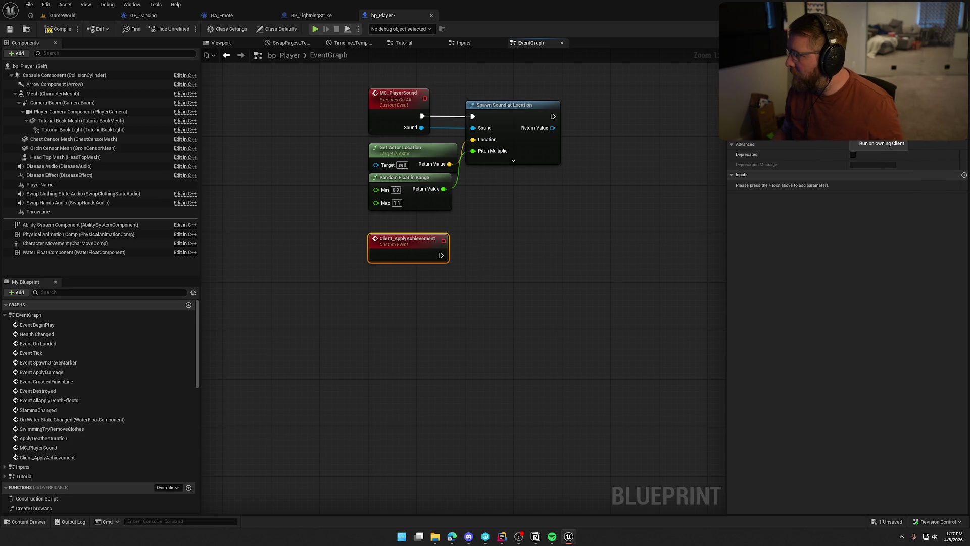
click(882, 143)
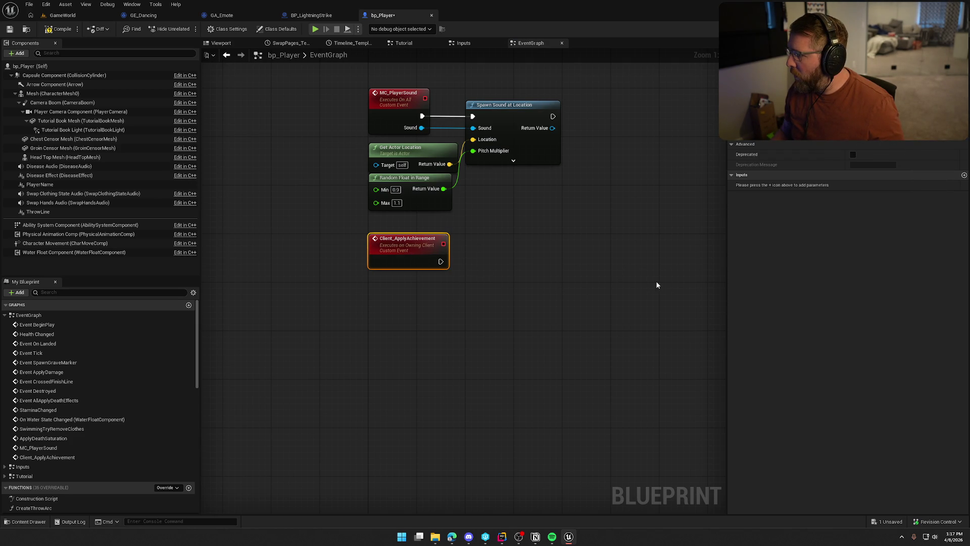
mouse_move(343, 218)
mouse_down()
mouse_move(343, 241)
mouse_move(375, 163)
mouse_up()
click(399, 202)
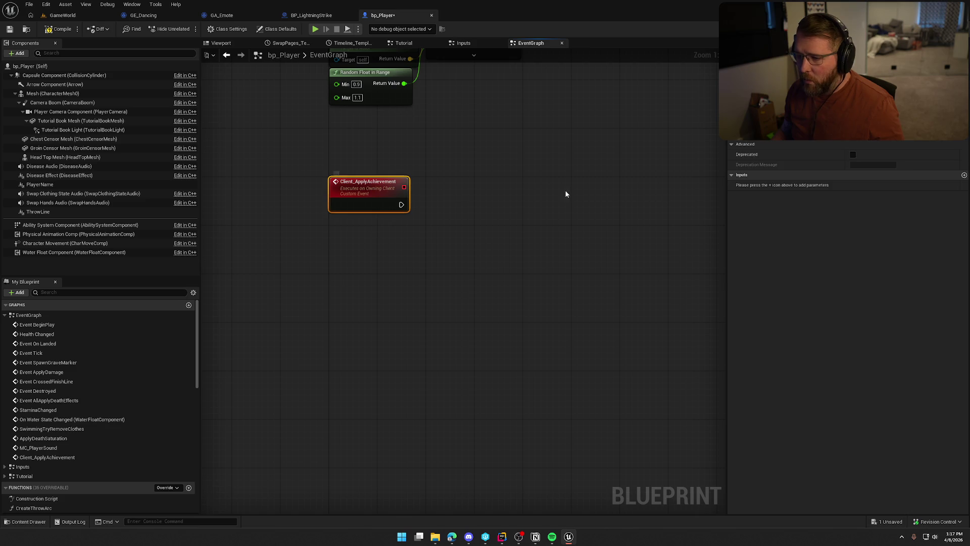
Add a Write Progress node after the event, fed by Get Player Controller.
drag(401, 204, 451, 204)
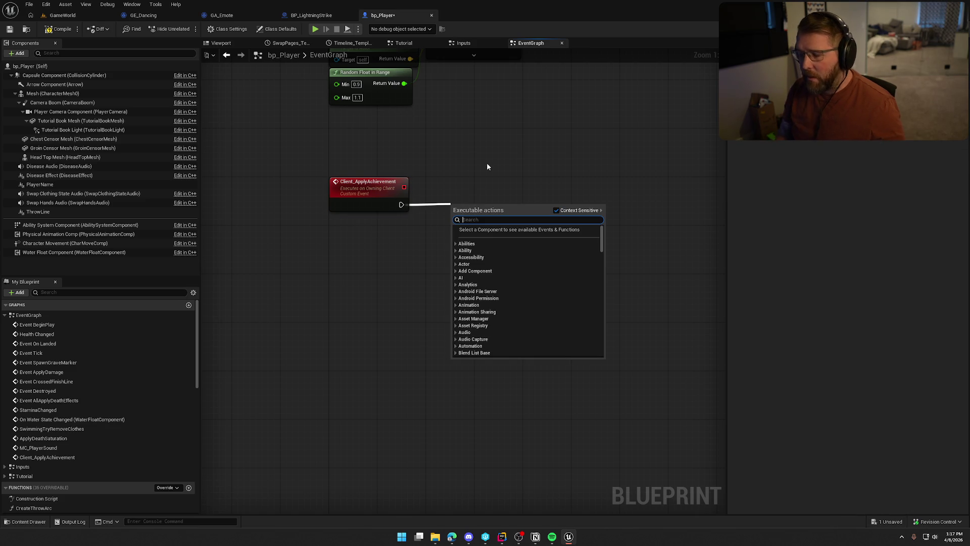
text(write)
key(Return)
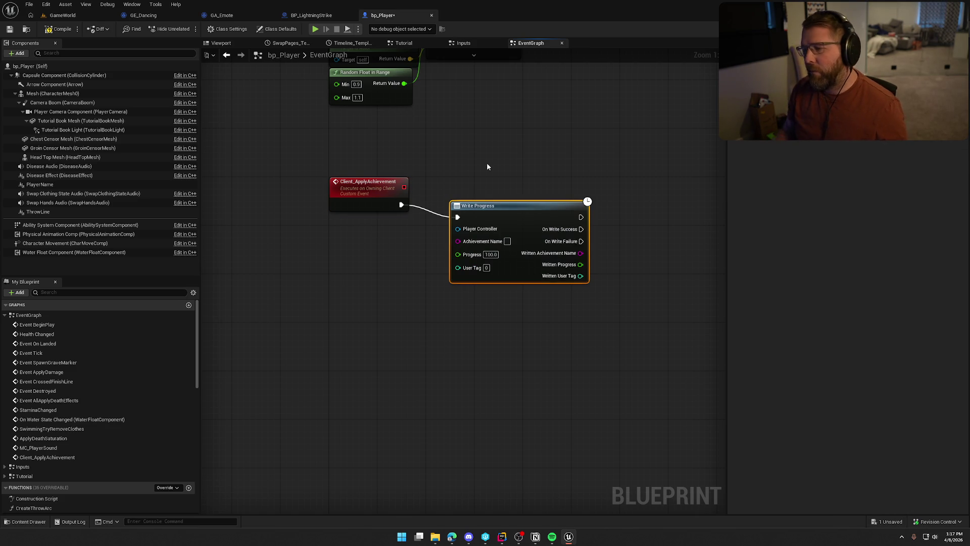
mouse_move(506, 214)
mouse_down()
mouse_move(529, 202)
mouse_move(532, 160)
mouse_move(549, 166)
mouse_move(508, 171)
mouse_up()
text(get player controller)
key(Return)
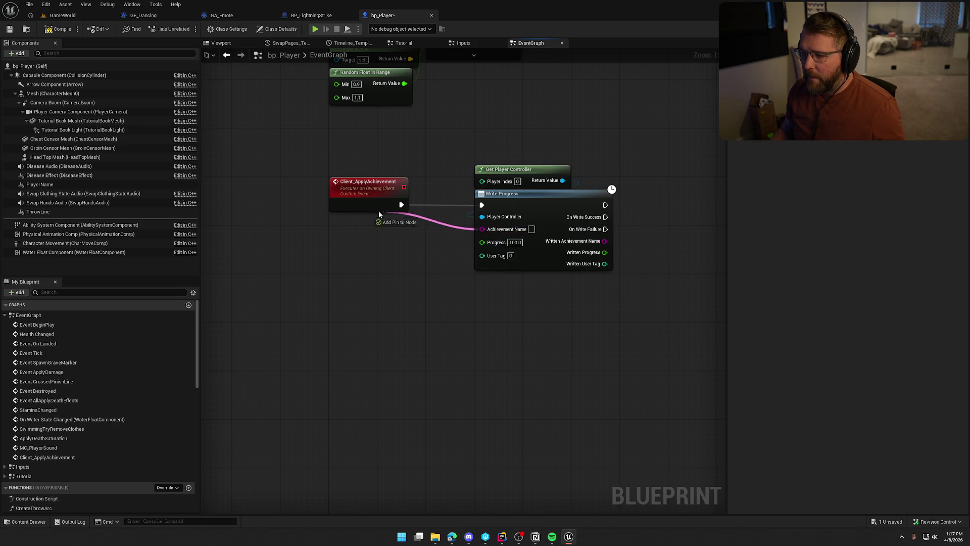
Expose Achievement Name as an event input and set Progress to 1.0.
drag(385, 215, 383, 211)
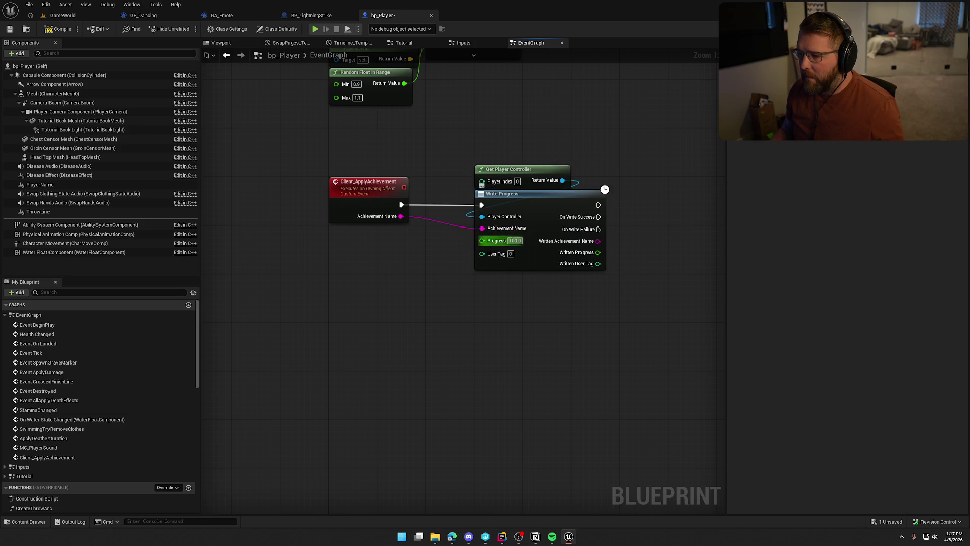
key(BackSpace)
key(BackSpace)
key(BackSpace)
text(1)
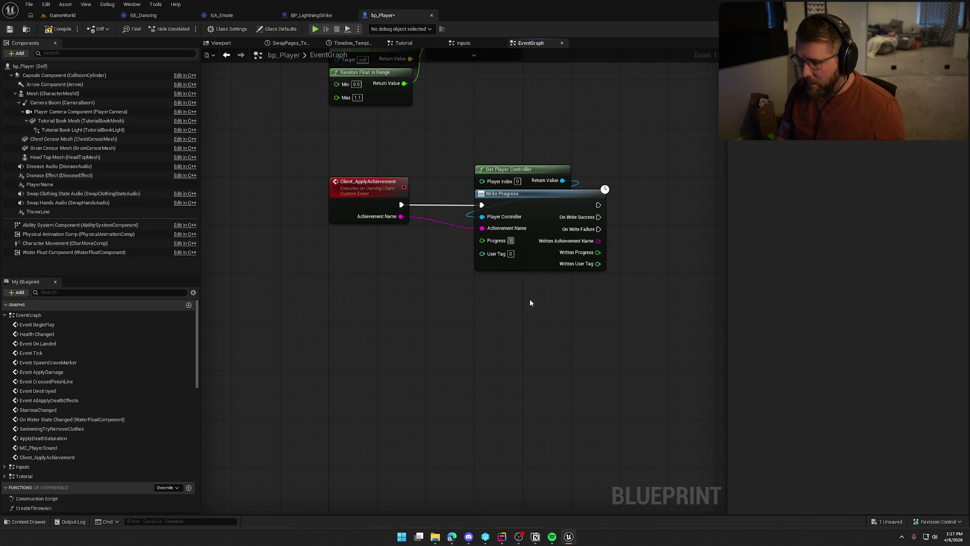
key(Return)
mouse_move(603, 329)
mouse_down()
mouse_move(526, 178)
mouse_move(478, 205)
mouse_up()
click(378, 178)
scroll(496, 162, down, 6)
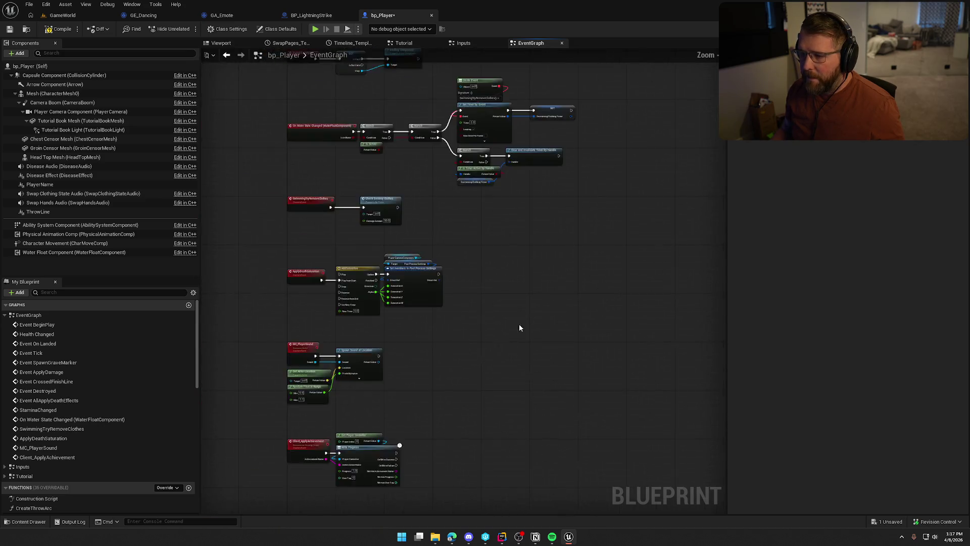
scroll(492, 284, up, 4)
scroll(410, 321, up, 3)
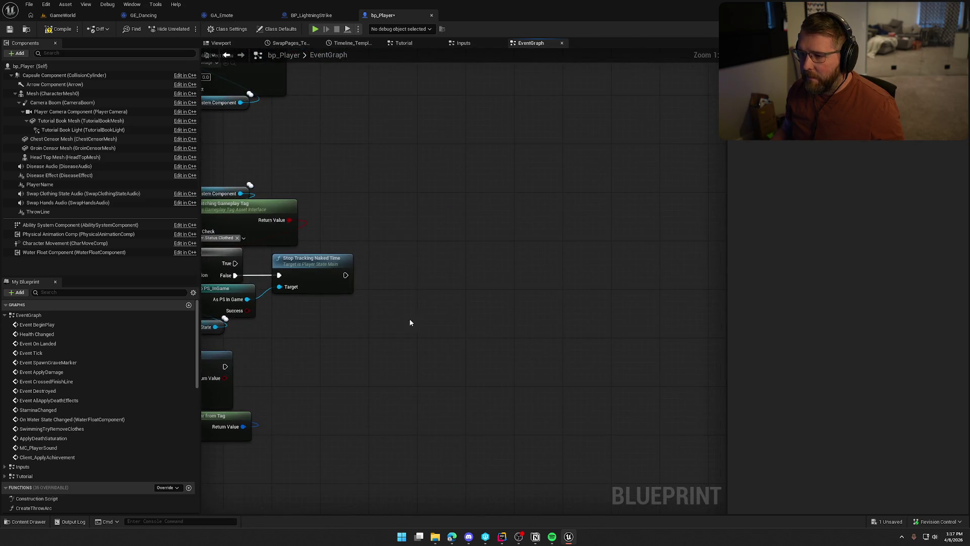
Feed the Ability System Component's Death Reason Tag into the == comparison.
click(226, 55)
mouse_move(429, 303)
mouse_down()
mouse_move(210, 216)
mouse_move(410, 329)
mouse_up()
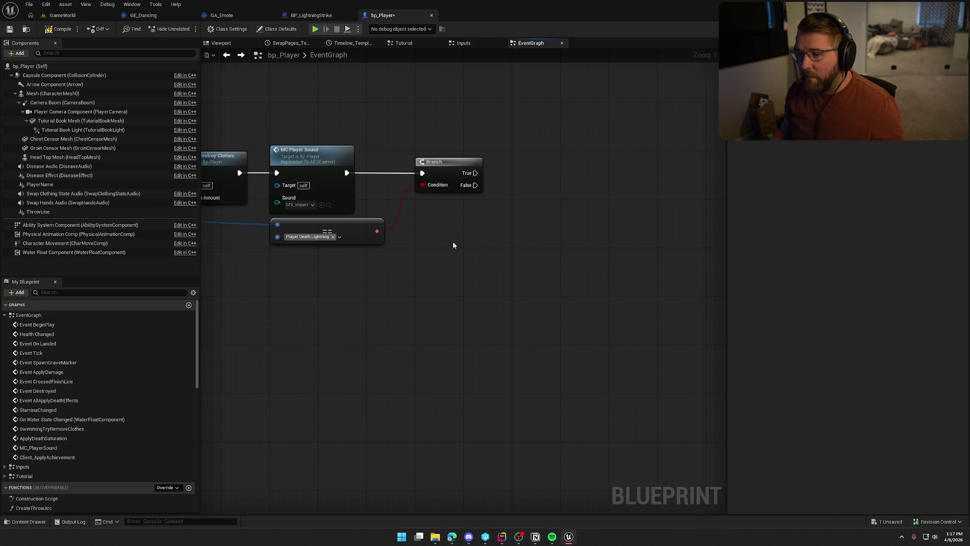
mouse_move(458, 238)
mouse_down()
mouse_move(513, 300)
mouse_move(569, 168)
mouse_up()
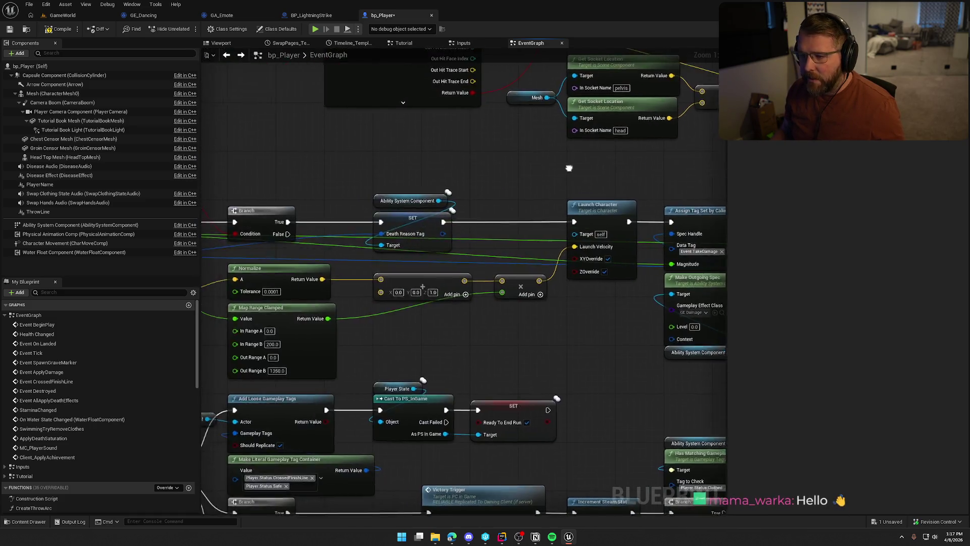
click(390, 198)
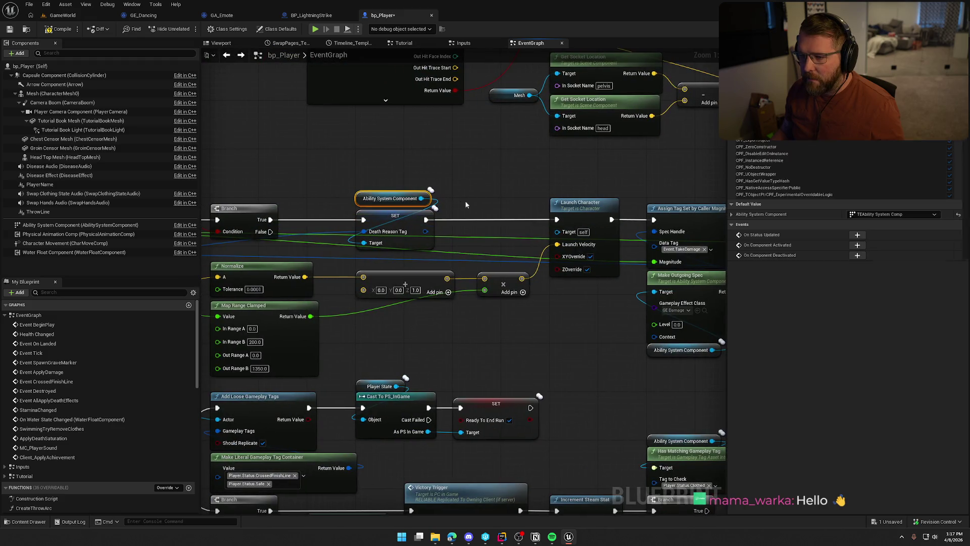
mouse_move(502, 177)
mouse_down()
mouse_move(347, 292)
mouse_move(399, 276)
mouse_up()
drag(465, 279, 465, 280)
text(death reason)
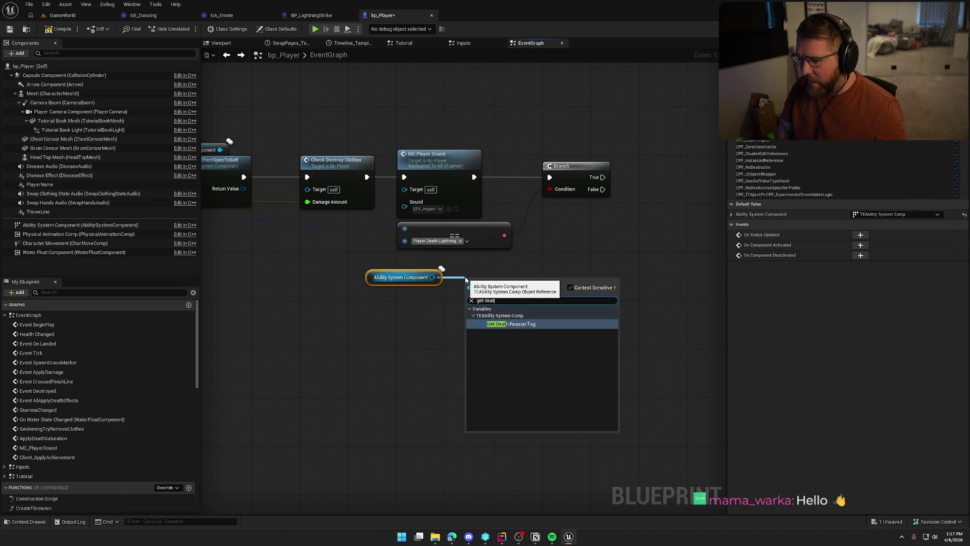
key(Return)
drag(550, 285, 405, 229)
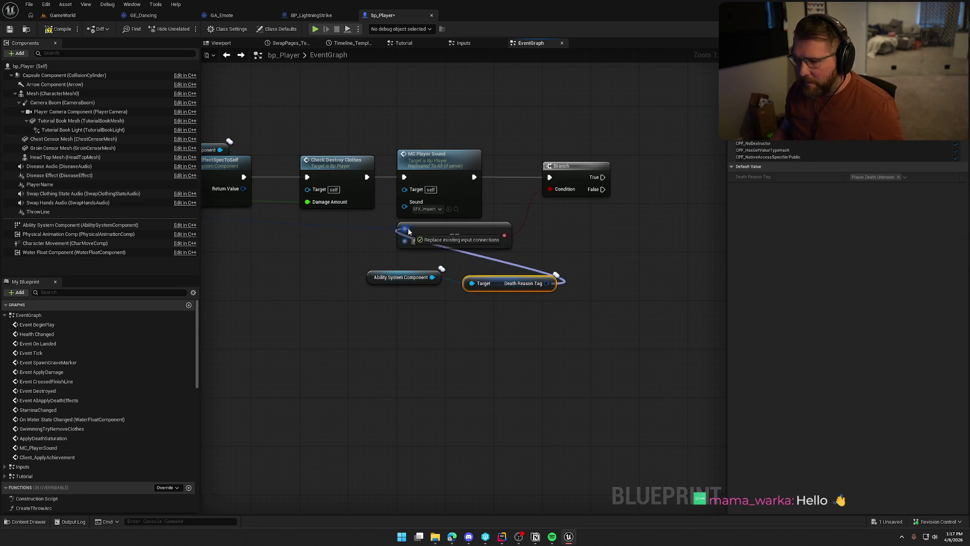
drag(388, 272, 485, 295)
drag(449, 255, 510, 320)
mouse_move(505, 286)
mouse_down()
mouse_move(429, 255)
mouse_move(436, 262)
mouse_up()
click(418, 287)
Add a Has Matching Gameplay Tag node checking Player.Status.Dancing.
text(ann)
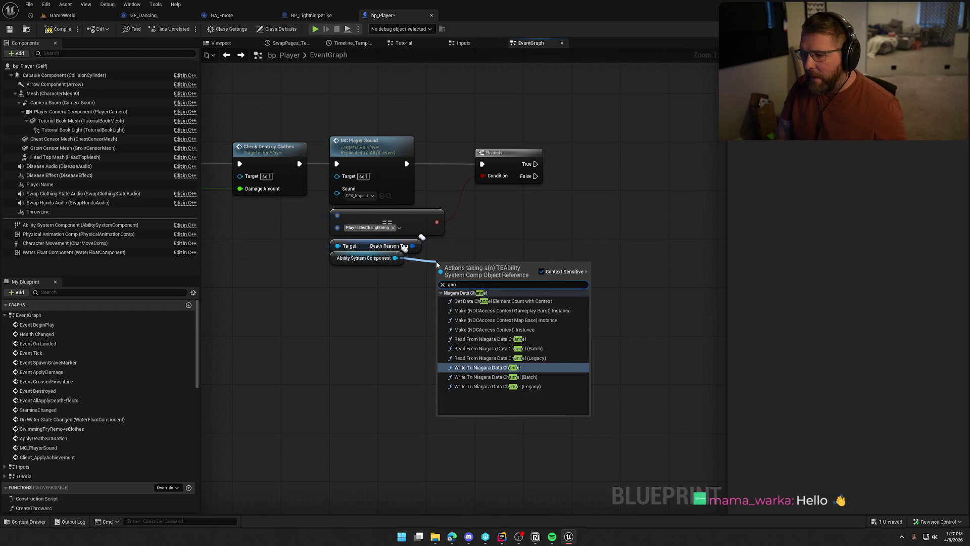
key(BackSpace)
key(BackSpace)
key(BackSpace)
text(has)
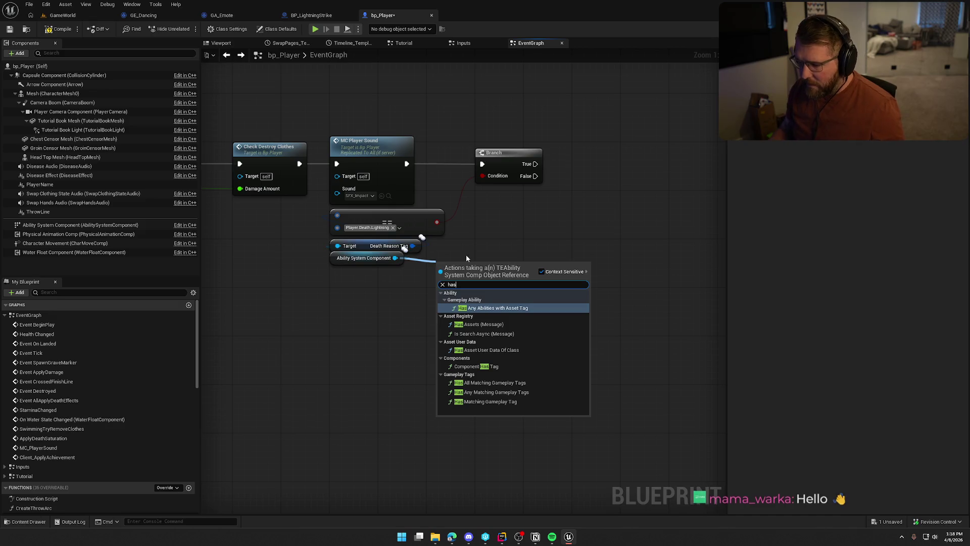
click(505, 401)
click(484, 291)
text(da)
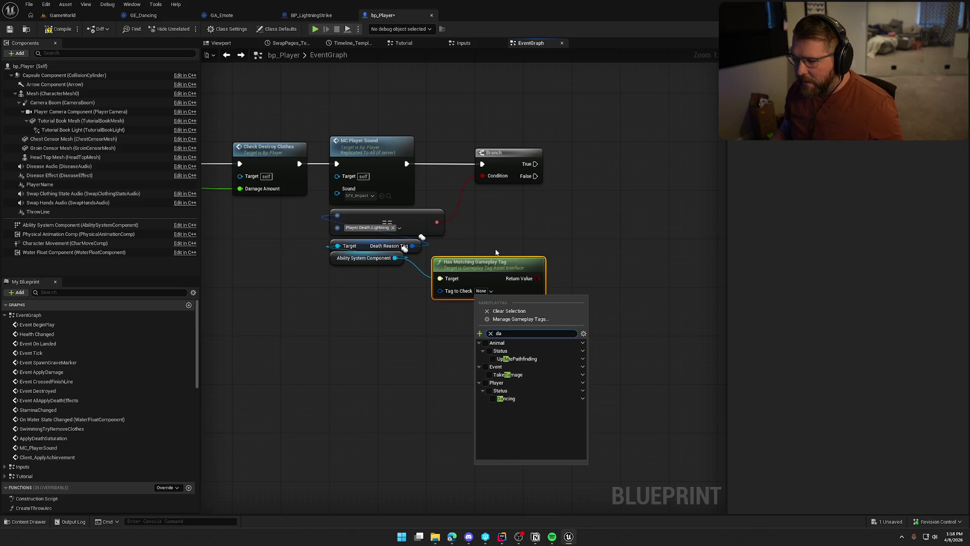
click(493, 399)
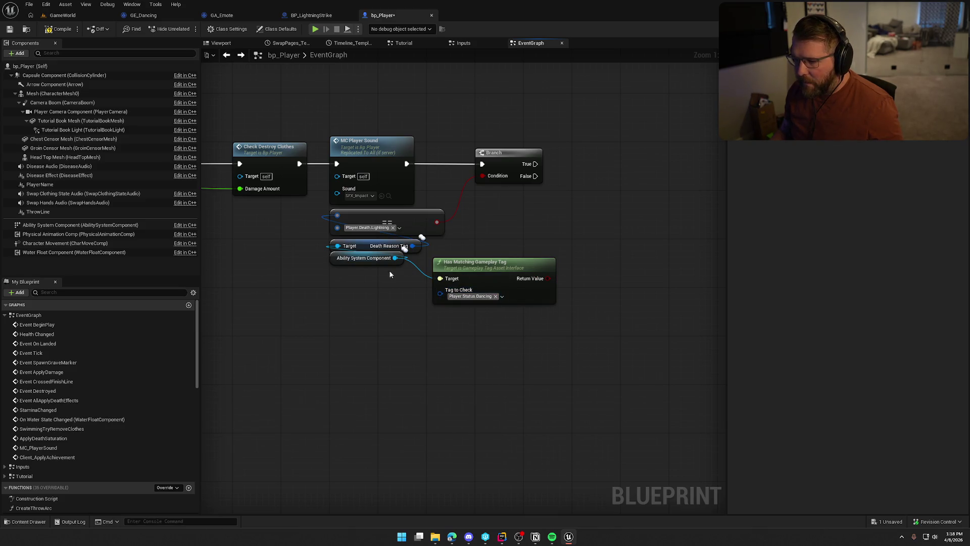
drag(435, 223, 498, 222)
Combine the lightning comparison and Dancing check in an AND node driving the Branch Condition.
text(and)
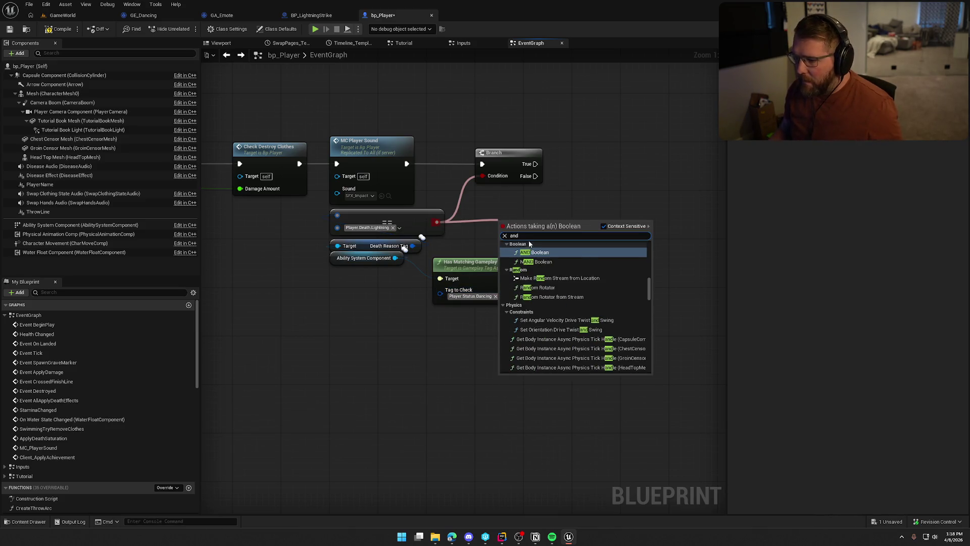
key(Return)
drag(545, 277, 483, 176)
drag(525, 226, 507, 202)
mouse_move(493, 261)
mouse_down()
mouse_move(512, 254)
mouse_move(514, 231)
mouse_up()
click(516, 277)
On Branch True, call Client Apply Achievement with Achievement Name ElectricBoogaloo.
mouse_move(550, 191)
mouse_down()
mouse_move(495, 193)
mouse_move(551, 166)
mouse_up()
text(clie)
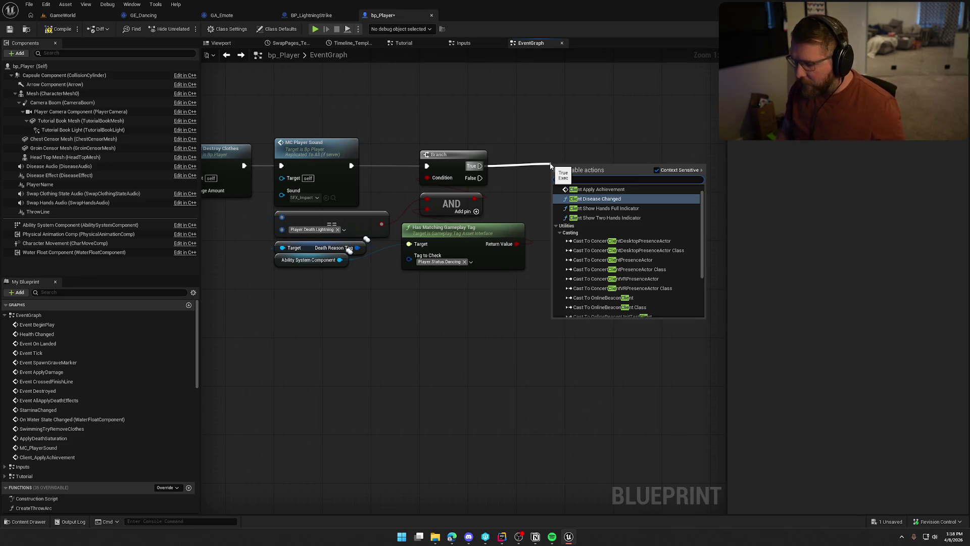
click(596, 189)
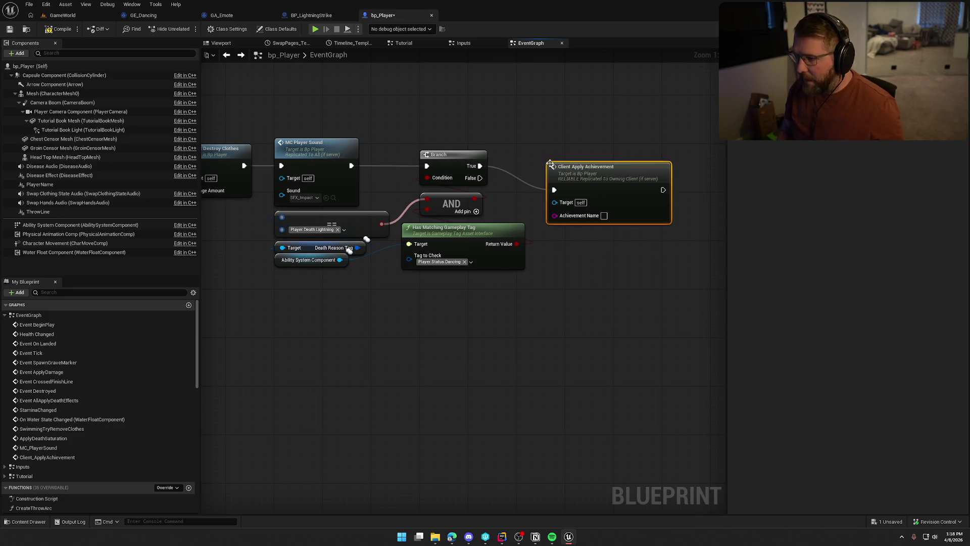
drag(581, 167, 551, 143)
click(552, 85)
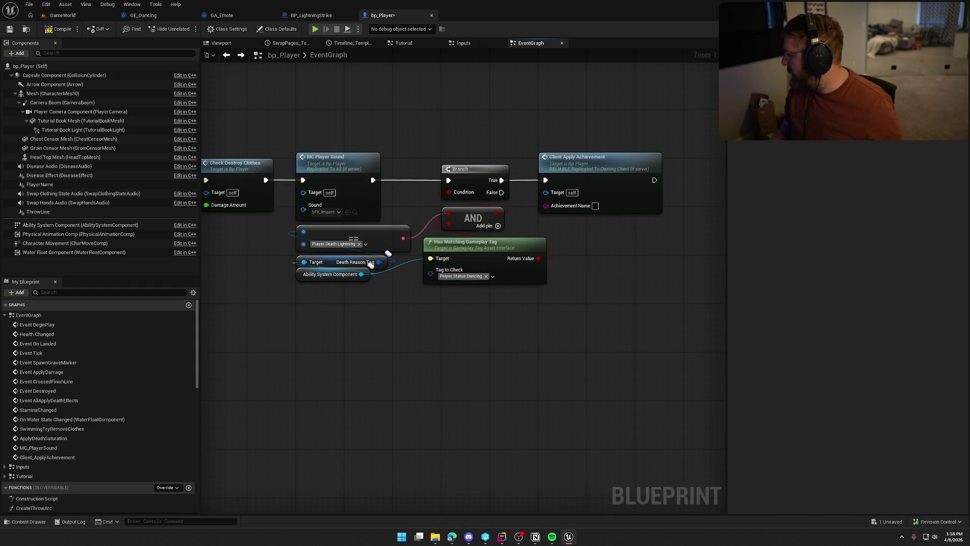
text(ElectricBoogaloo)
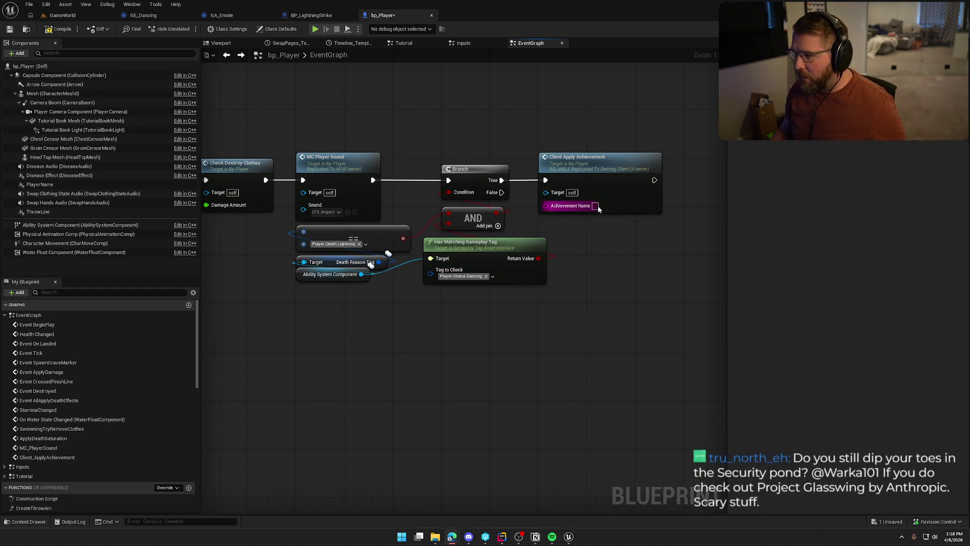
key(Return)
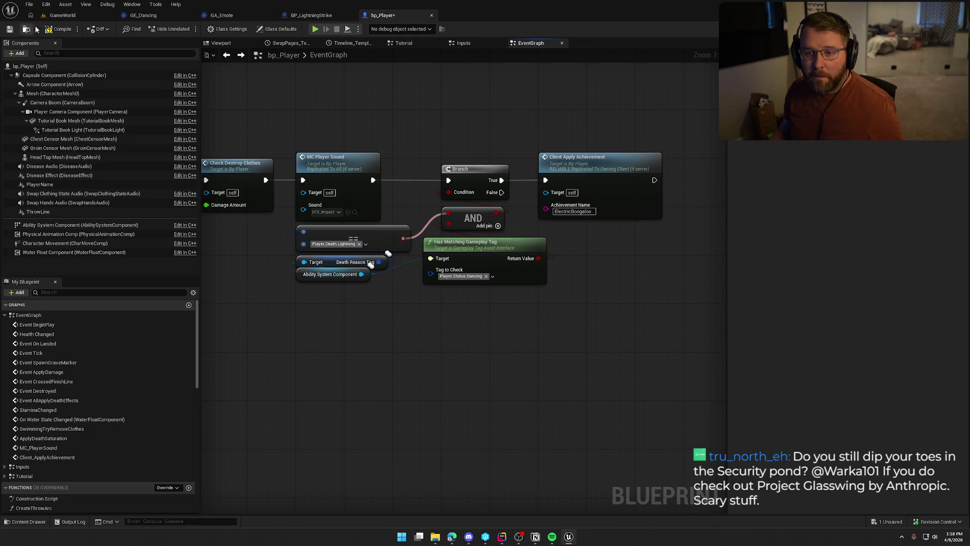
click(48, 29)
From the GameWorld level, launch the game as a Standalone Game playtest.
right_click(316, 106)
click(63, 15)
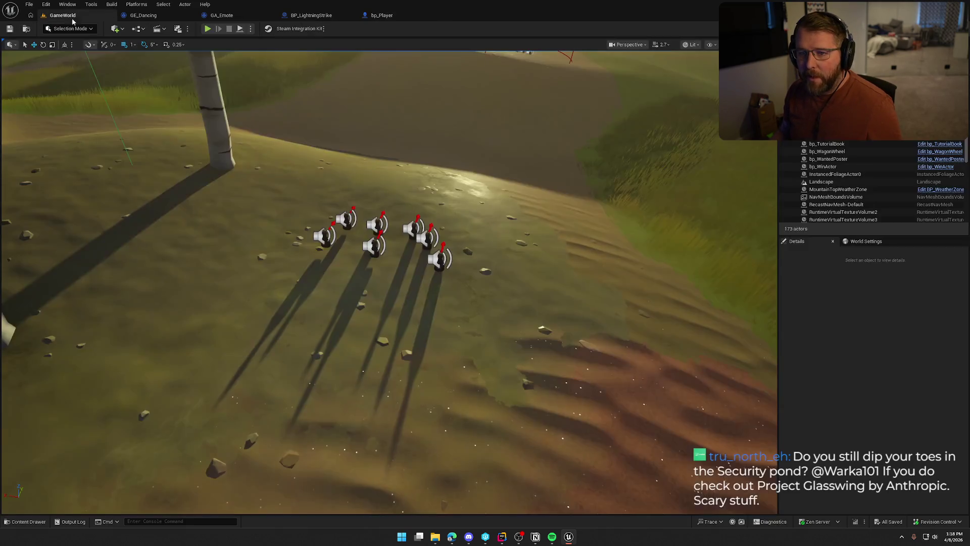
click(251, 28)
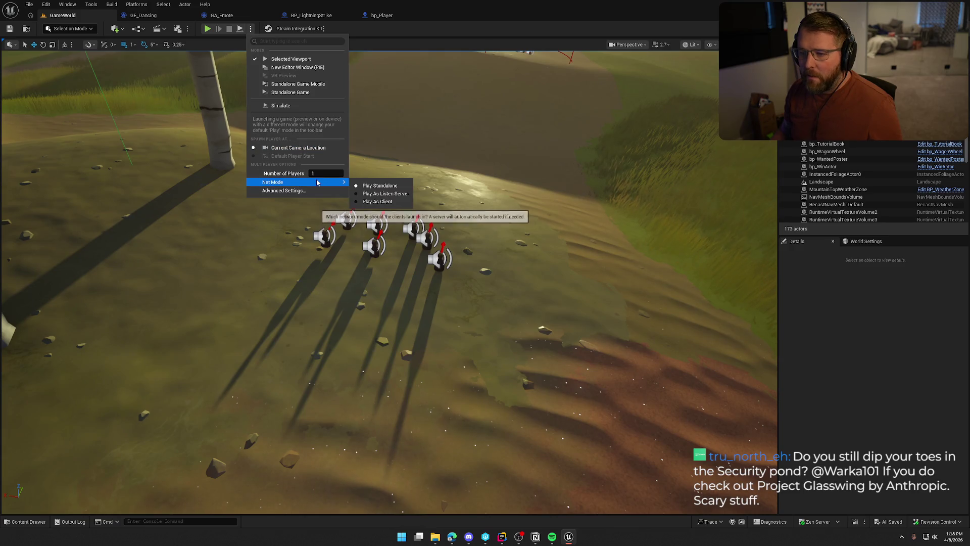
click(278, 94)
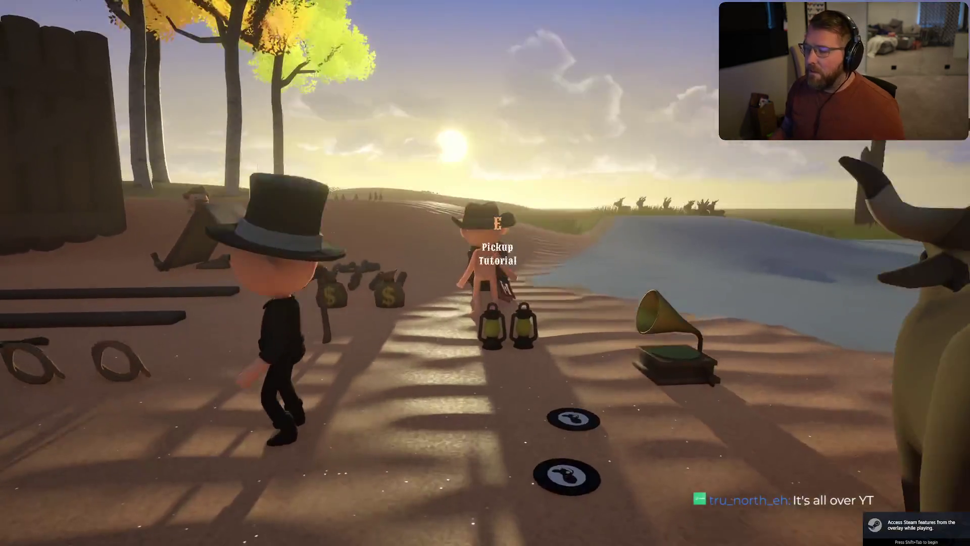
Sprint the character uphill into the rainy Summit of Regret area.
key(shift+w)
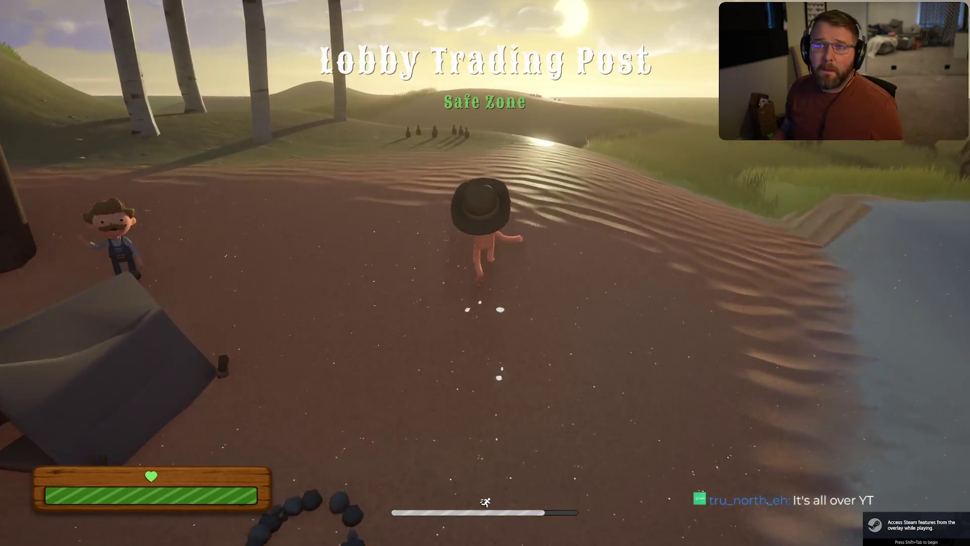
key(shift+w)
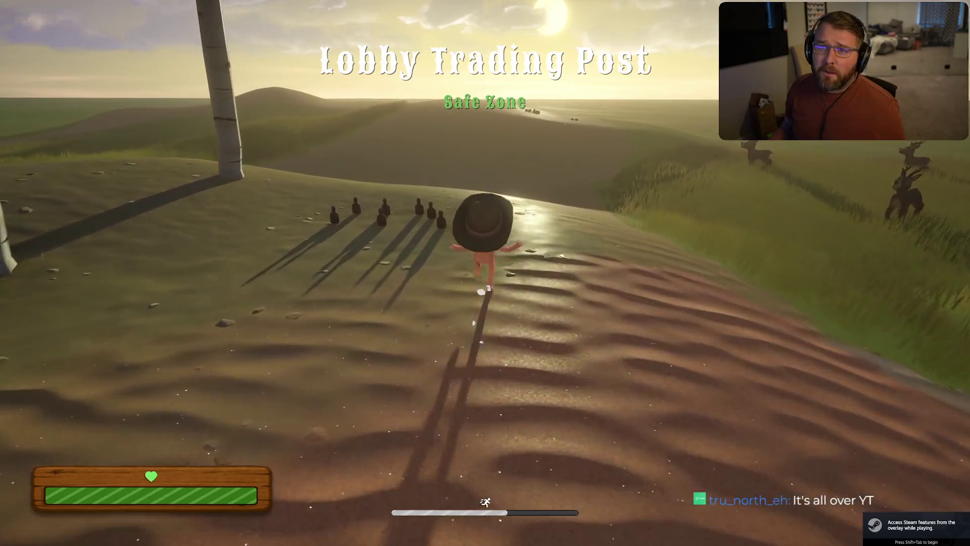
key(w)
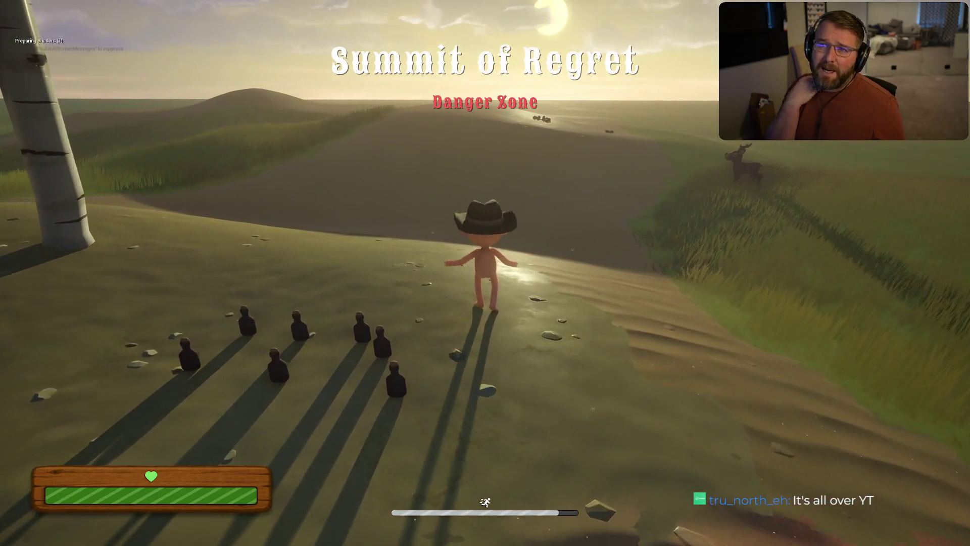
key(shift+w)
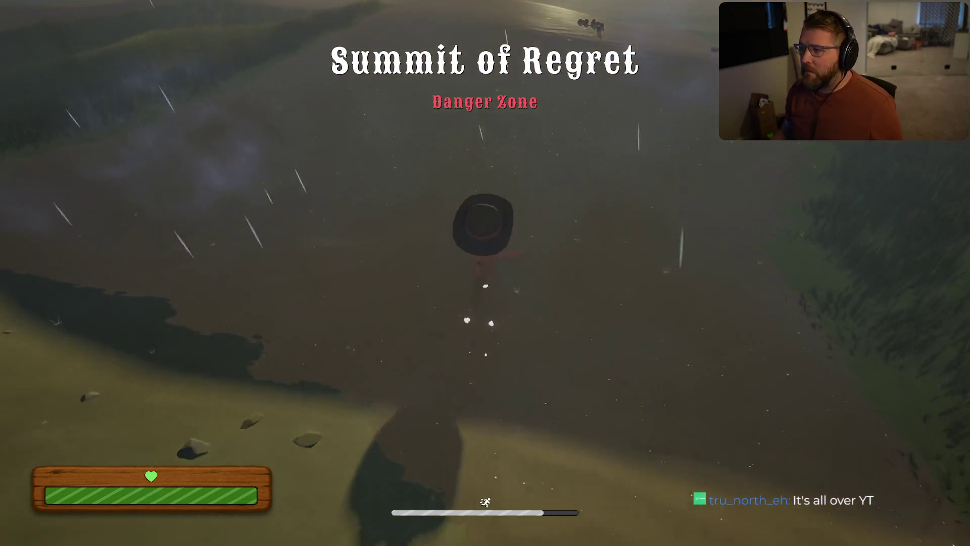
key(shift+w)
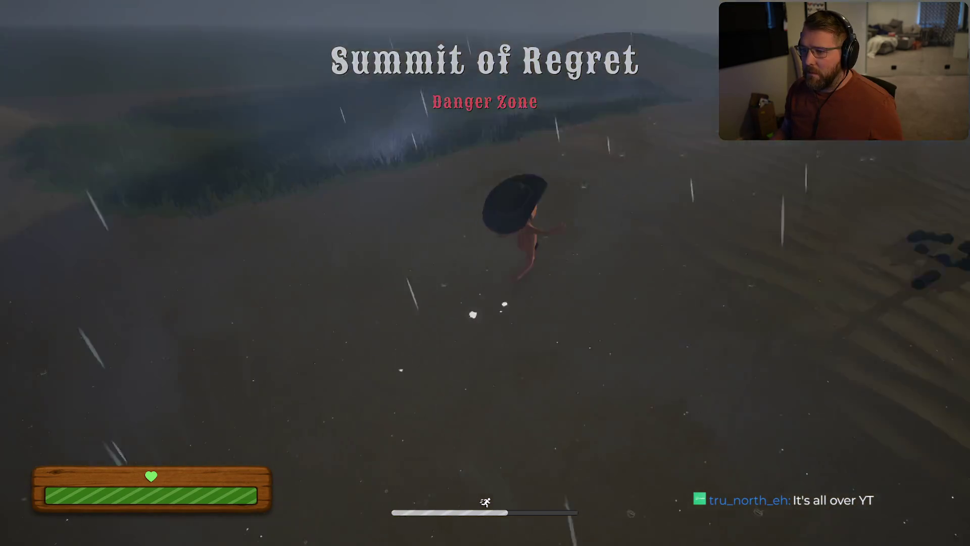
Keep the character circling the stormy summit, waiting for a lightning strike.
key(w)
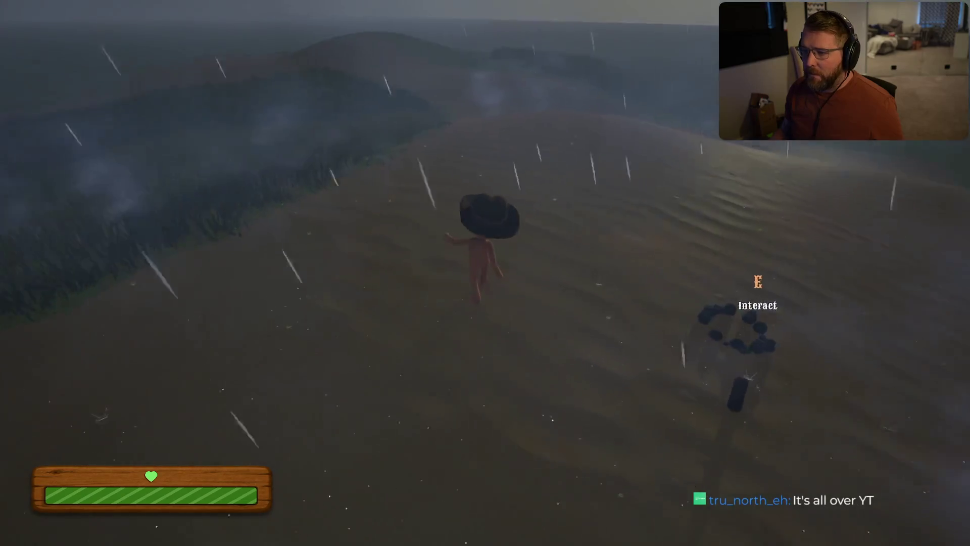
key(w)
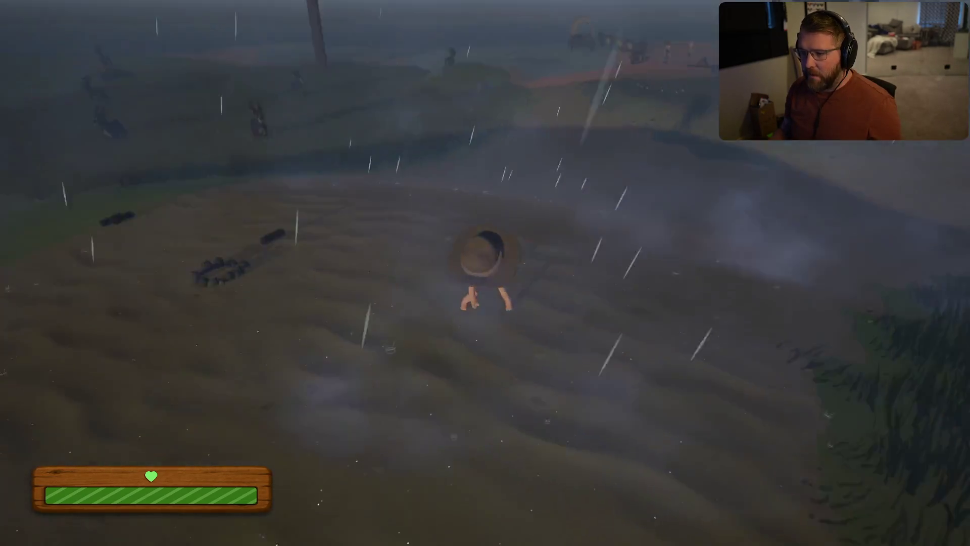
key(w)
key(w)
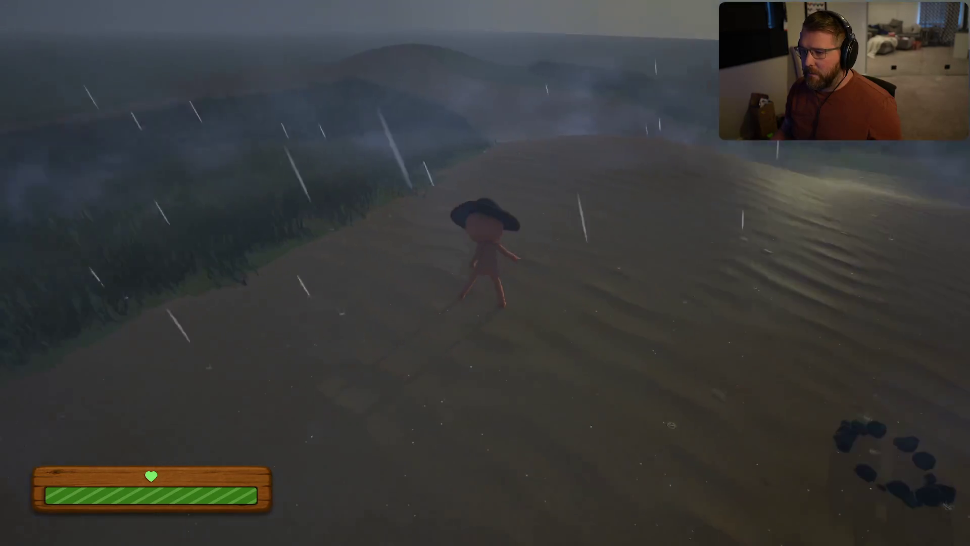
key(w)
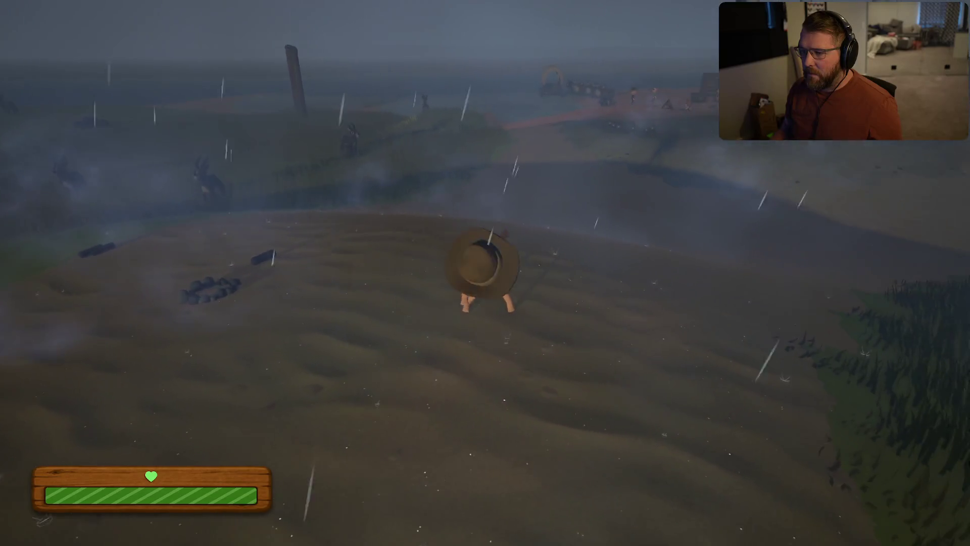
key(w)
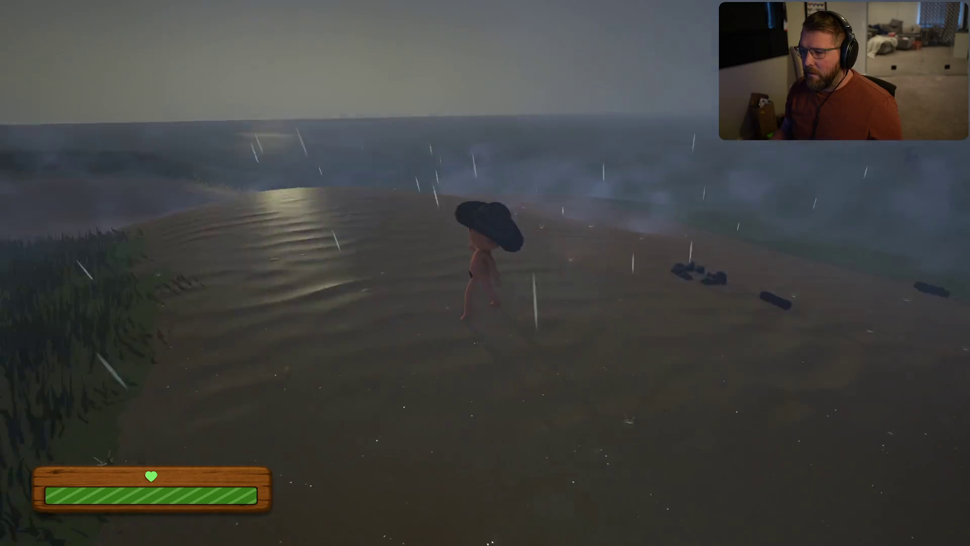
key(w)
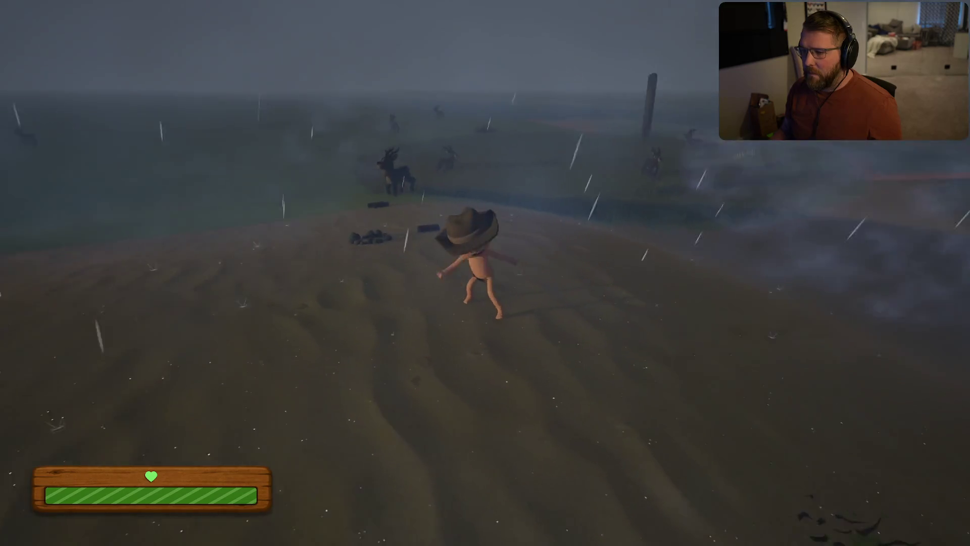
key(w)
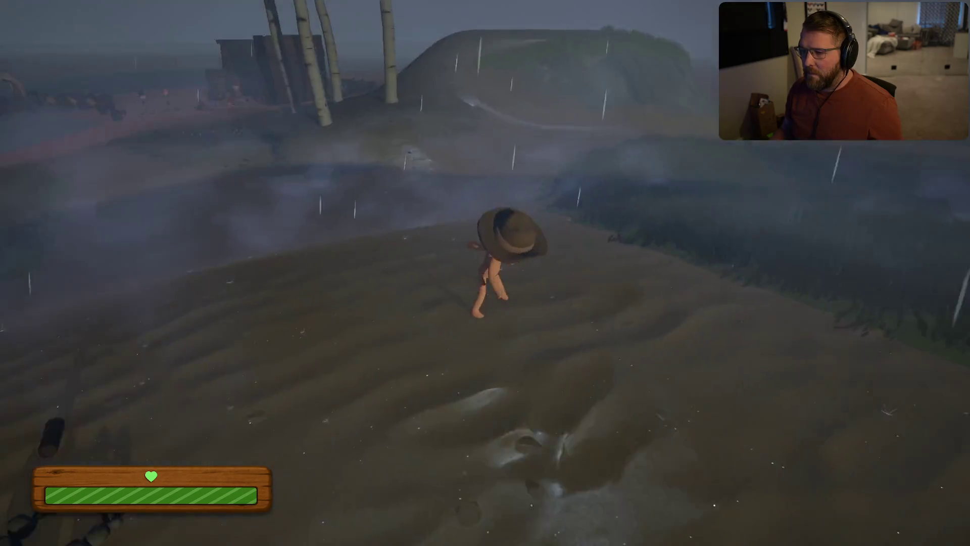
key(w)
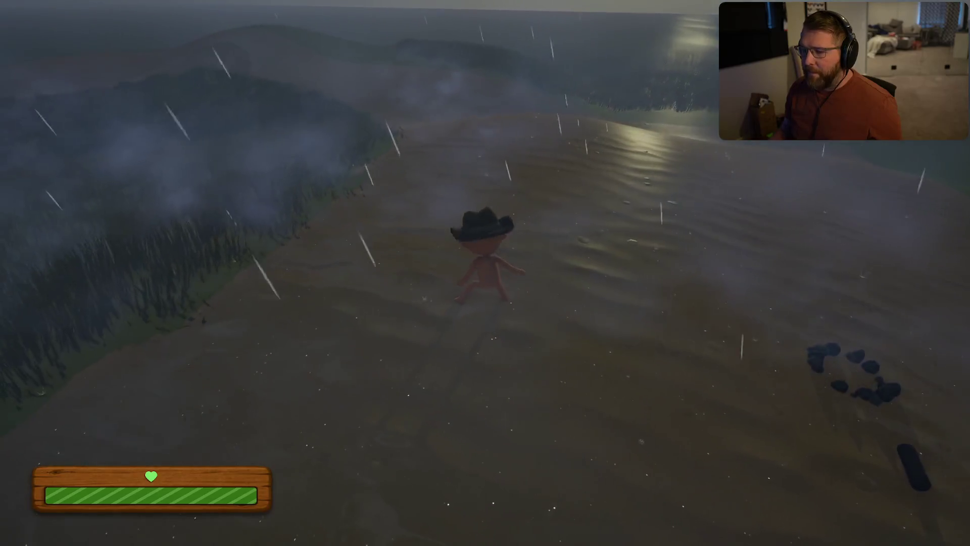
key(w)
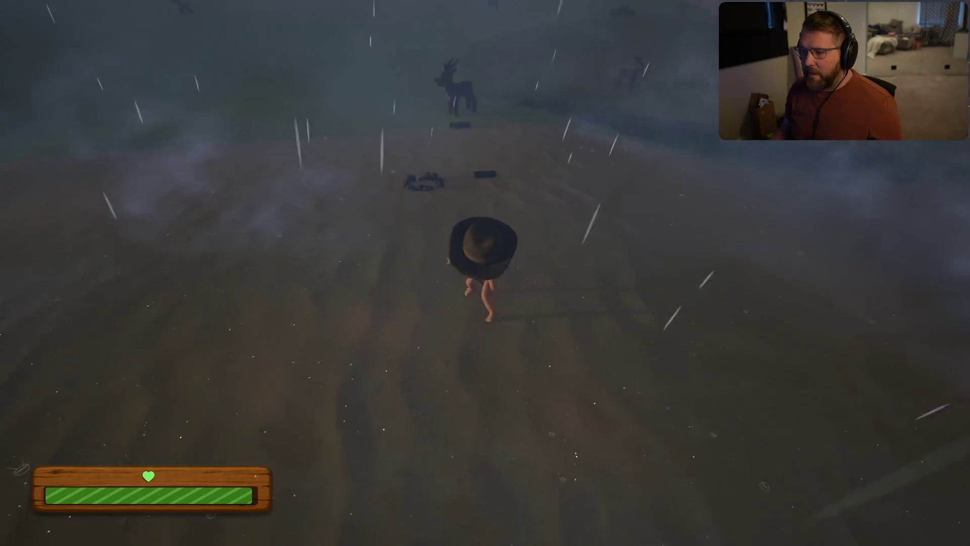
key(w)
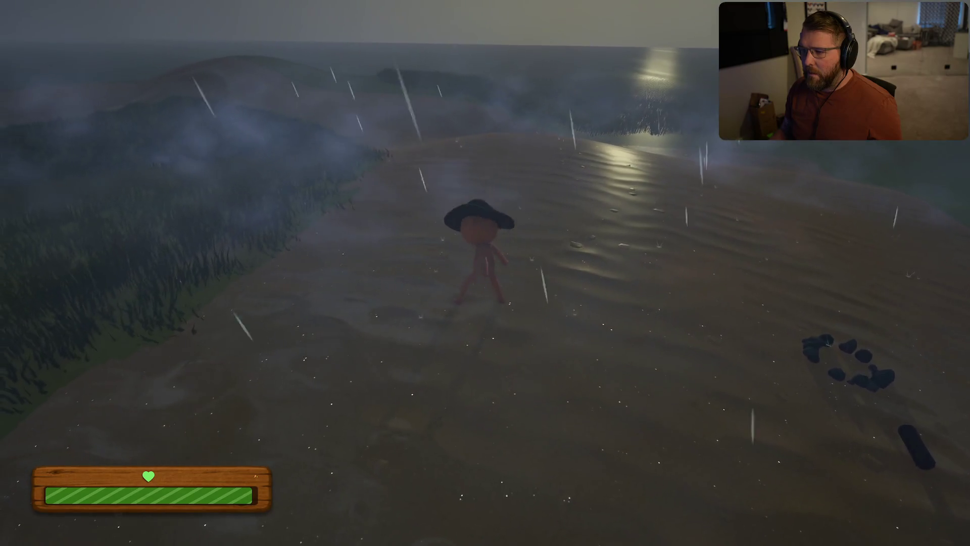
key(w)
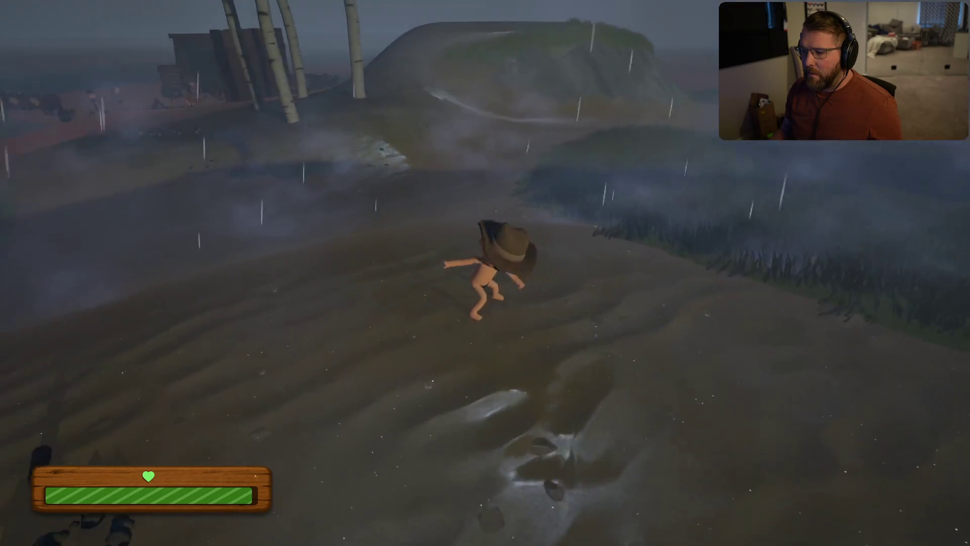
key(w)
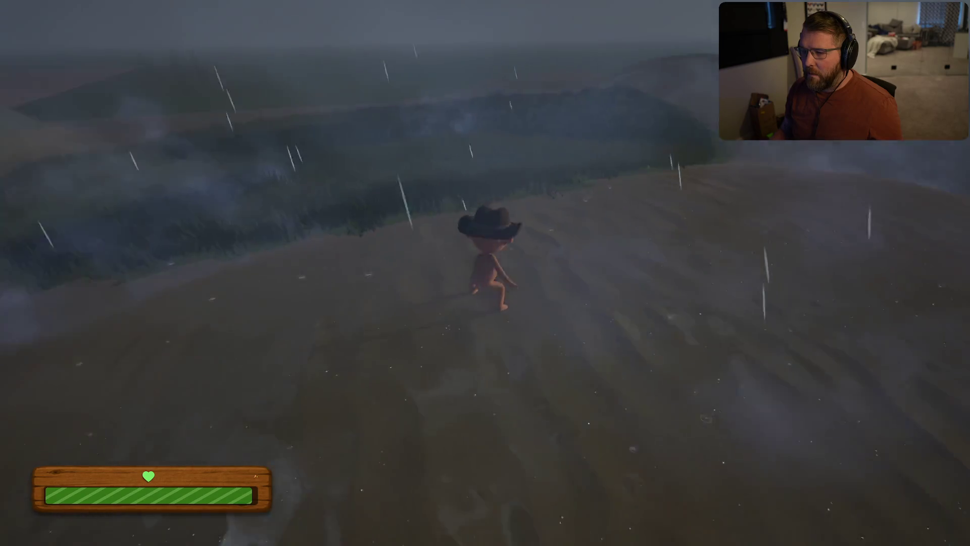
key(w)
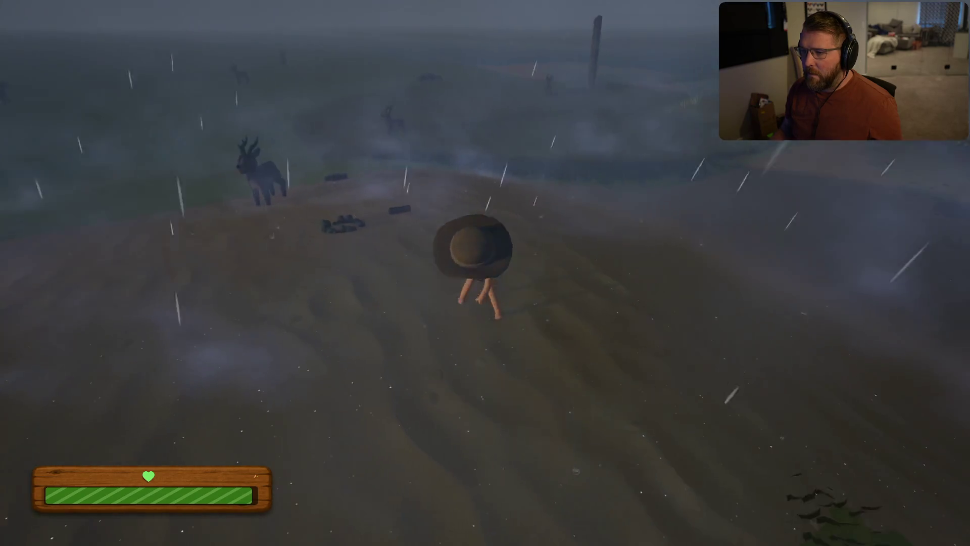
key(w)
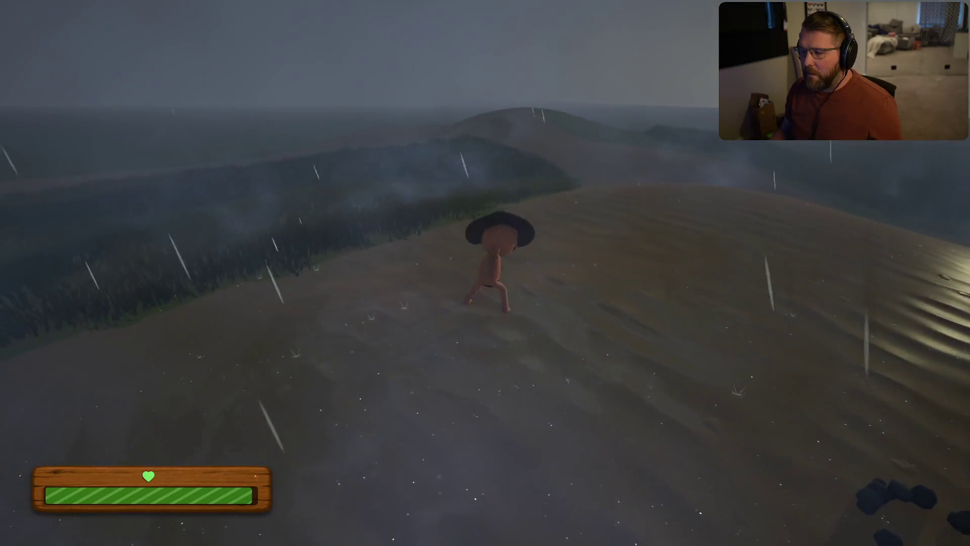
key(w)
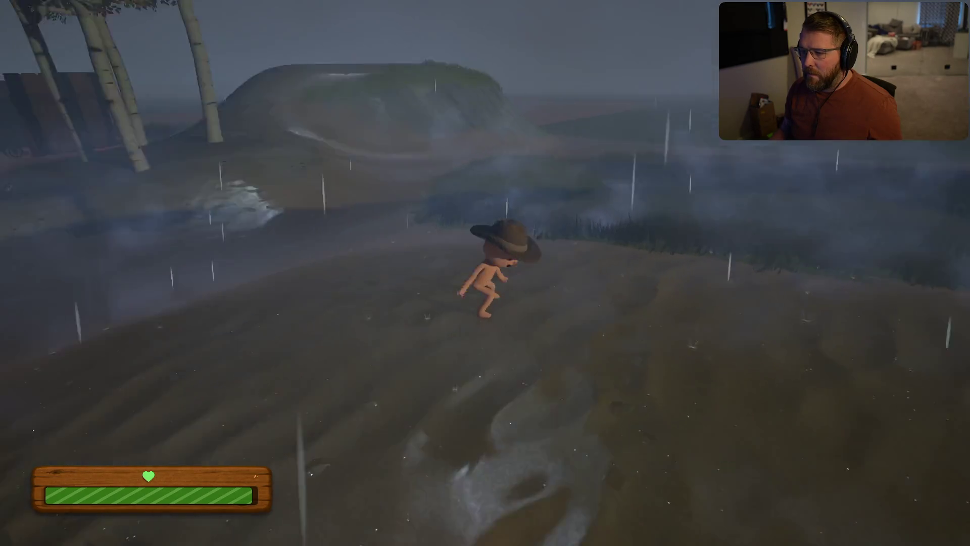
key(w)
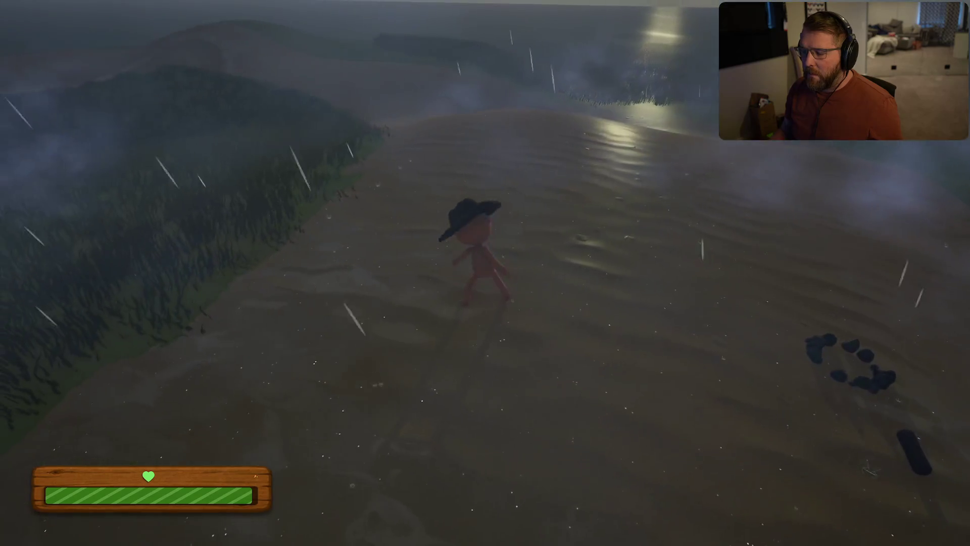
key(w)
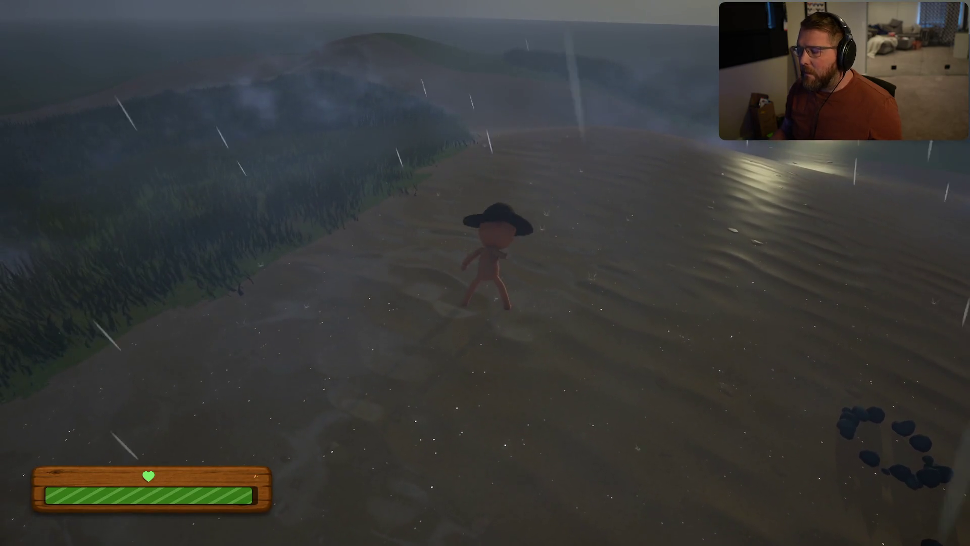
key(w)
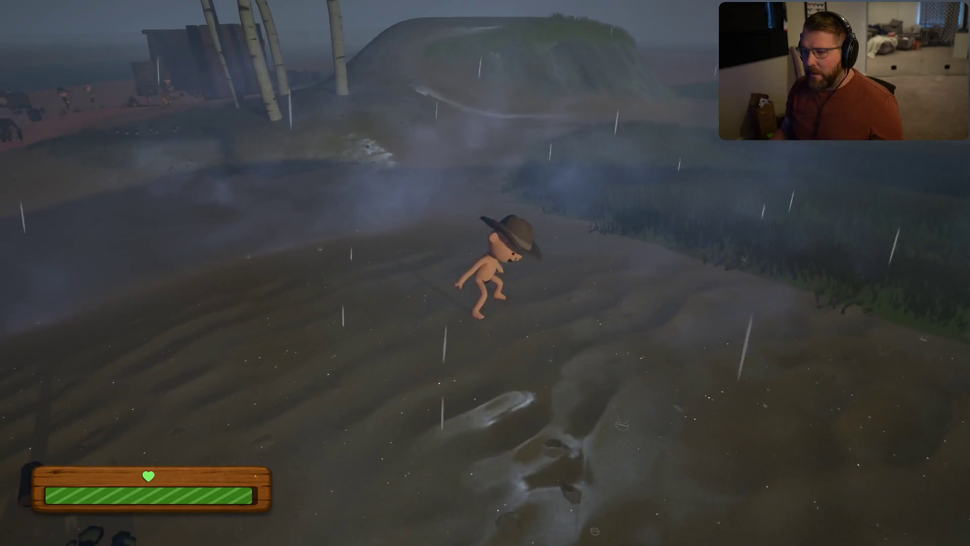
key(w)
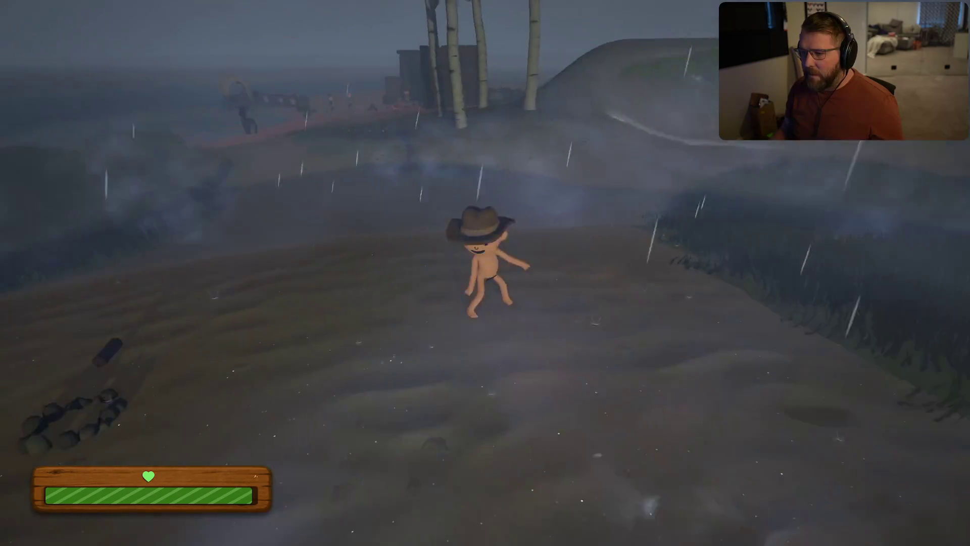
key(w)
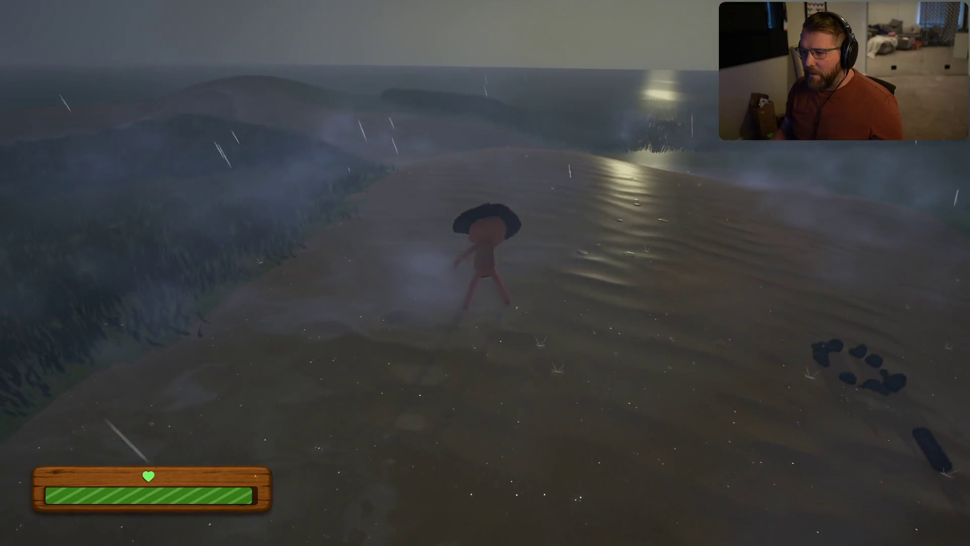
key(w)
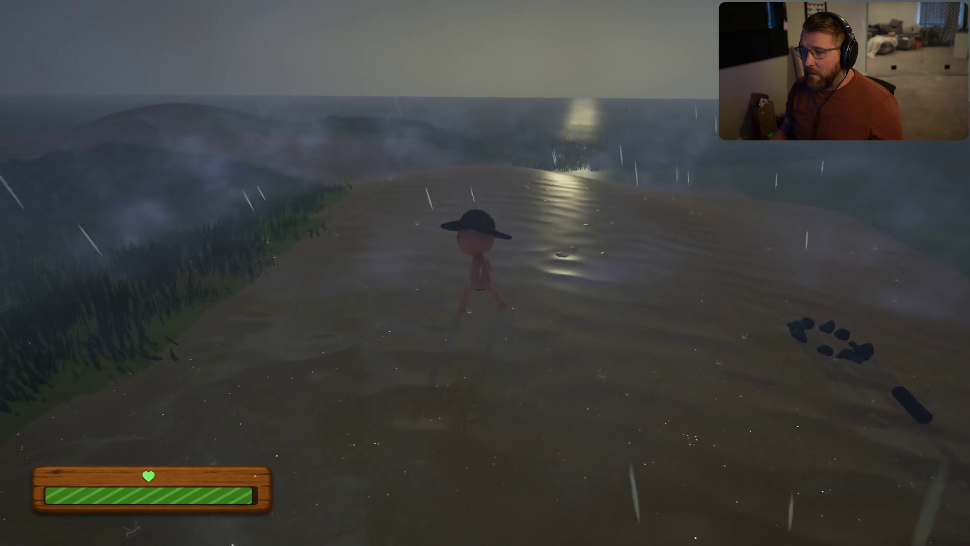
key(w)
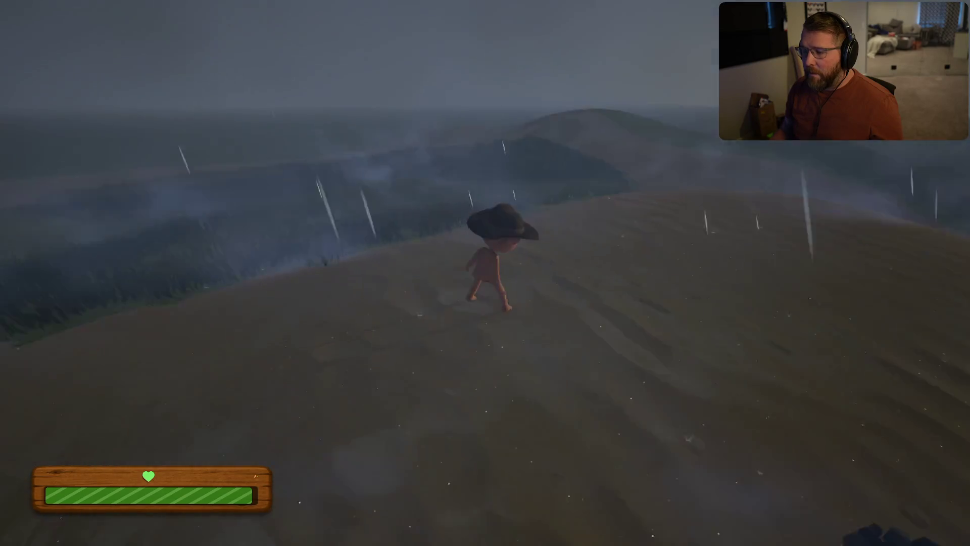
key(w)
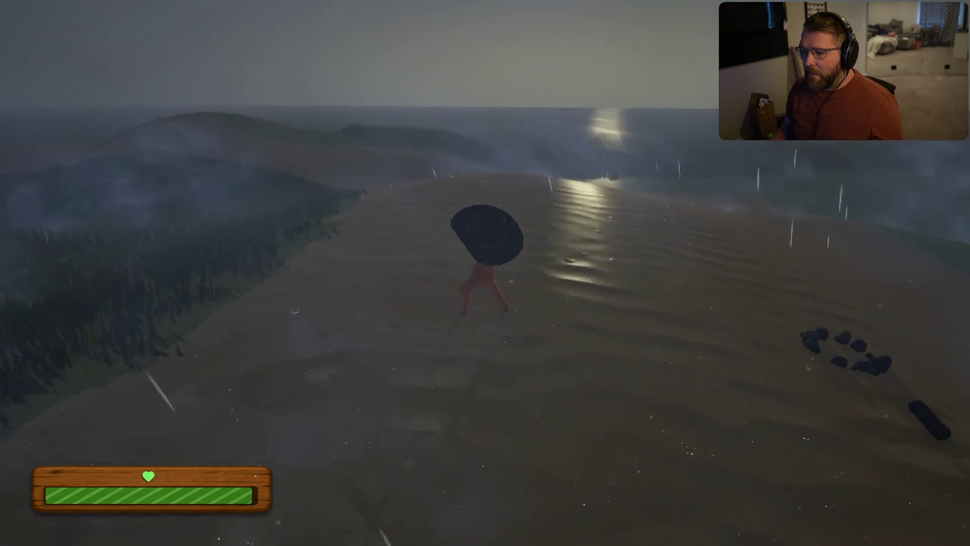
key(w)
key(w)
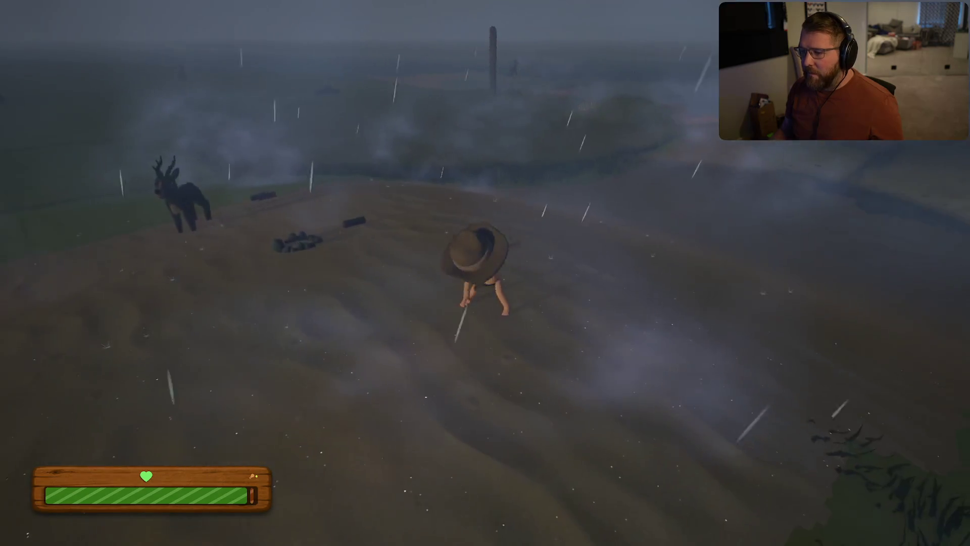
key(w)
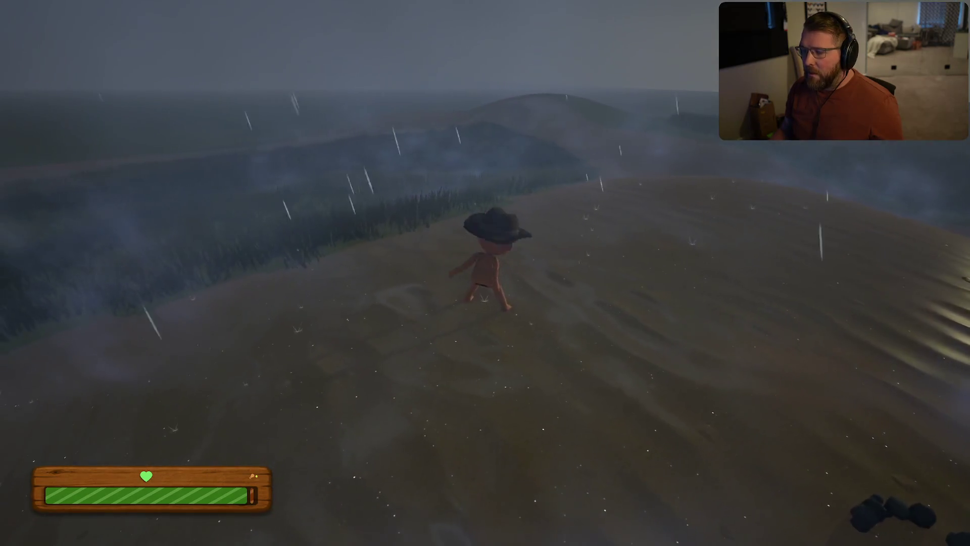
key(w)
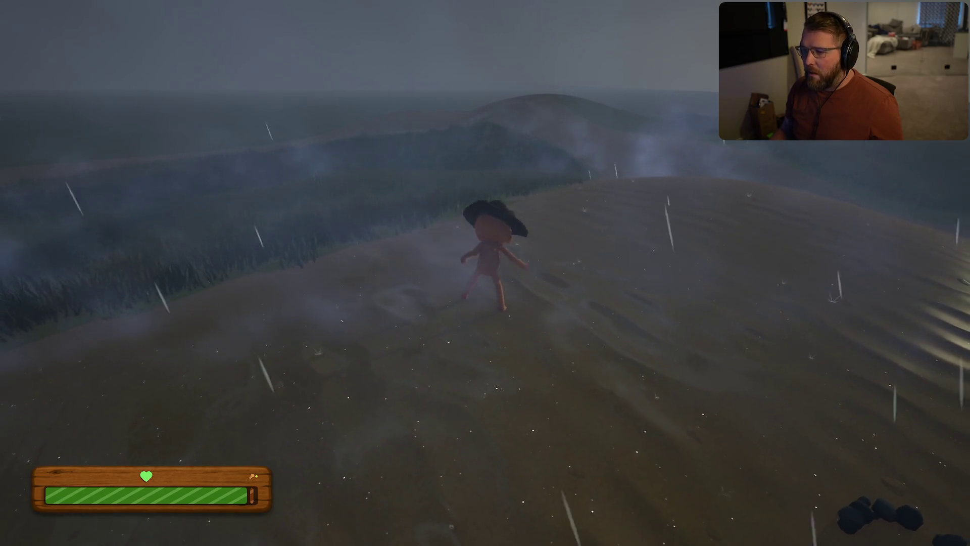
key(w)
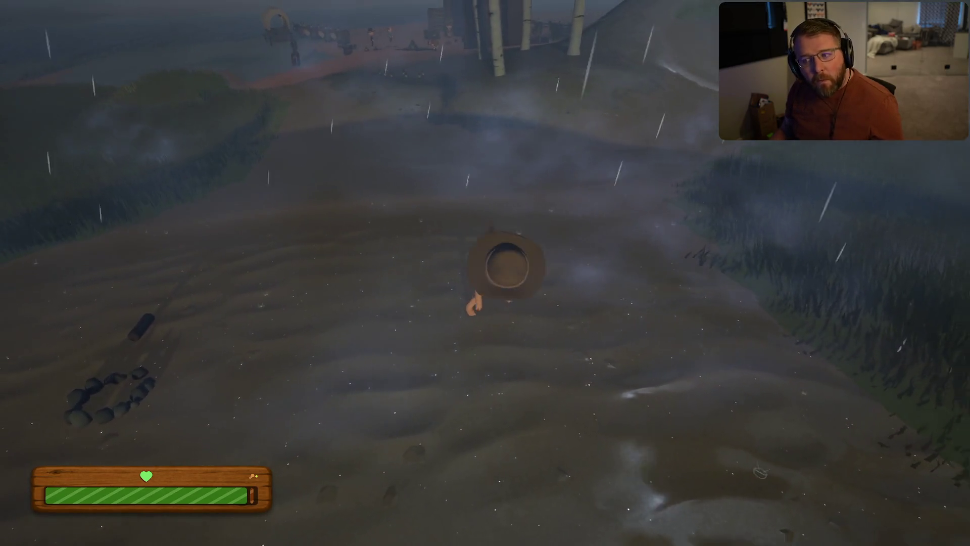
key(w)
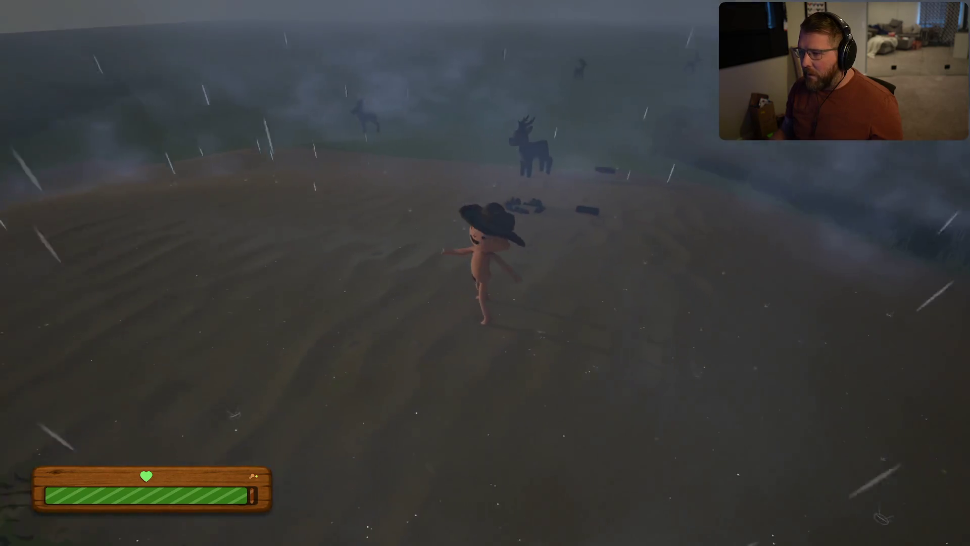
key(w)
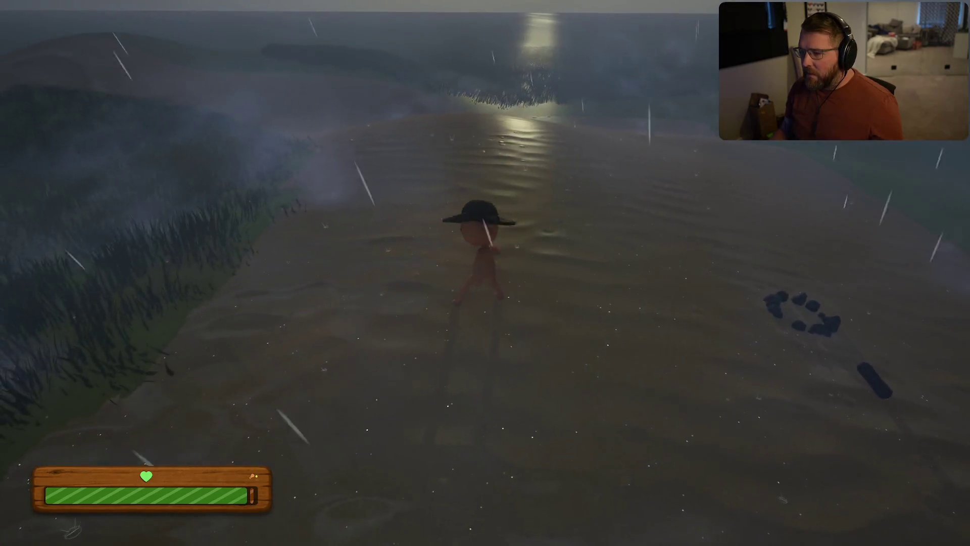
Turn and sprint the character across the sand toward the sea.
key(shift)
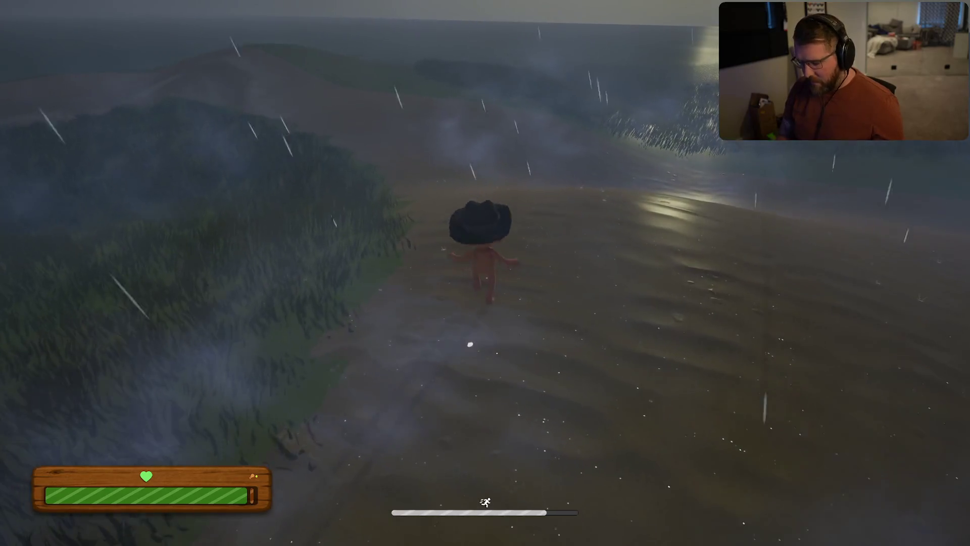
key(F3)
key(F3)
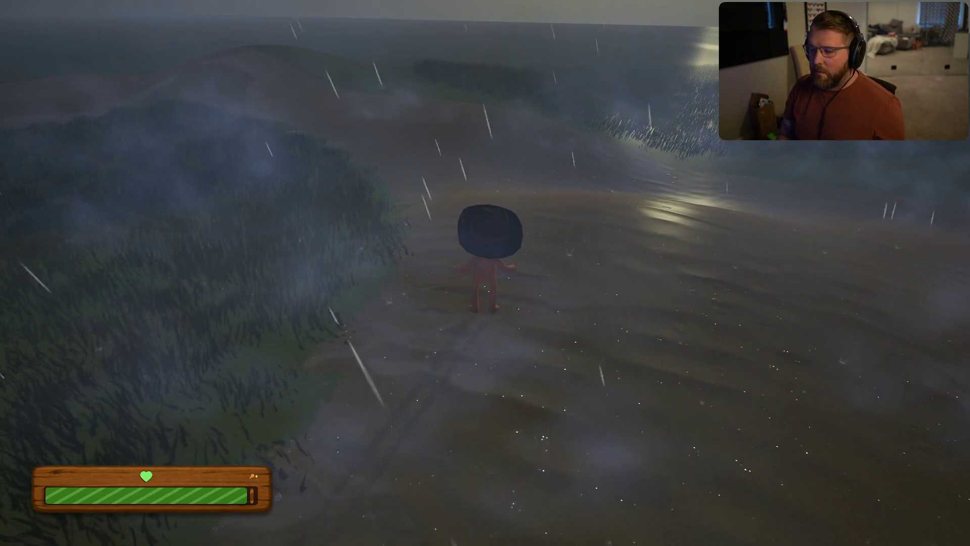
key(a)
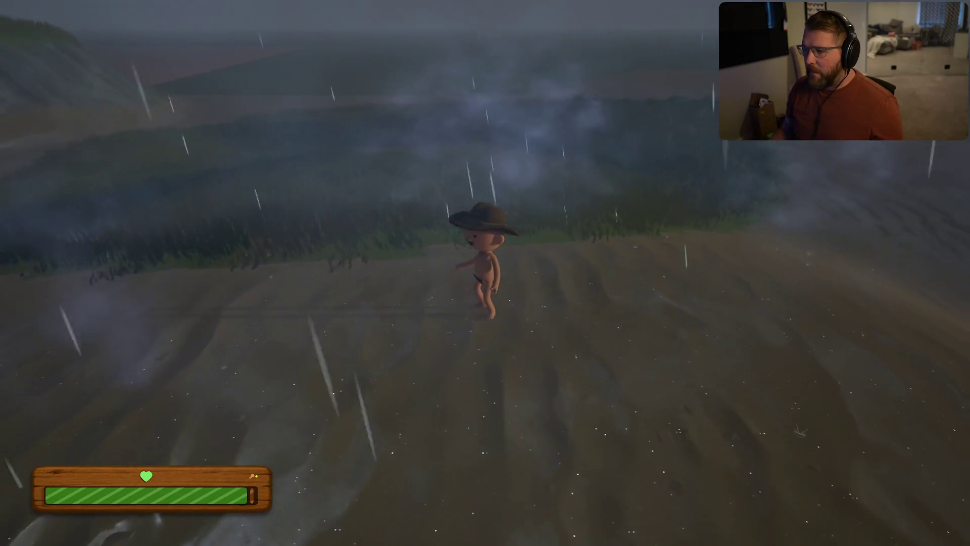
key(w)
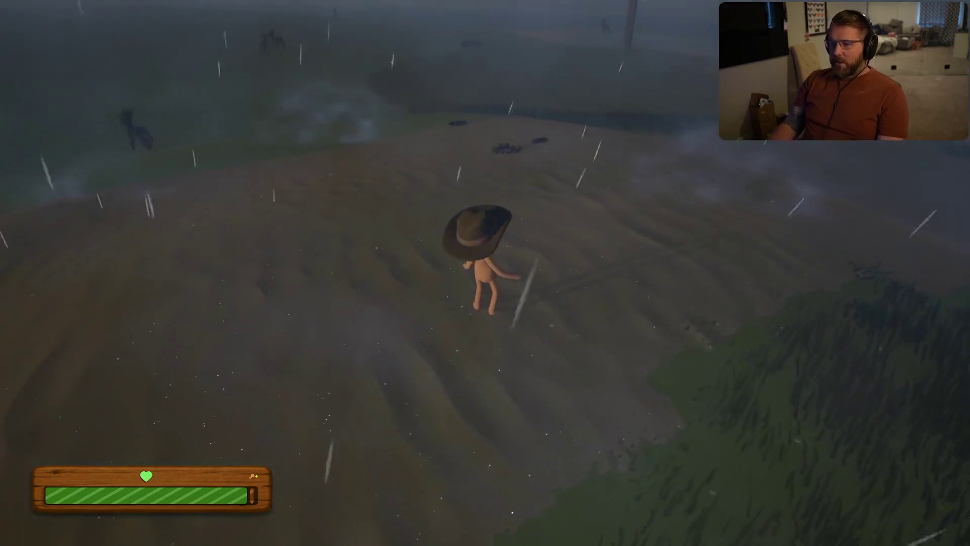
key(shift)
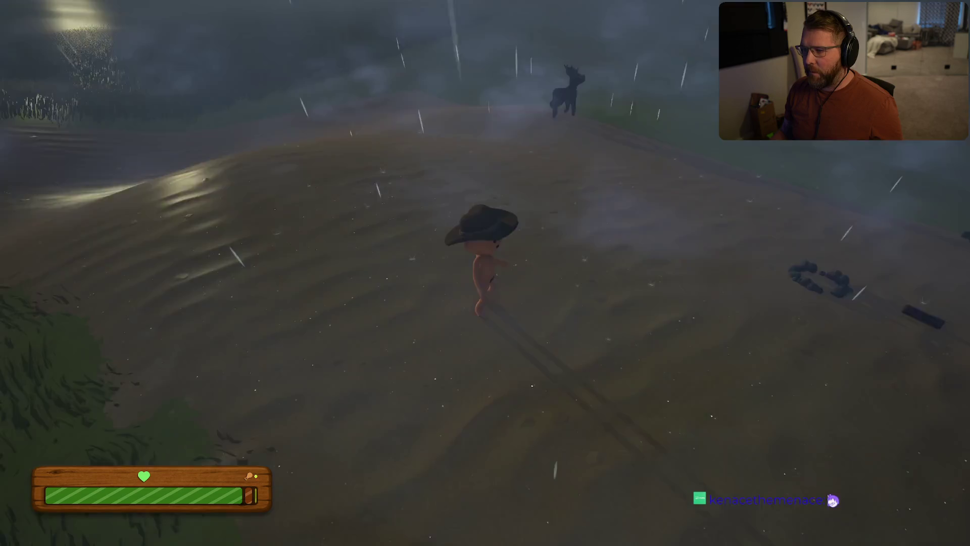
Exit the game from the pause menu and stop the playtest.
key(Escape)
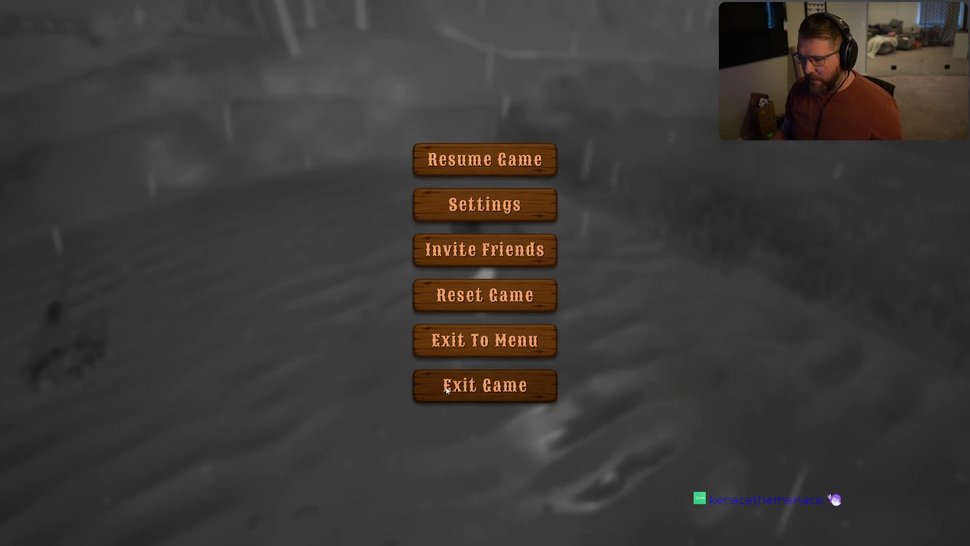
click(452, 336)
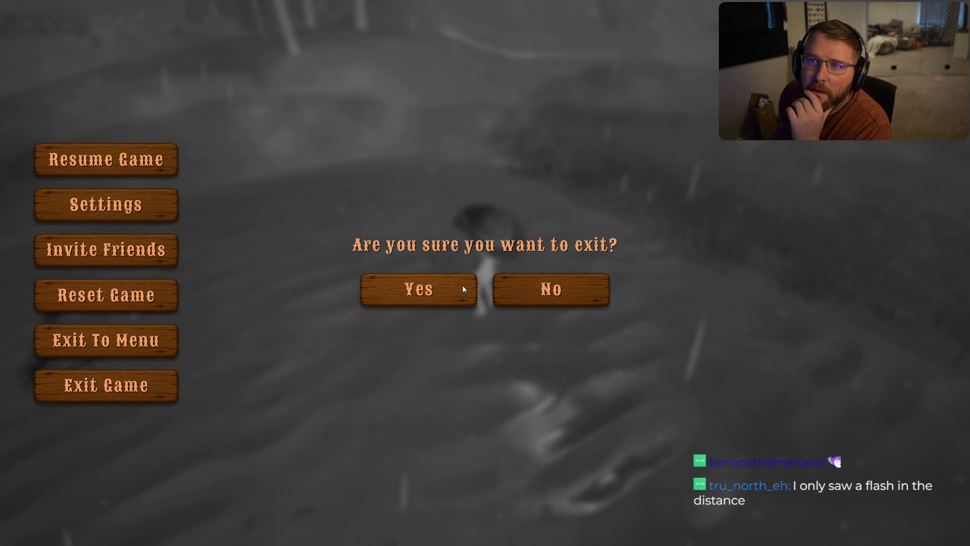
key(Escape)
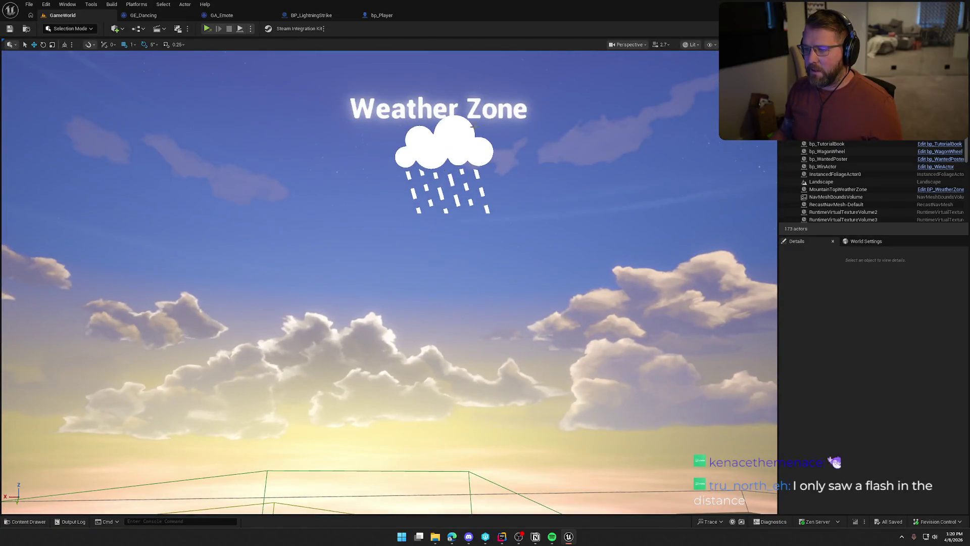
Drag the Weather Zone actor down to about Z 1510 near the hills.
click(446, 148)
drag(446, 147, 447, 495)
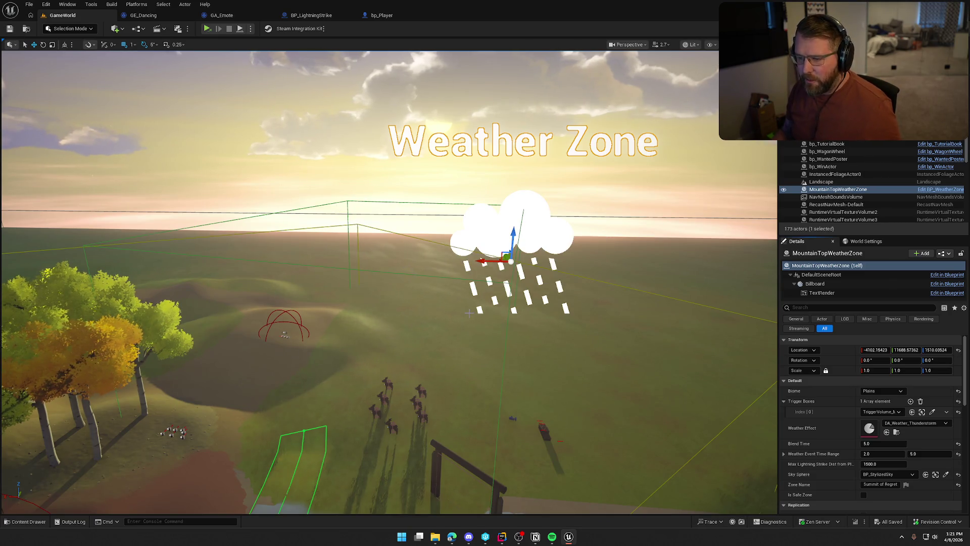
key(f)
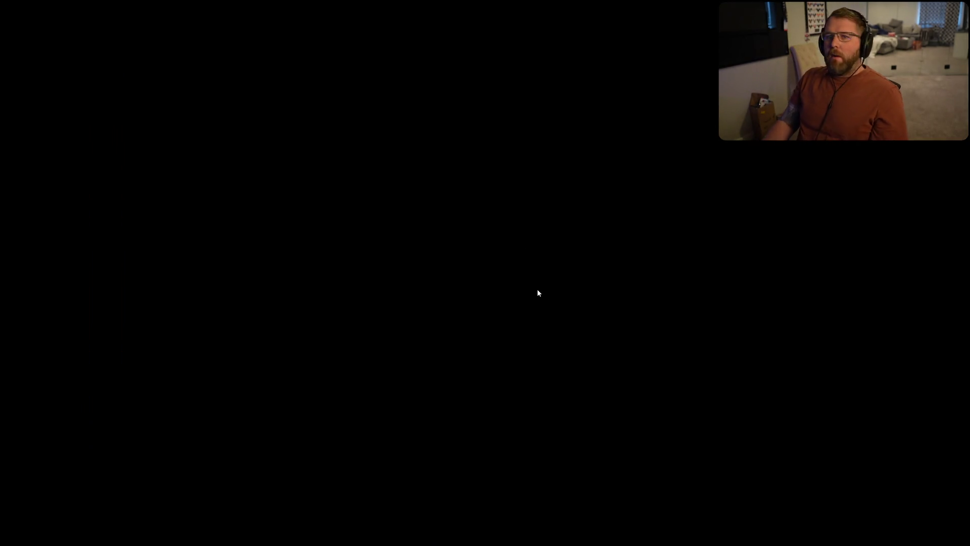
Run from the Lobby Trading Post and turn toward Summit of Regret.
key(shift+w)
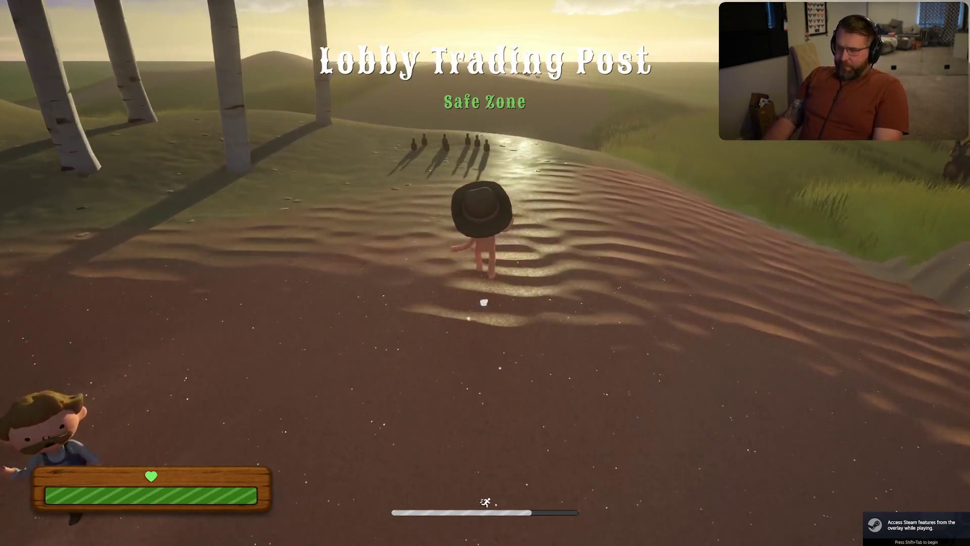
key(a)
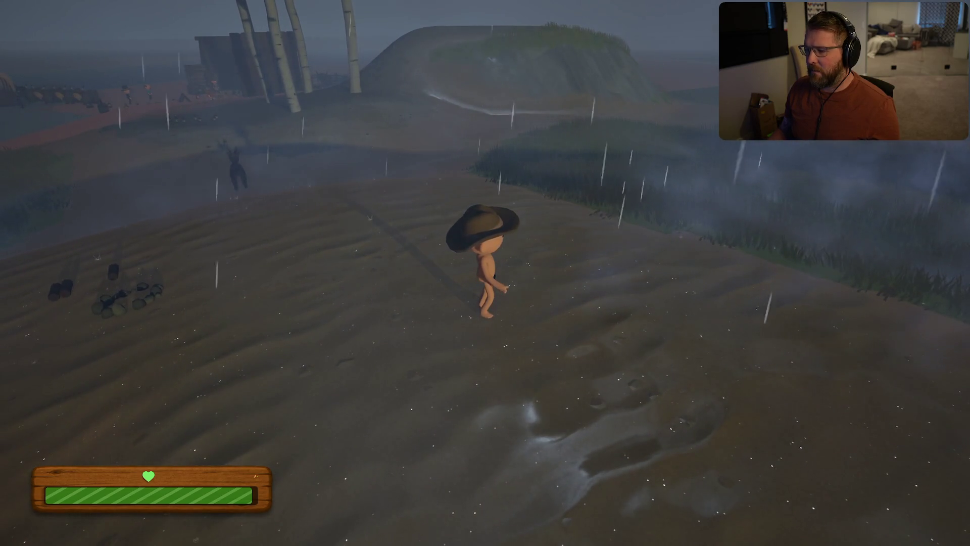
Exit the game and end the playtest, returning to the editor.
key(Escape)
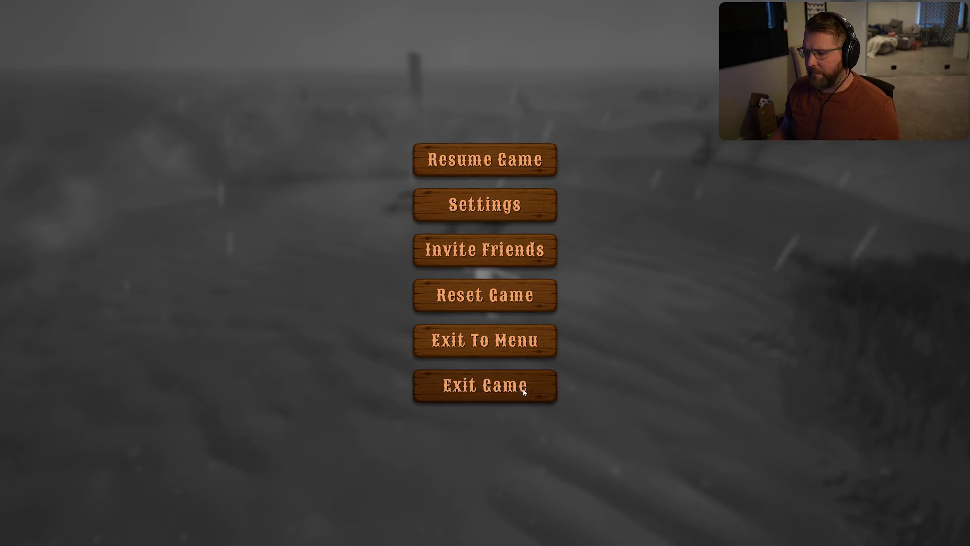
click(485, 385)
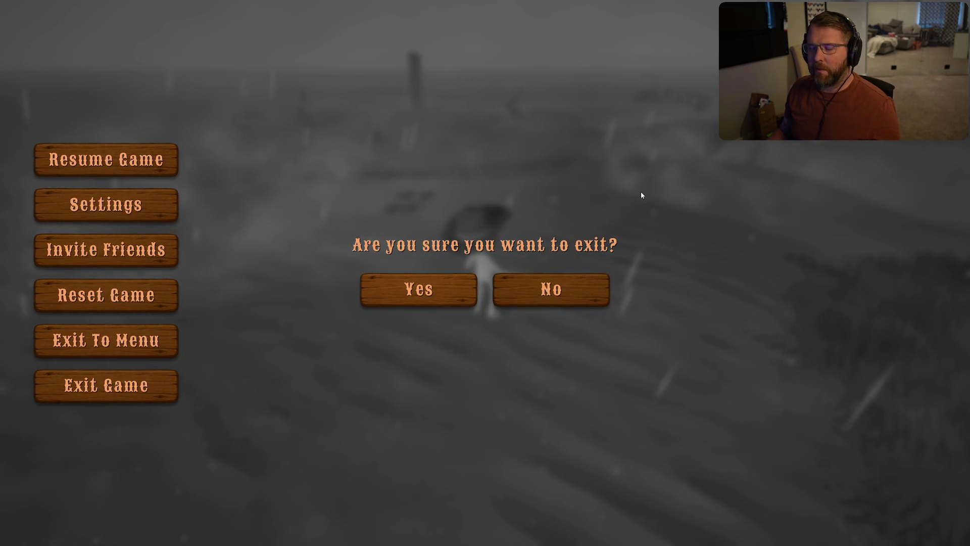
key(Escape)
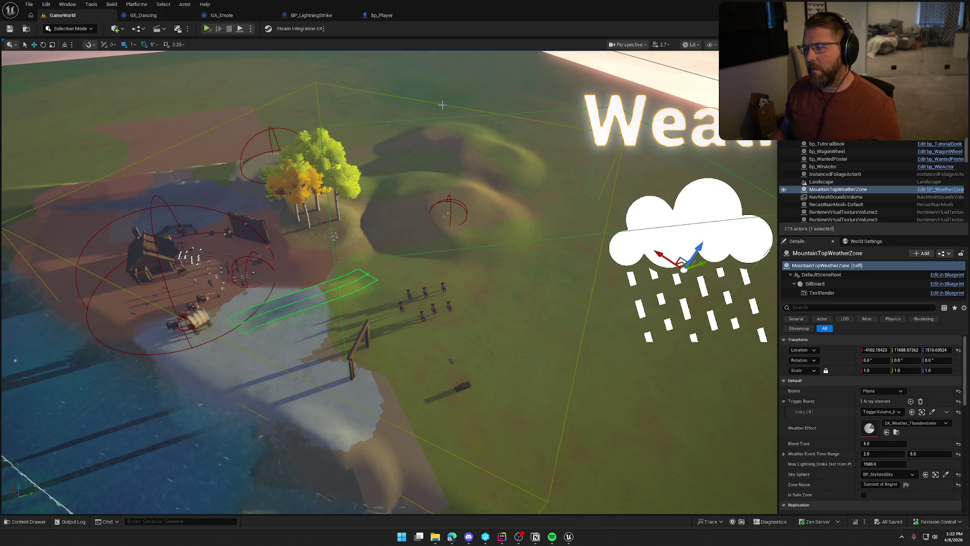
Inspect TriggerVolume_Mountain_Snow's Details, then reselect MountainTopWeatherZone.
click(442, 104)
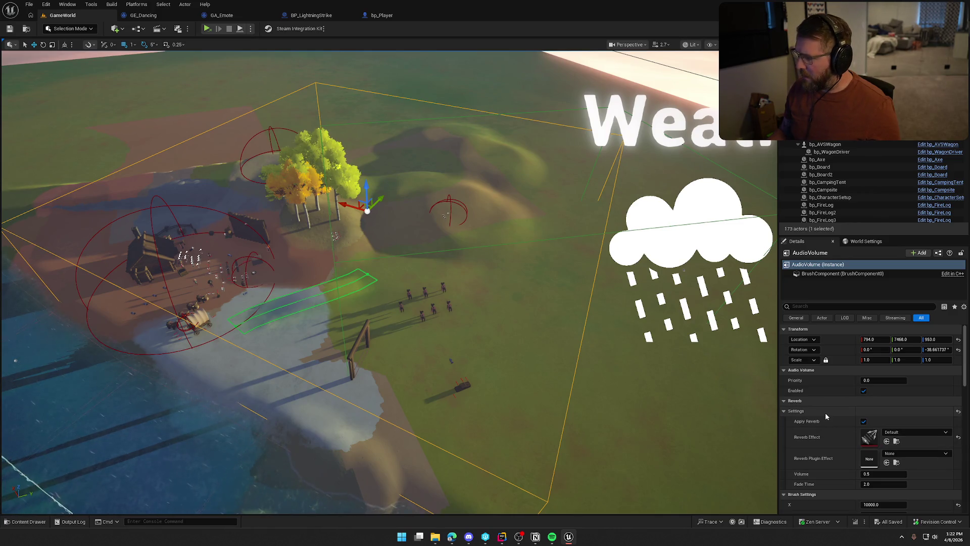
click(510, 243)
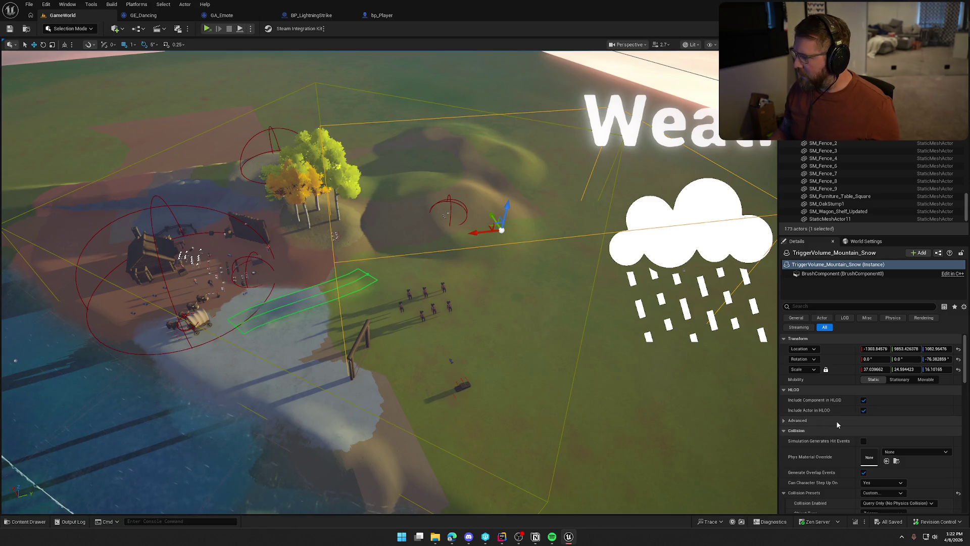
scroll(838, 414, down, 5)
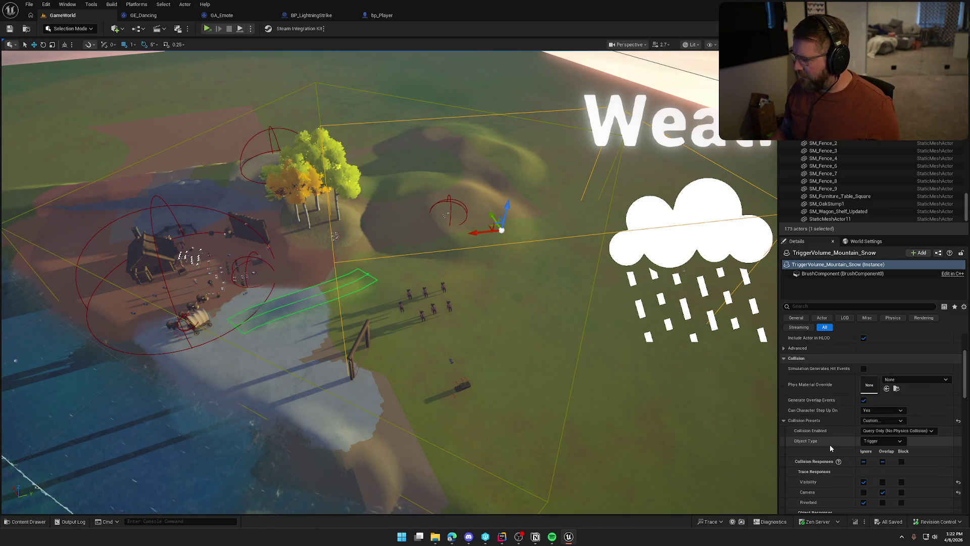
scroll(838, 462, down, 5)
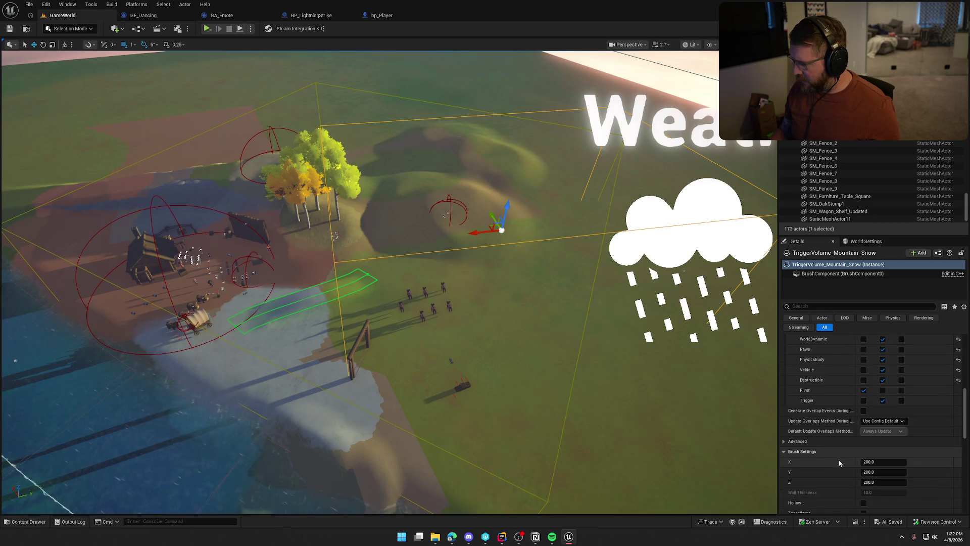
scroll(838, 459, down, 15)
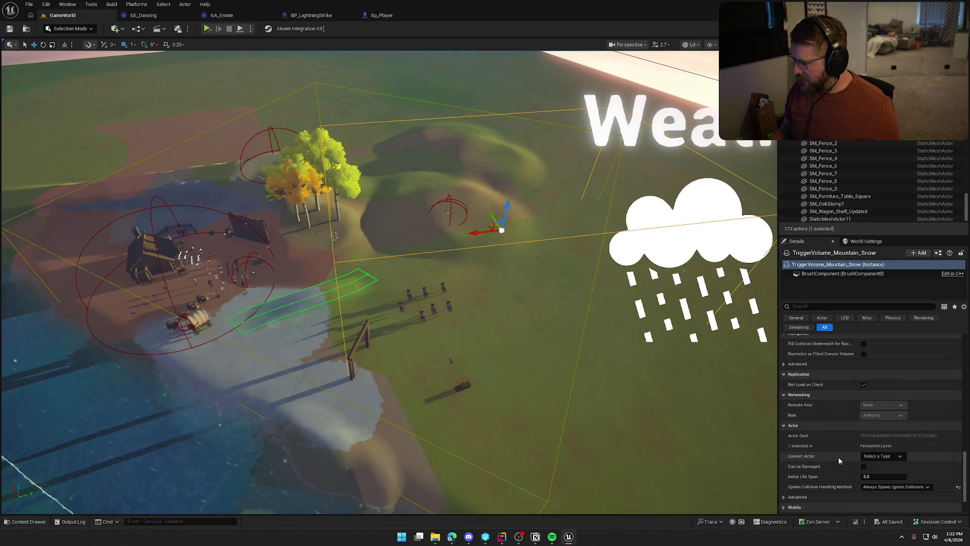
scroll(838, 455, up, 20)
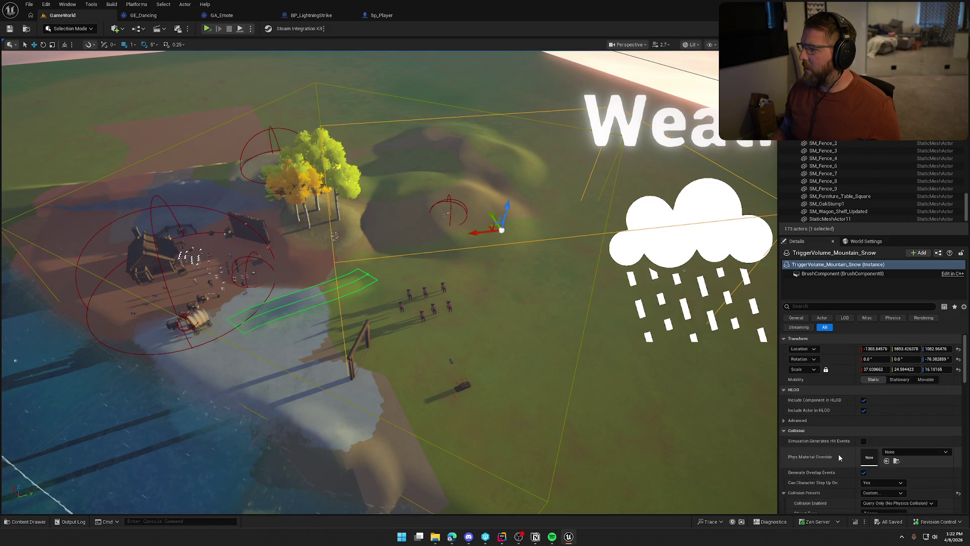
click(701, 201)
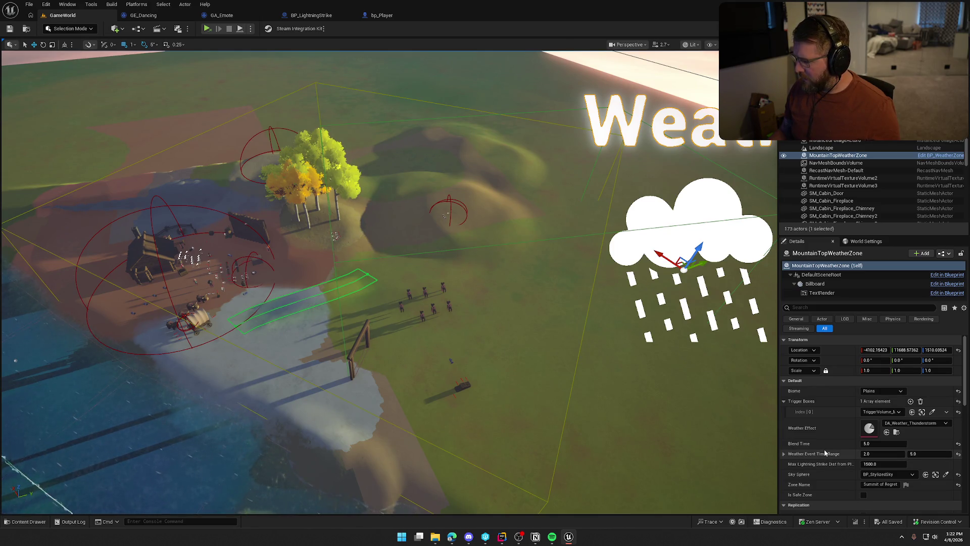
click(876, 412)
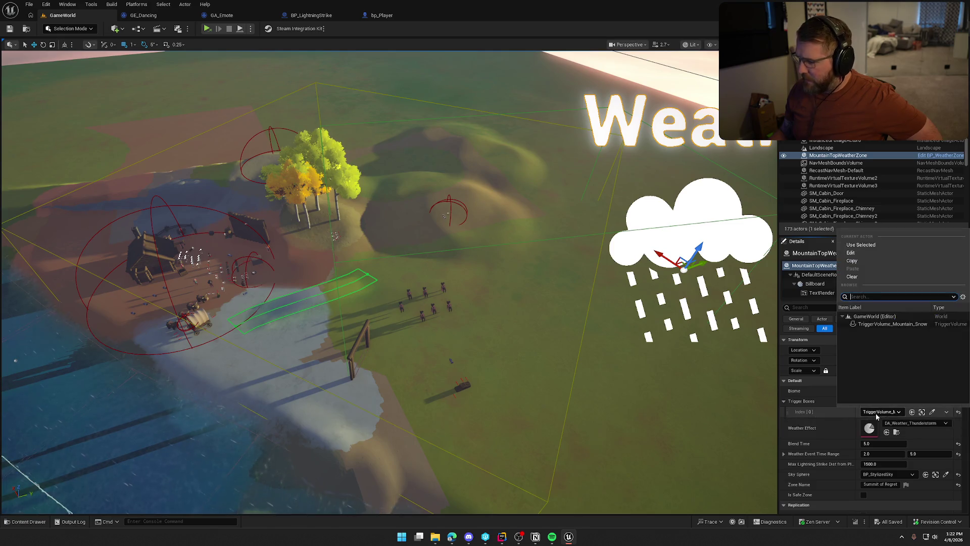
click(868, 325)
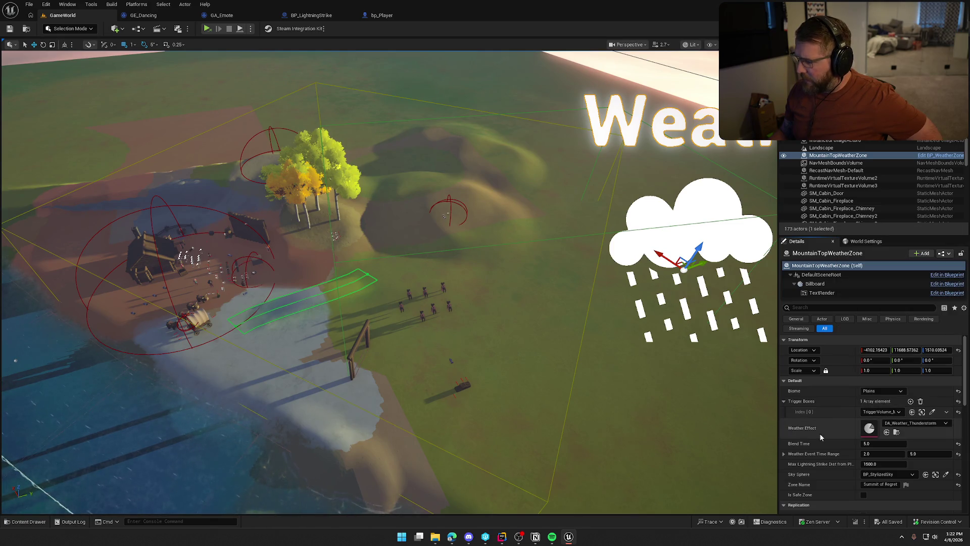
click(929, 427)
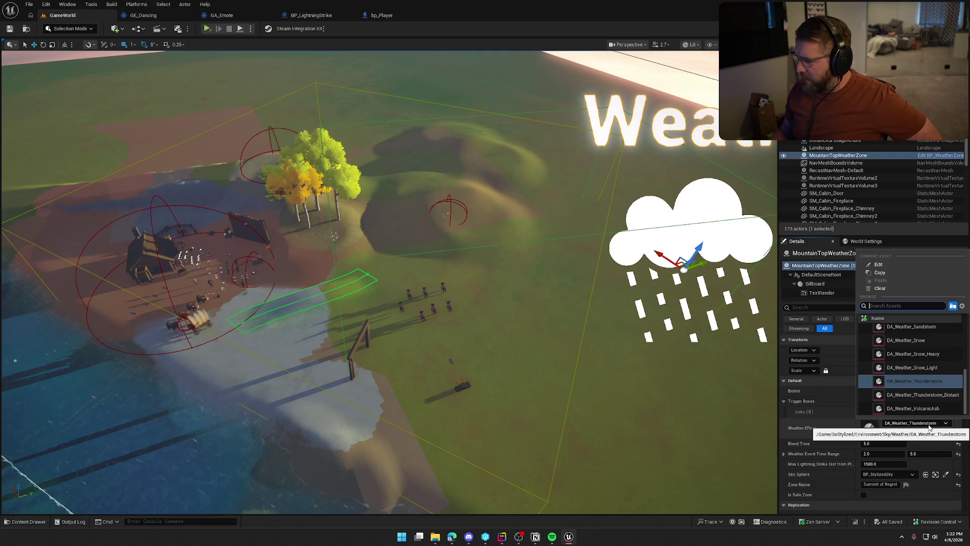
click(929, 427)
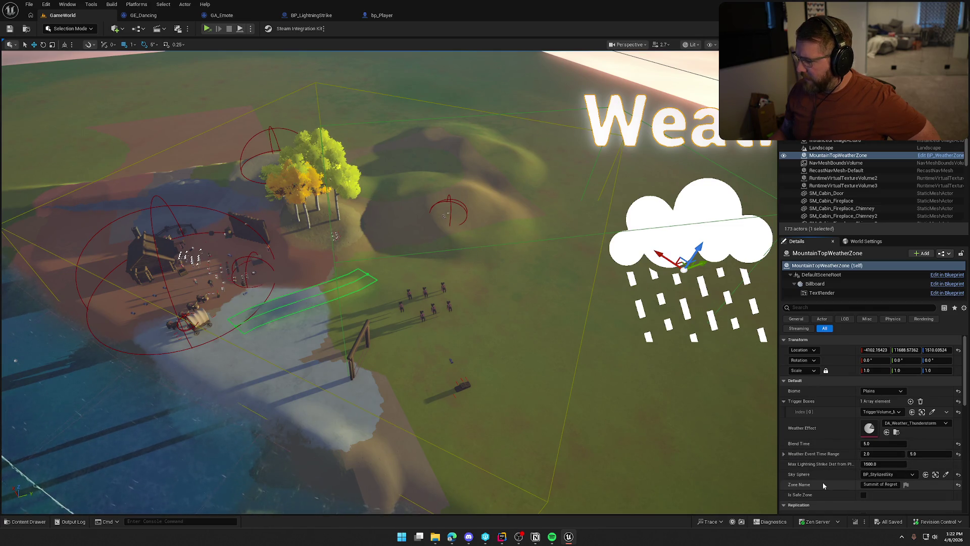
click(939, 155)
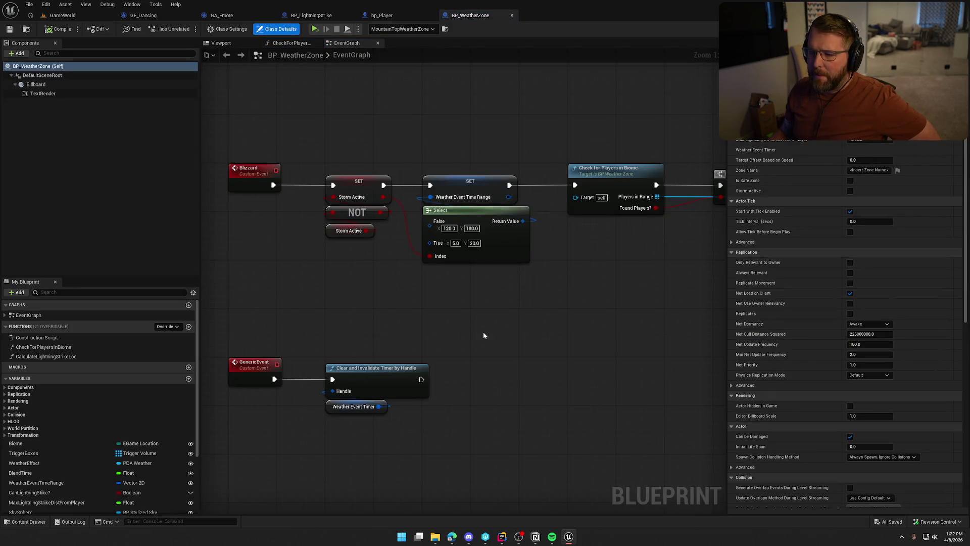
Bring the StartWeatherEventTimer event into view and select the Start Weather Event Timer call.
scroll(483, 332, down, 3)
mouse_move(407, 208)
mouse_down()
mouse_move(425, 342)
mouse_move(505, 383)
mouse_up()
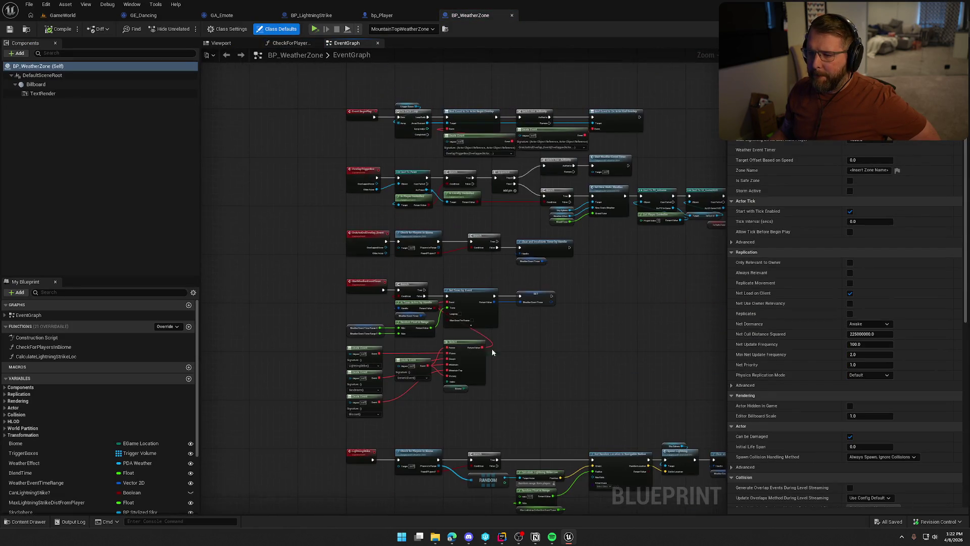
scroll(417, 226, up, 4)
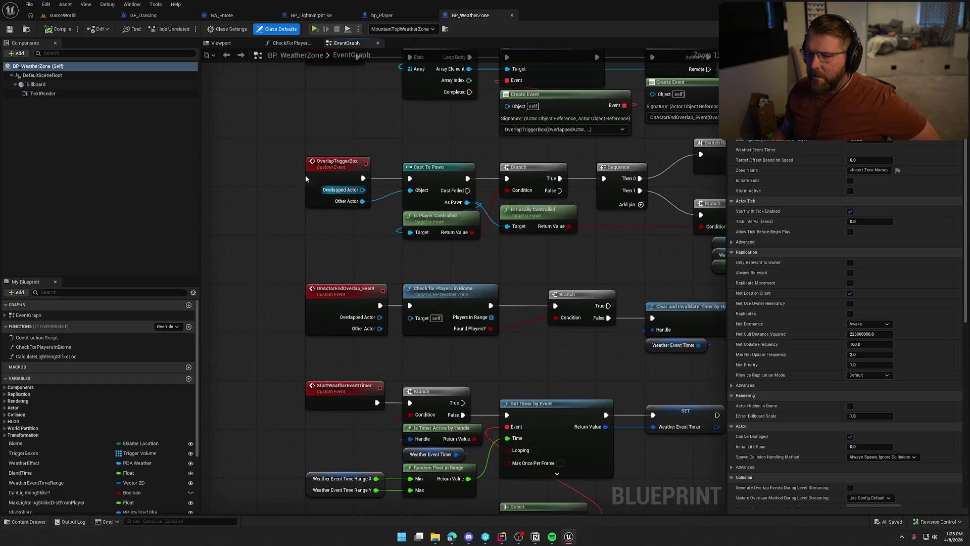
drag(541, 261, 262, 256)
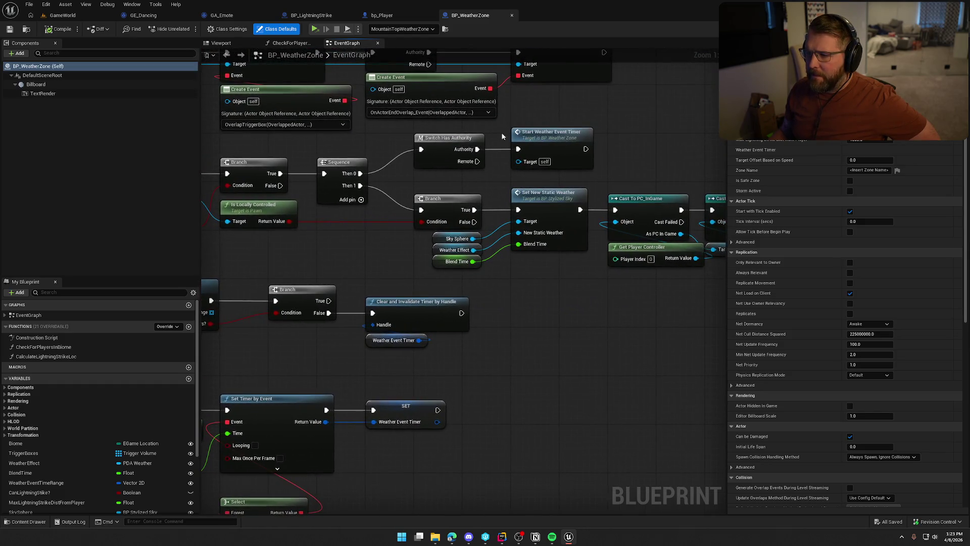
click(553, 137)
Survey the Enter New Zone, overlap, LightningStrike, Sandstorm and Spawn Lightning nodes.
drag(564, 279, 417, 302)
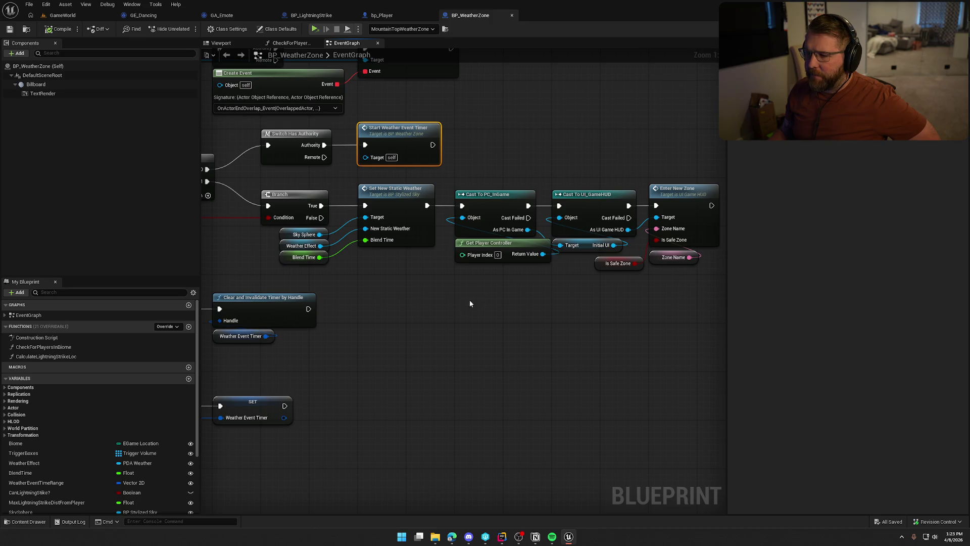
mouse_move(456, 302)
mouse_down()
mouse_move(525, 323)
mouse_move(500, 294)
mouse_move(356, 291)
mouse_up()
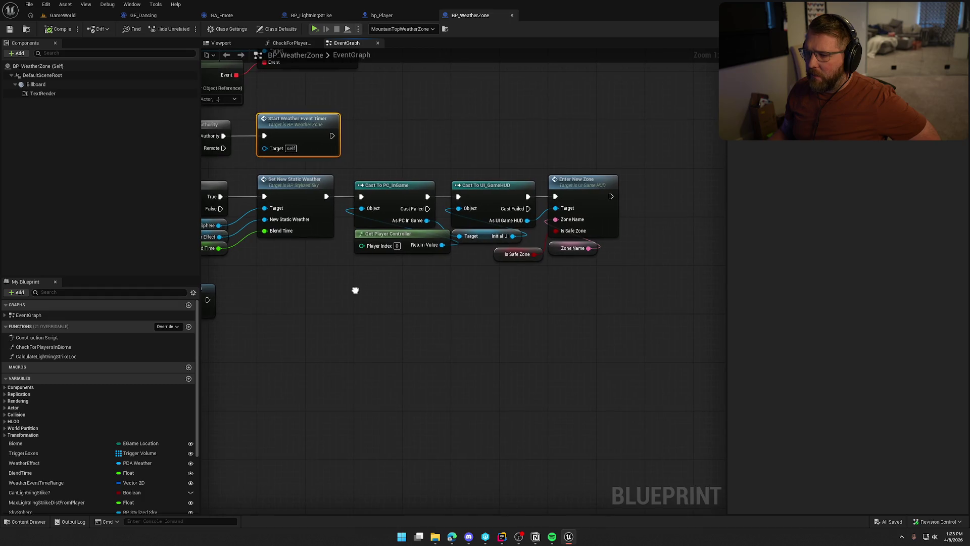
drag(378, 306, 601, 312)
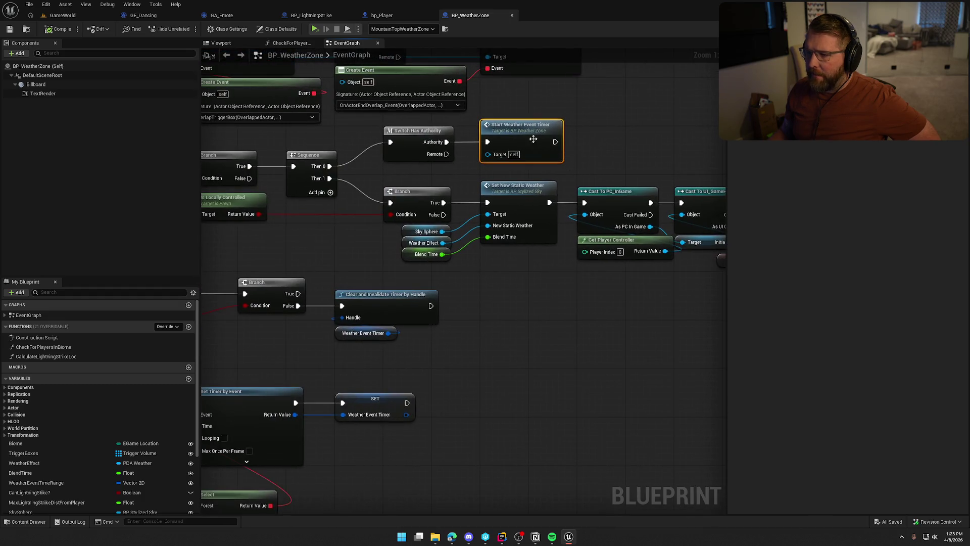
drag(504, 322, 741, 238)
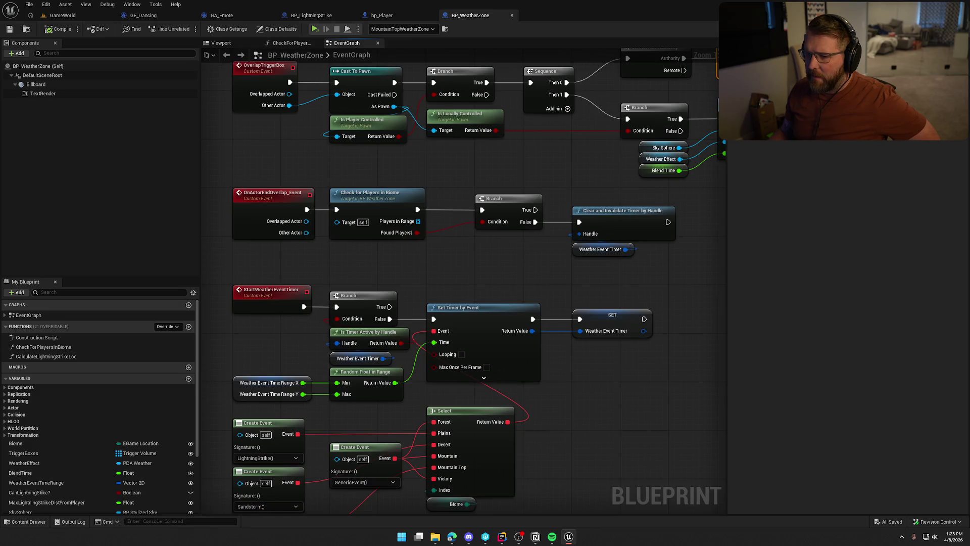
drag(436, 373, 496, 246)
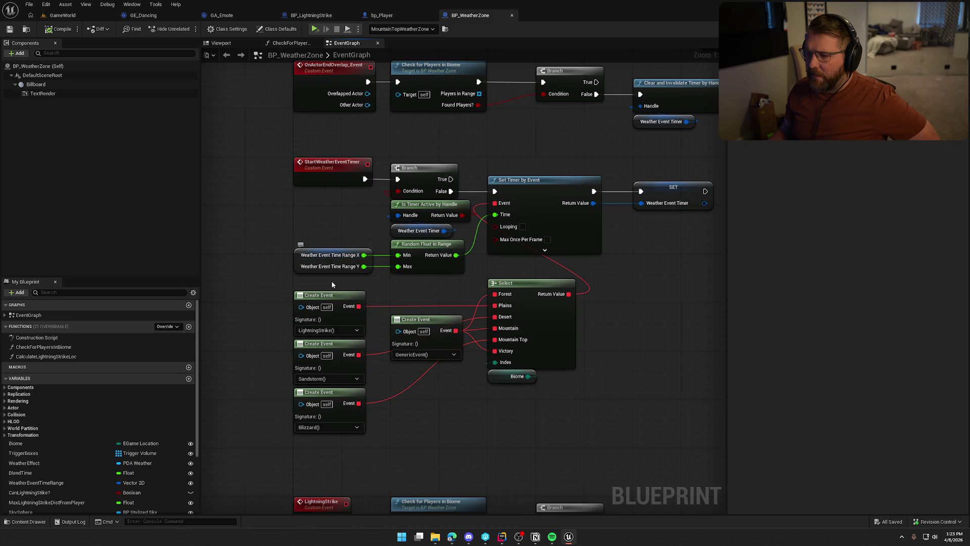
drag(589, 362, 612, 309)
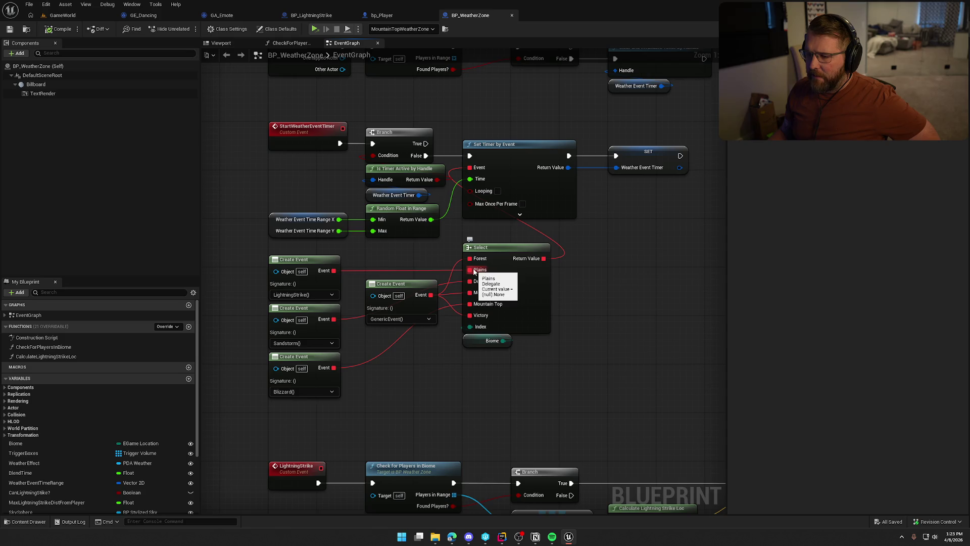
drag(499, 417, 508, 162)
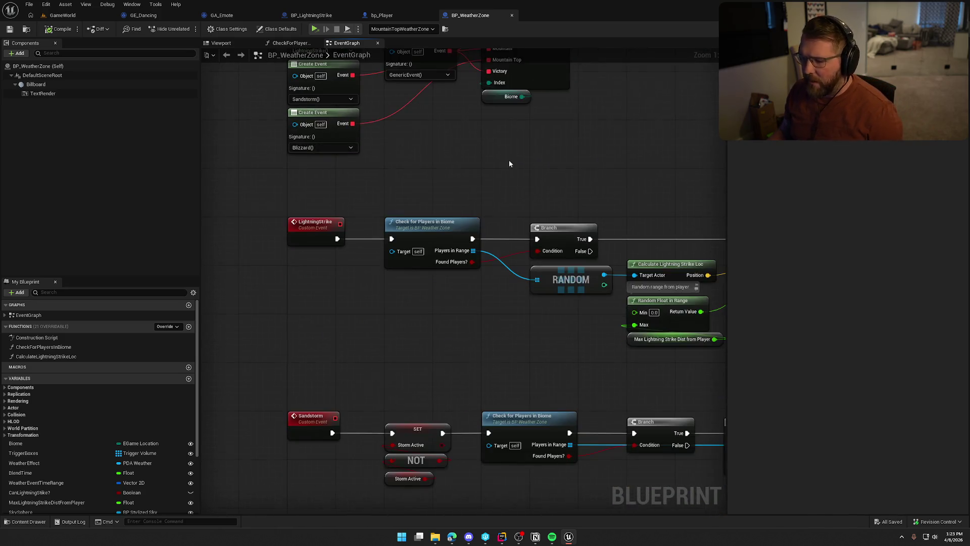
mouse_move(539, 338)
mouse_down()
mouse_move(351, 314)
mouse_move(561, 491)
mouse_up()
mouse_move(568, 271)
mouse_down()
mouse_move(576, 305)
mouse_move(471, 267)
mouse_move(334, 270)
mouse_move(384, 303)
mouse_move(551, 314)
mouse_move(581, 364)
mouse_move(599, 275)
mouse_move(462, 201)
mouse_move(546, 183)
mouse_move(499, 124)
mouse_move(500, 283)
mouse_move(693, 455)
mouse_up()
Frame the StartWeatherEventTimer section and pull a wire from its execution output.
mouse_move(564, 378)
mouse_down()
mouse_move(699, 331)
mouse_move(595, 331)
mouse_up()
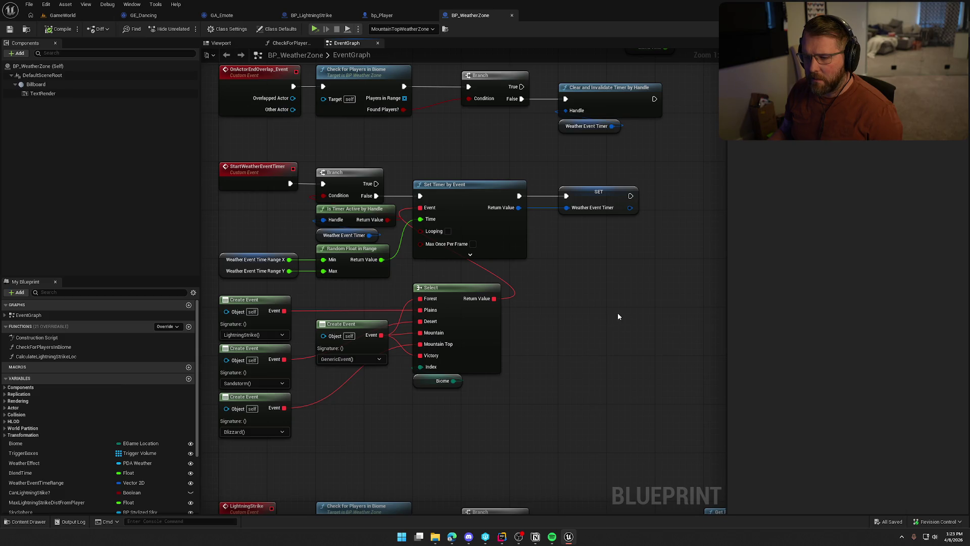
mouse_move(618, 316)
mouse_down()
mouse_move(656, 309)
mouse_move(446, 175)
mouse_move(349, 152)
mouse_up()
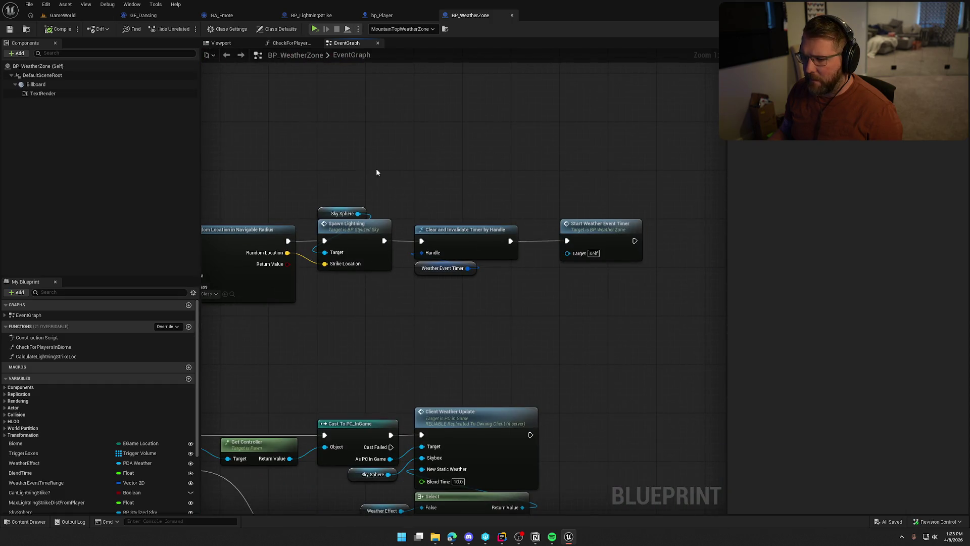
mouse_move(526, 329)
mouse_down()
mouse_move(498, 308)
mouse_move(725, 311)
mouse_move(687, 238)
mouse_move(677, 411)
mouse_move(581, 212)
mouse_move(539, 406)
mouse_up()
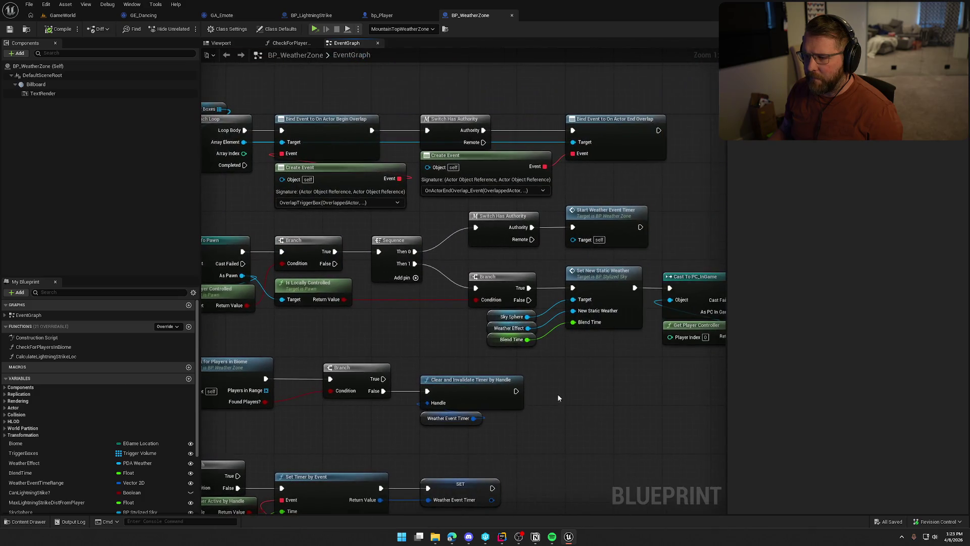
mouse_move(587, 228)
mouse_down()
mouse_move(541, 340)
mouse_move(487, 328)
mouse_move(262, 318)
mouse_move(461, 306)
mouse_move(690, 328)
mouse_move(643, 317)
mouse_move(648, 307)
mouse_up()
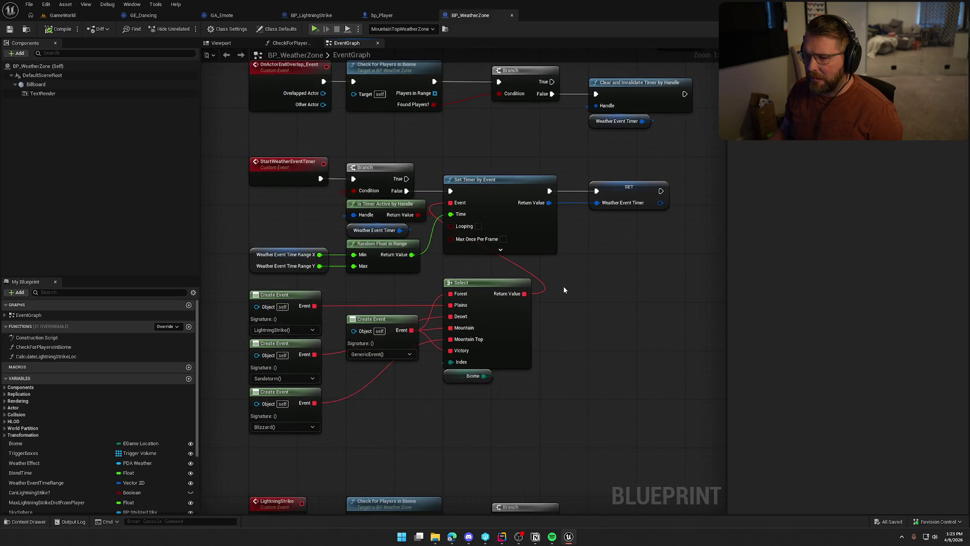
drag(320, 179, 340, 149)
Add a Print String node after StartWeatherEventTimer with In String 'Event'.
drag(252, 211, 289, 187)
text(print)
key(Return)
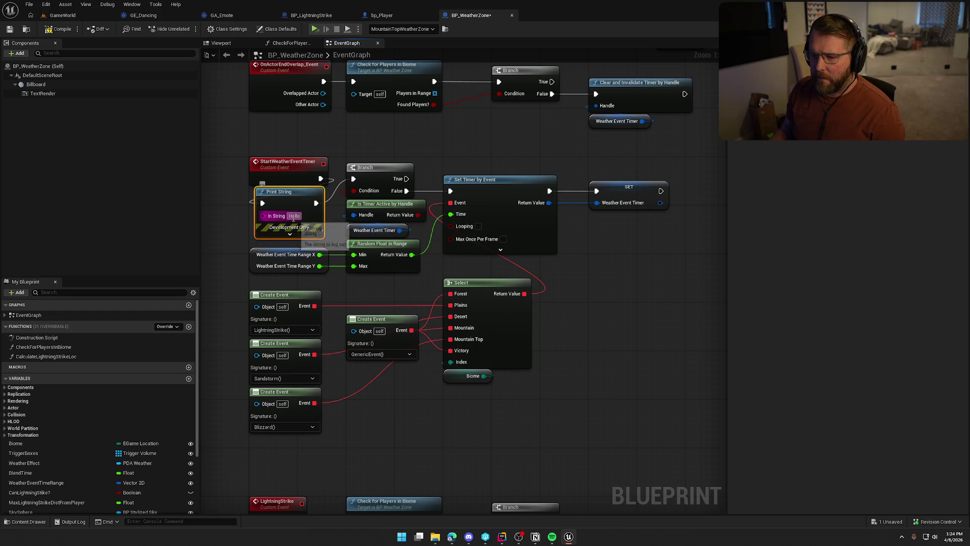
text(Event)
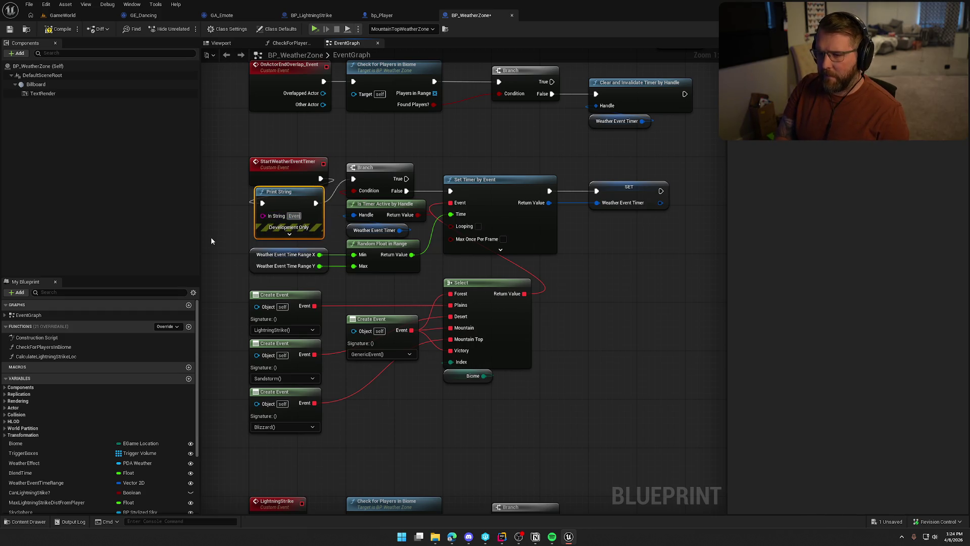
drag(225, 141, 297, 145)
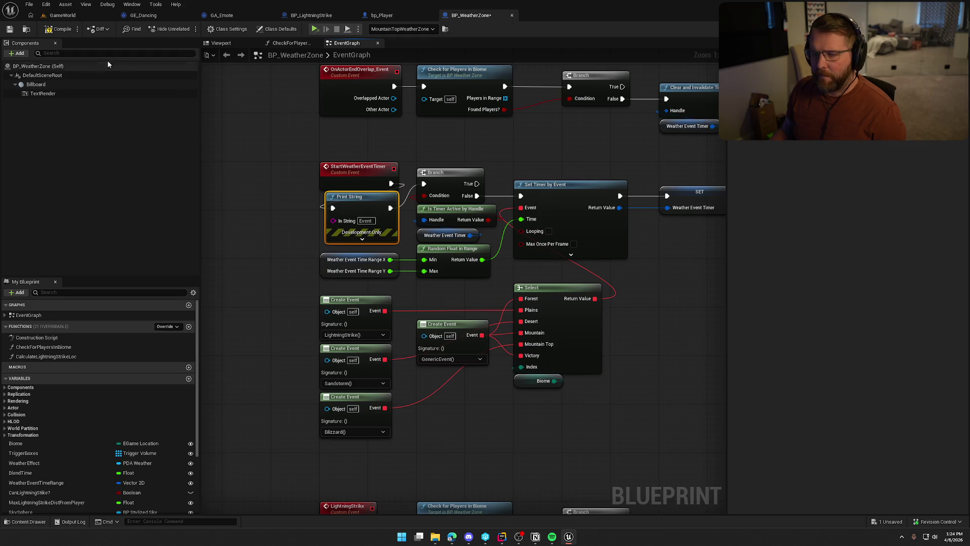
Compile BP_WeatherZone, checking it out, and return to the GameWorld level.
click(59, 27)
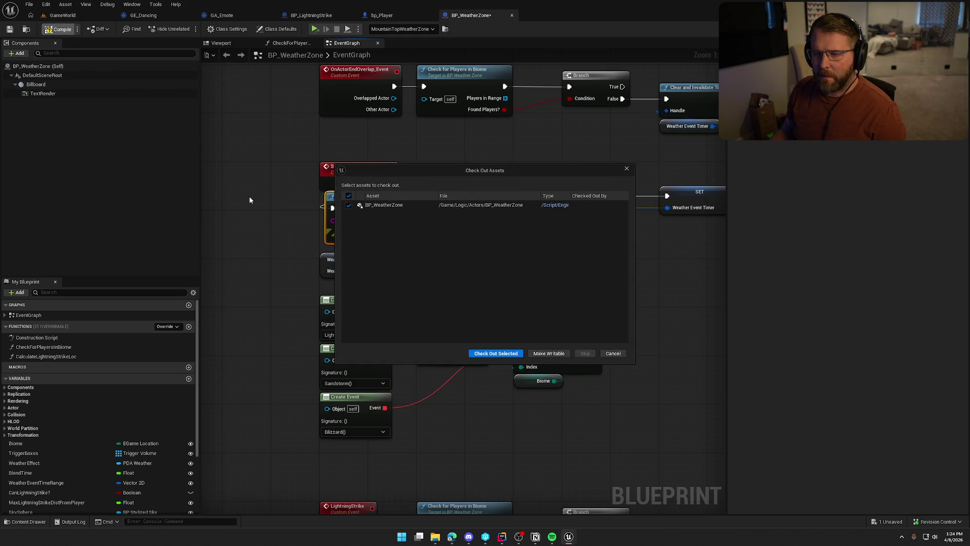
click(496, 354)
click(62, 15)
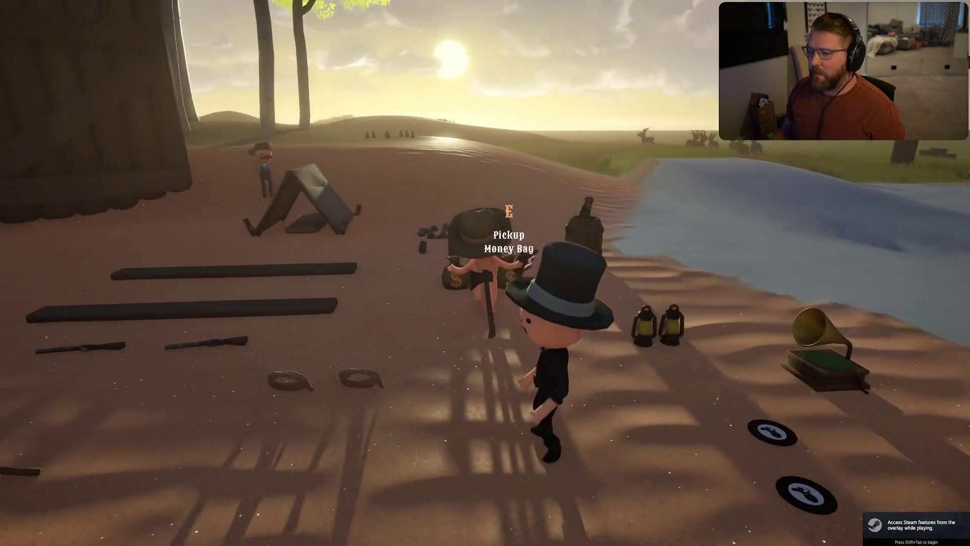
Sprint up to Summit of Regret and dance with E until lightning strikes.
key(shift+w)
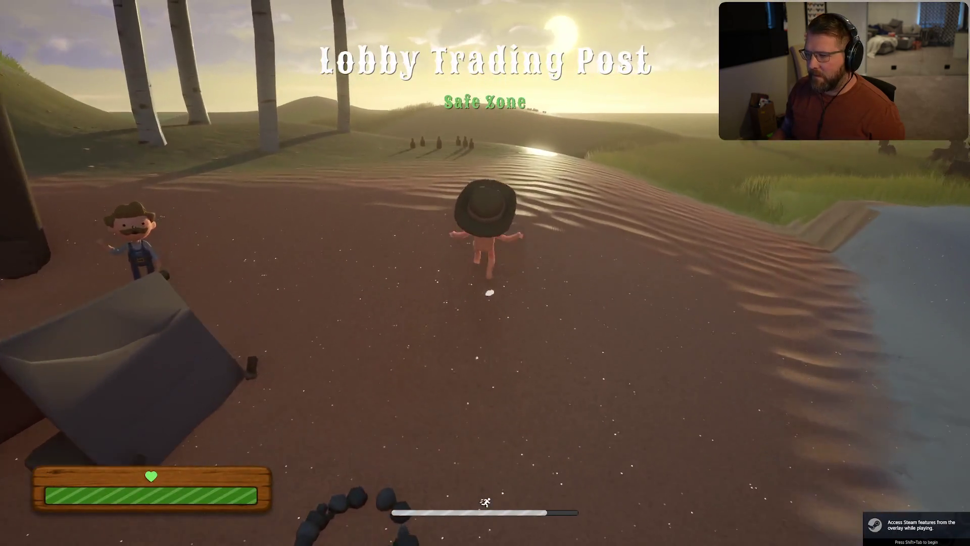
key(shift+w)
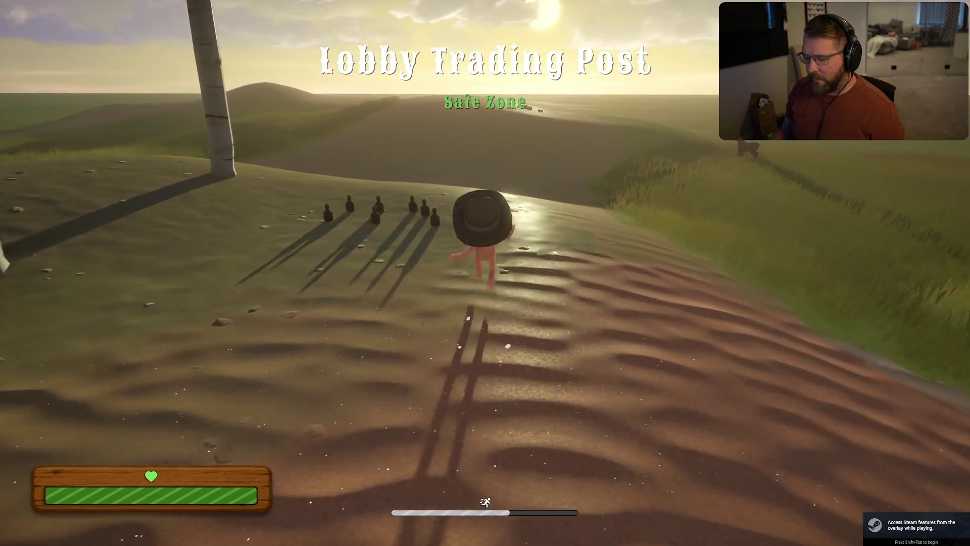
key(shift+w)
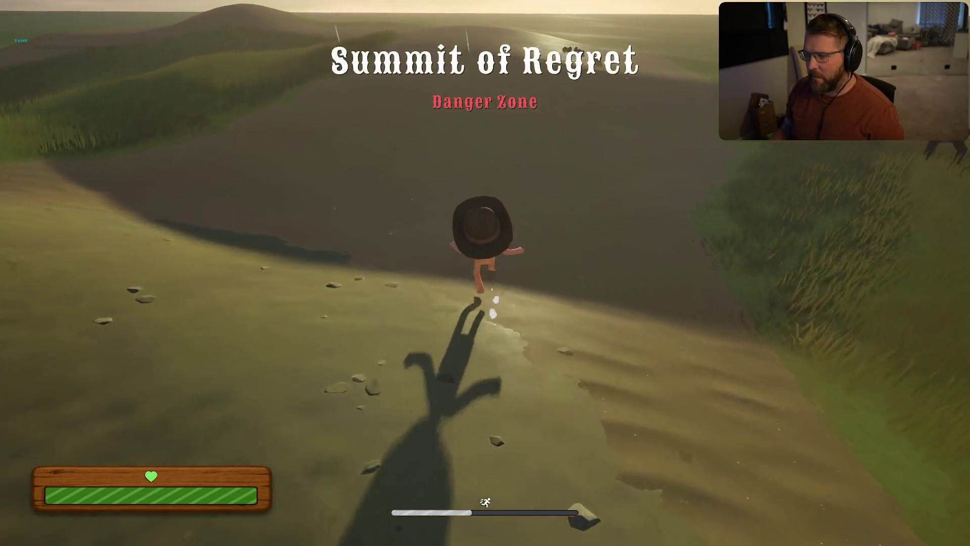
key(shift+w)
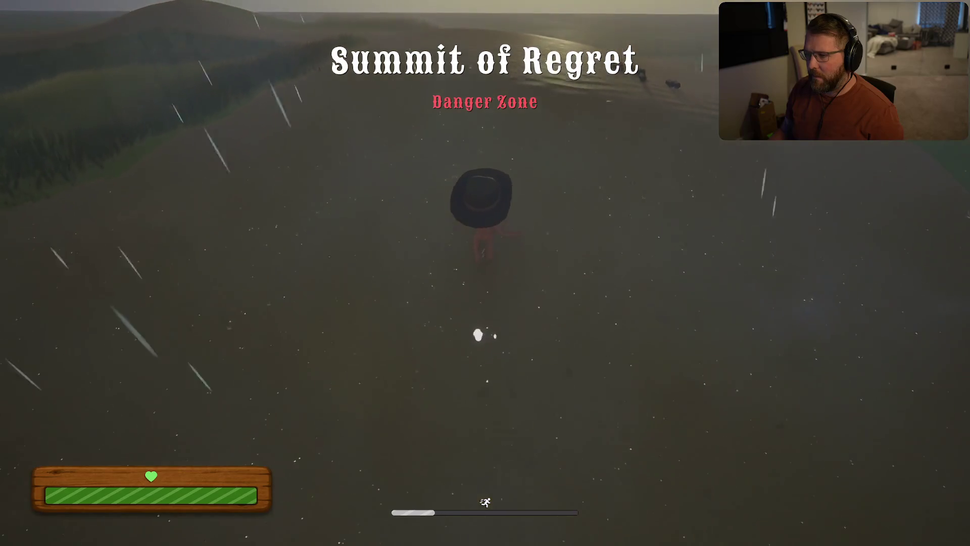
key(w)
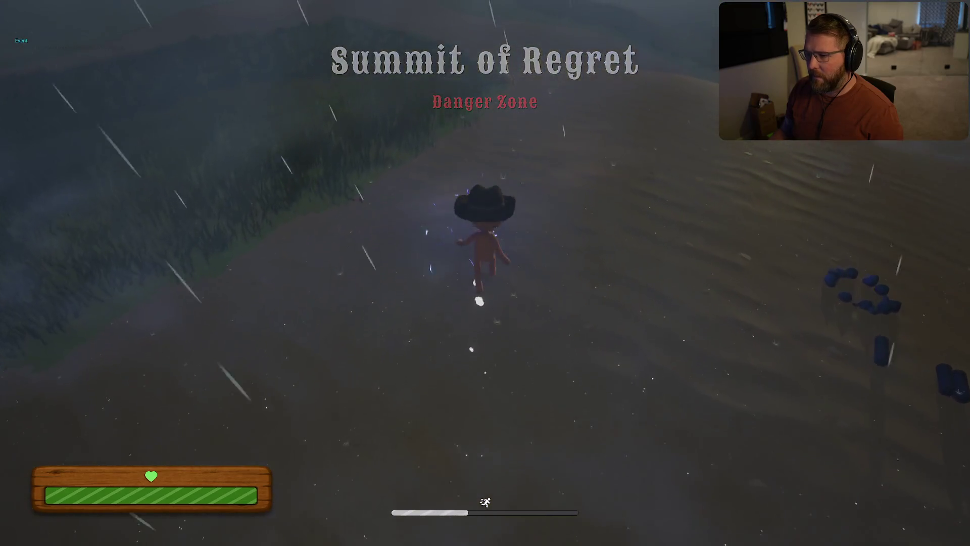
key(e)
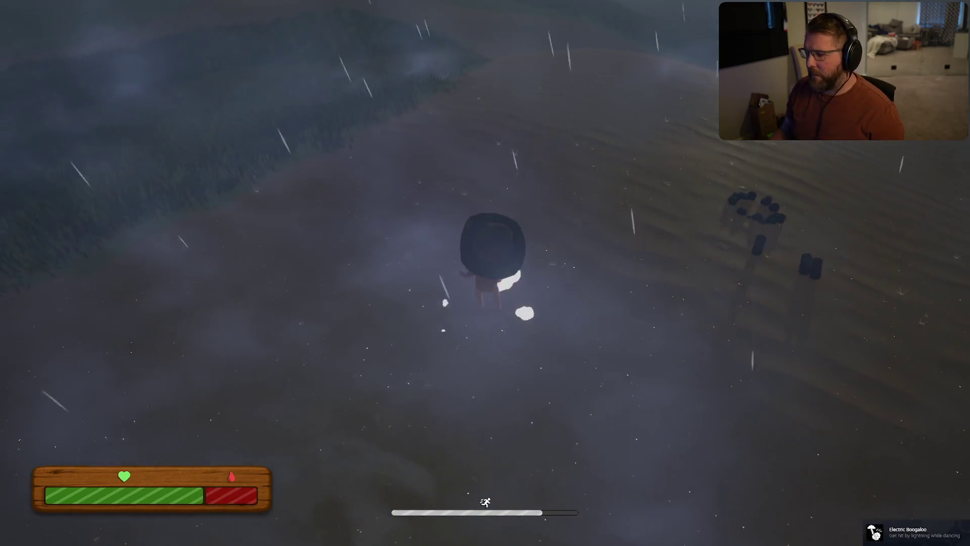
key(w)
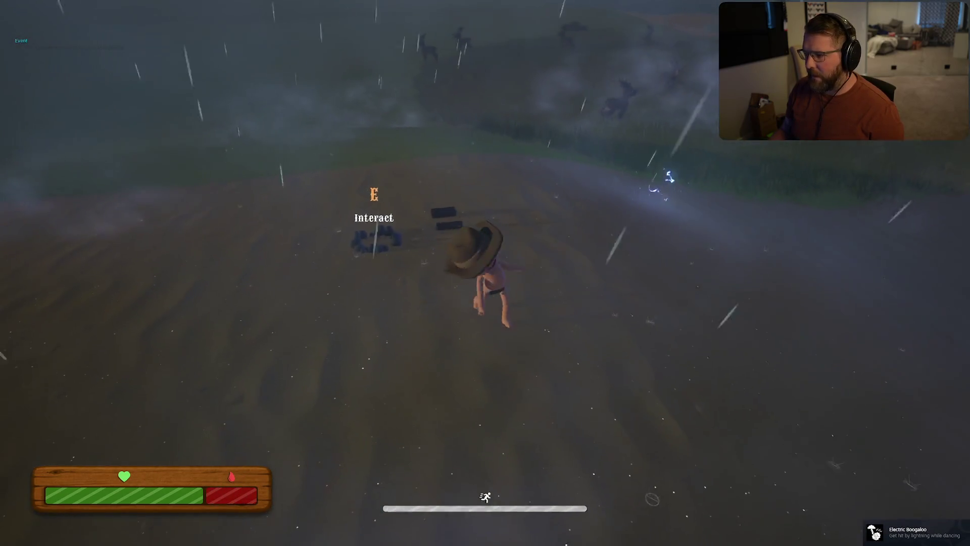
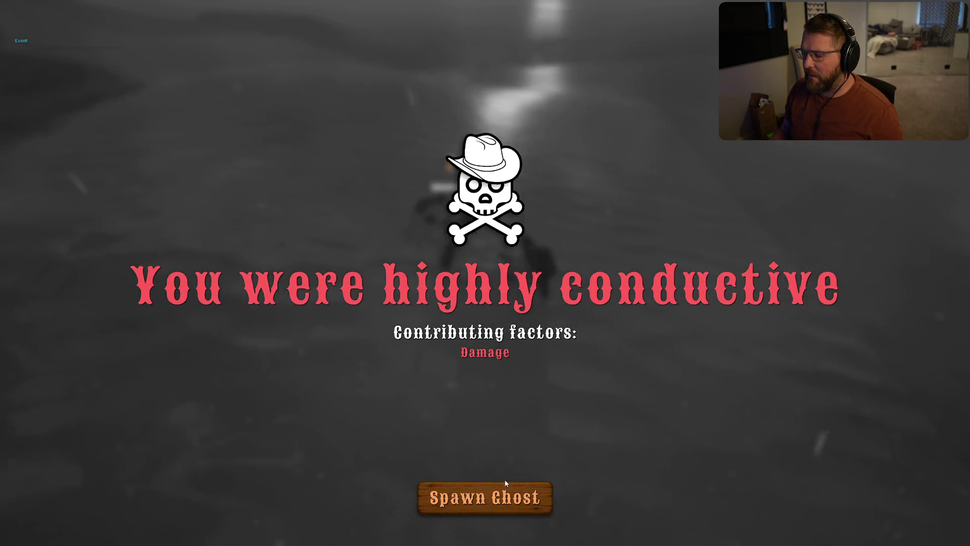
Exit the game from the pause menu and stop Play In Editor to return to GameWorld.
key(Escape)
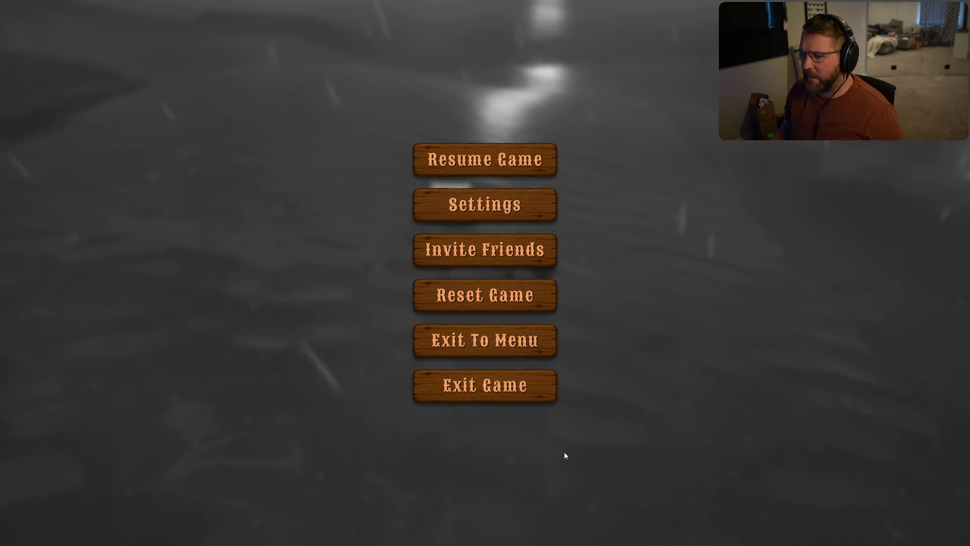
click(498, 390)
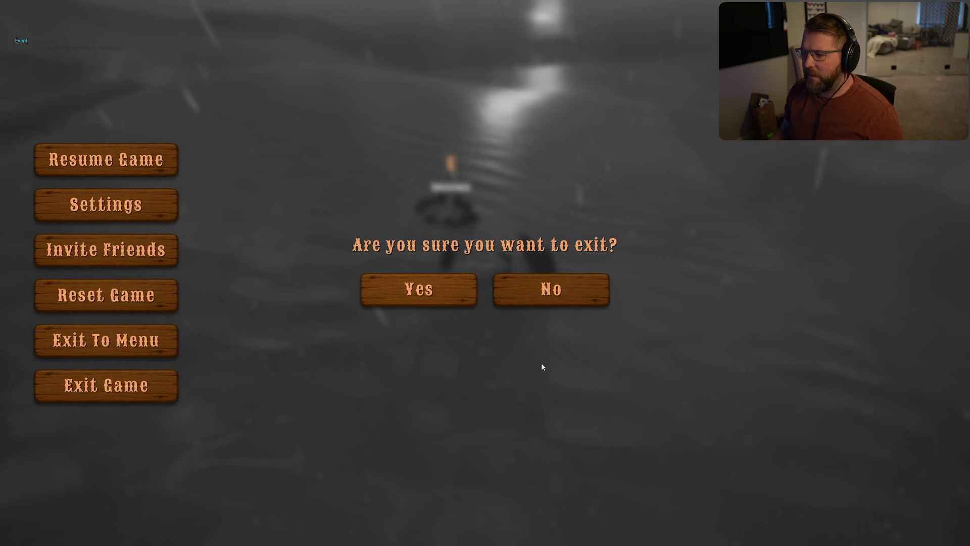
key(Escape)
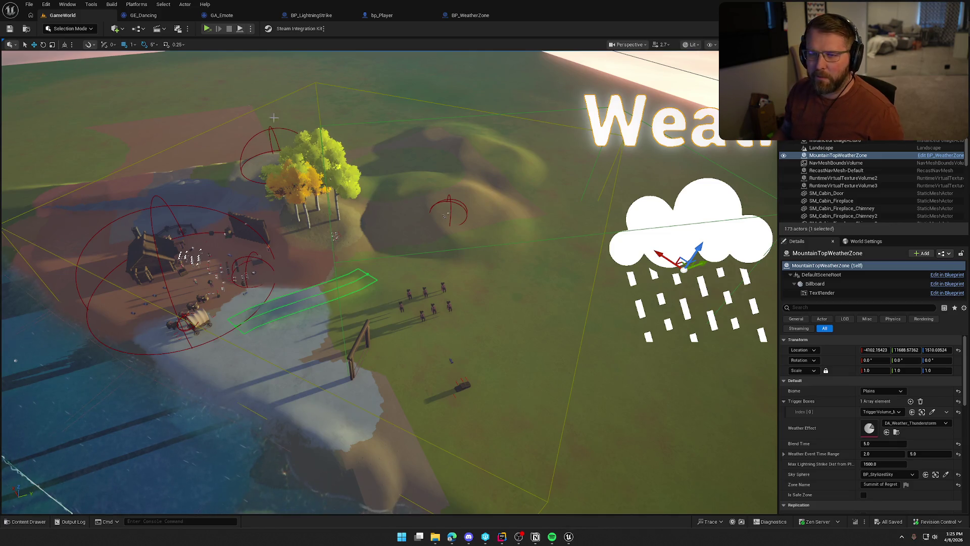
Show bp_Player in its Viewport and review the character mesh's properties.
click(400, 15)
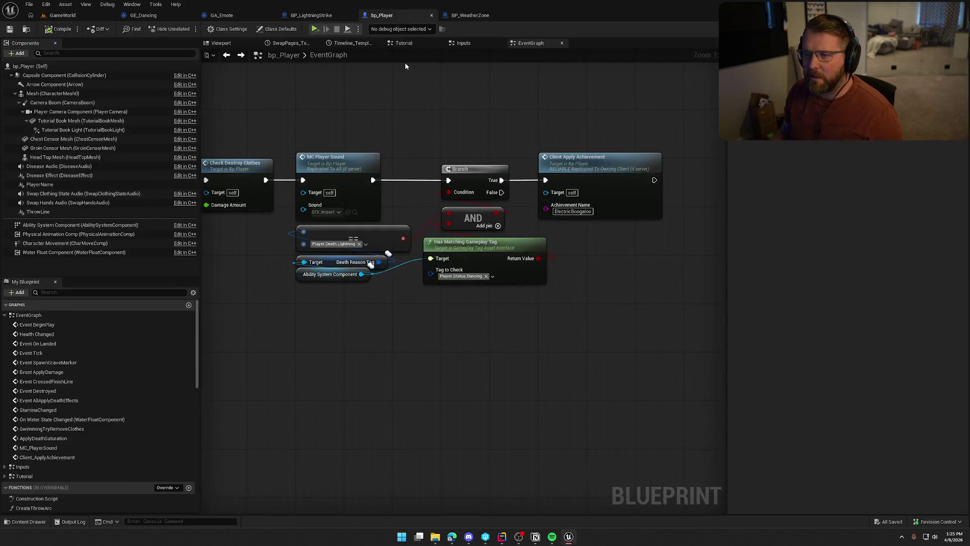
click(222, 44)
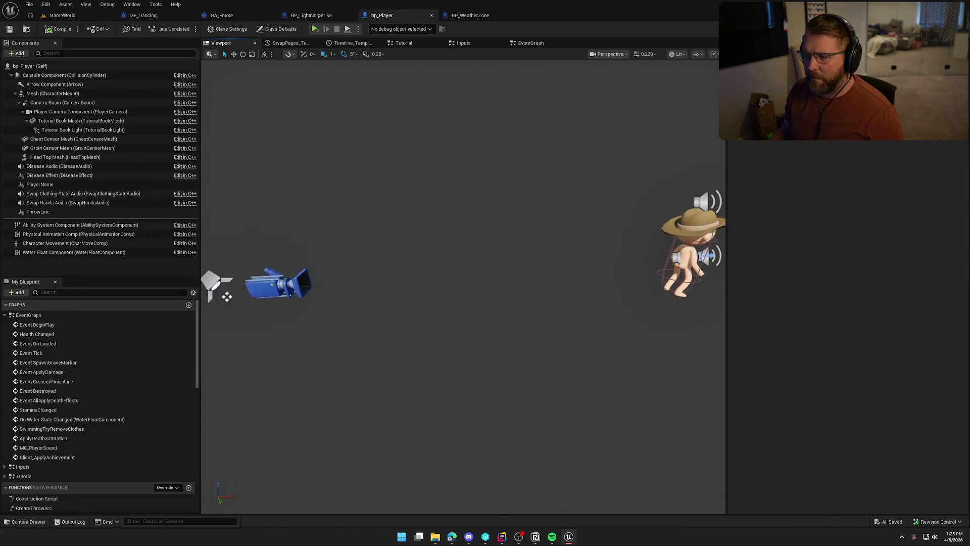
click(53, 93)
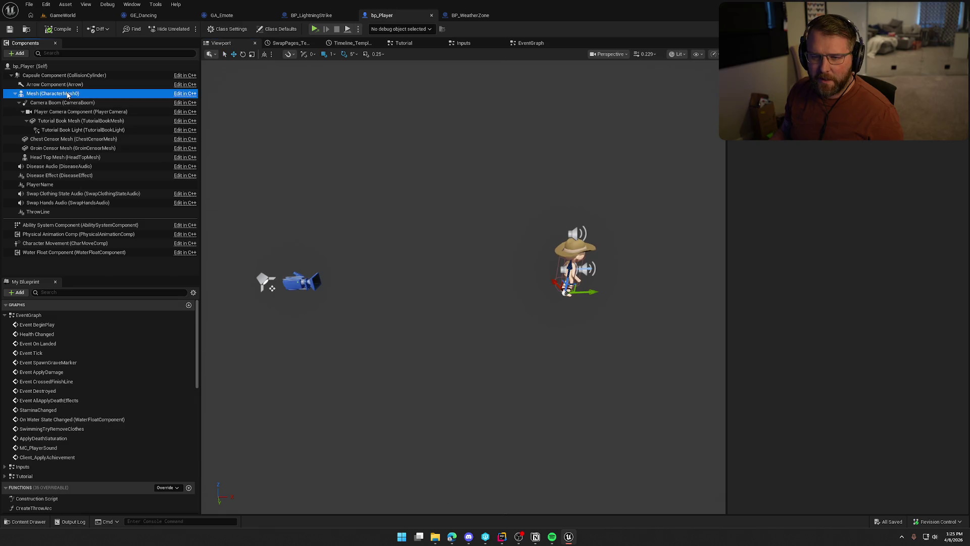
scroll(793, 293, down, 3)
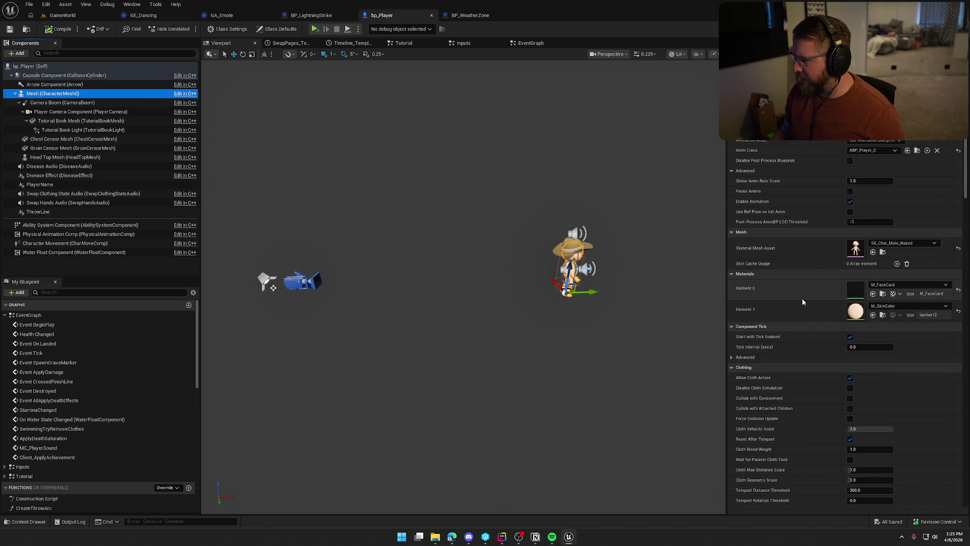
scroll(802, 300, down, 15)
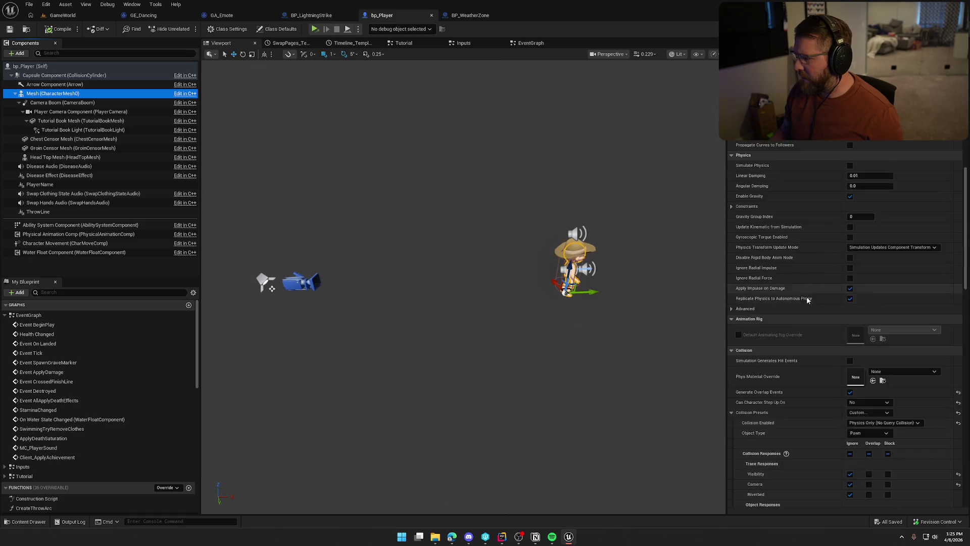
scroll(807, 295, down, 3)
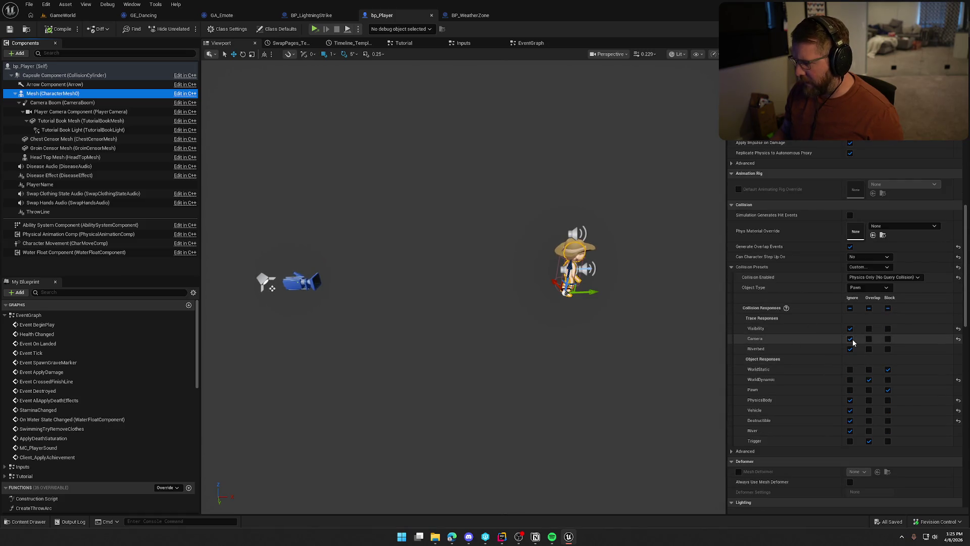
Review the Camera Boom, player camera and Tutorial Book Mesh settings.
click(85, 104)
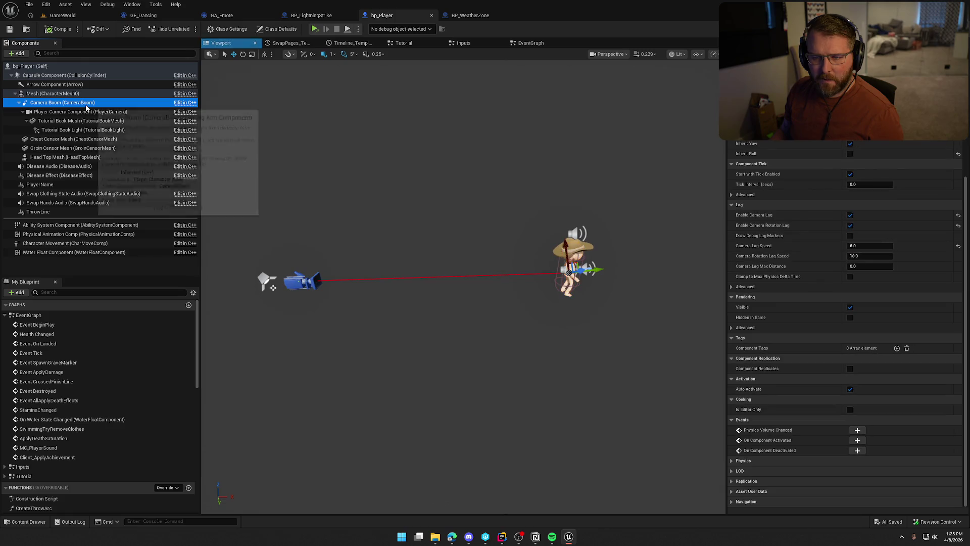
scroll(785, 348, up, 2)
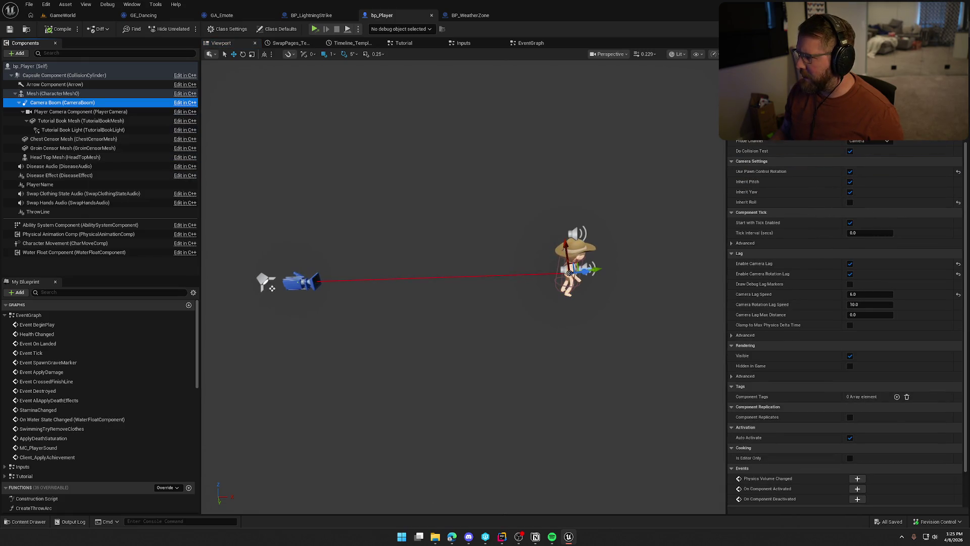
click(51, 112)
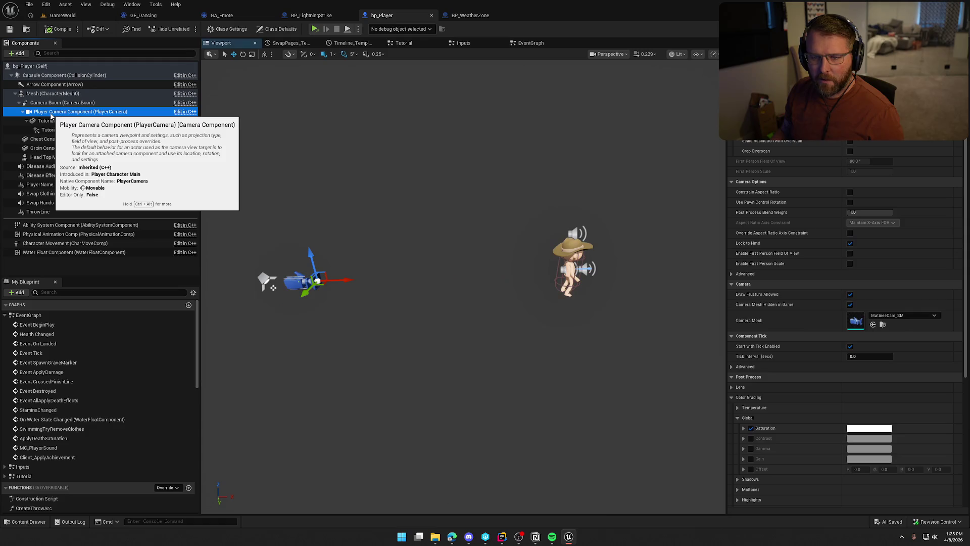
click(53, 121)
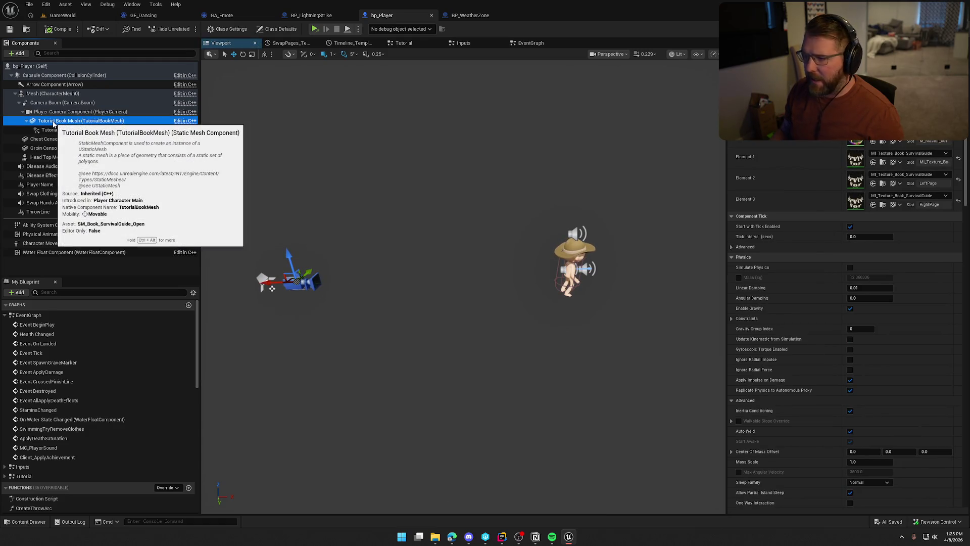
scroll(796, 422, down, 10)
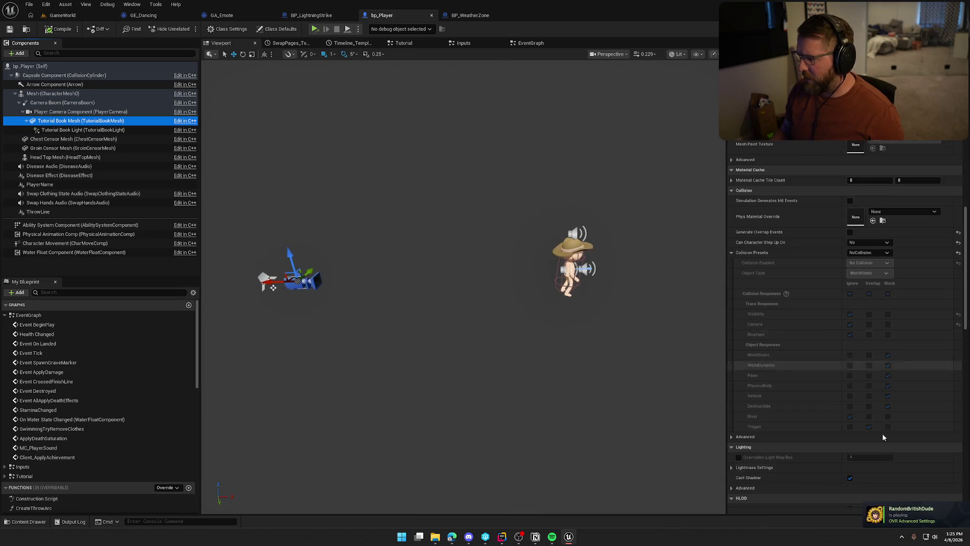
Review the Chest Censor, Groin Censor, Head Top, PlayerName and ThrowLine components' settings.
click(52, 140)
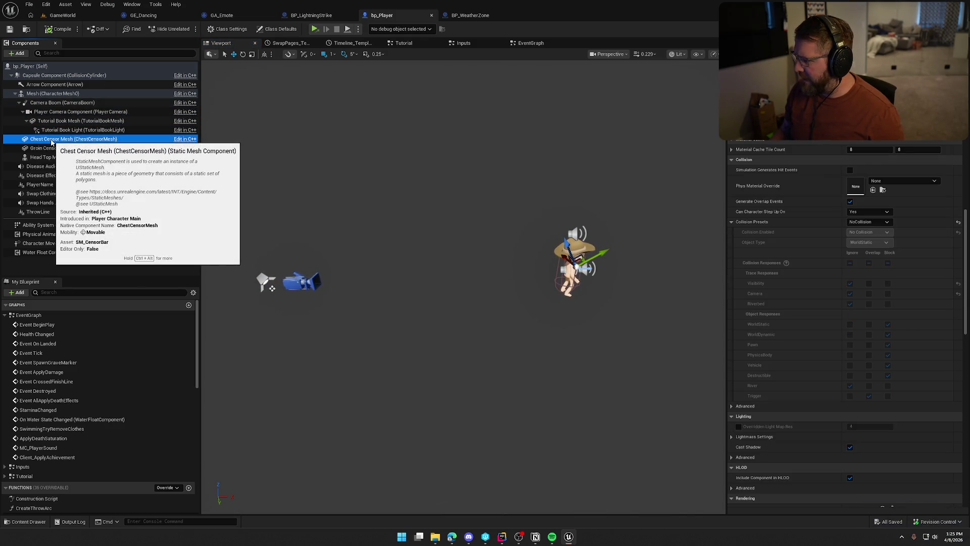
click(53, 148)
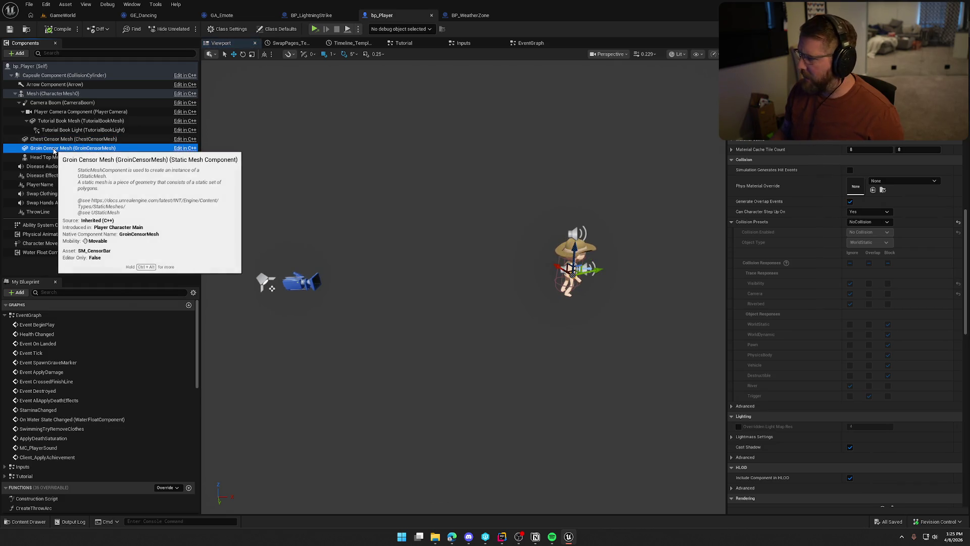
click(59, 158)
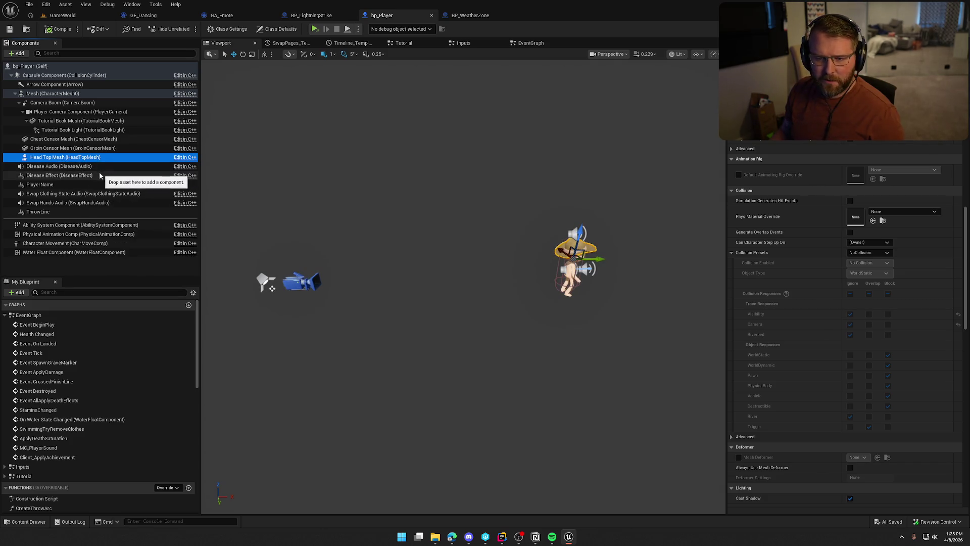
click(64, 185)
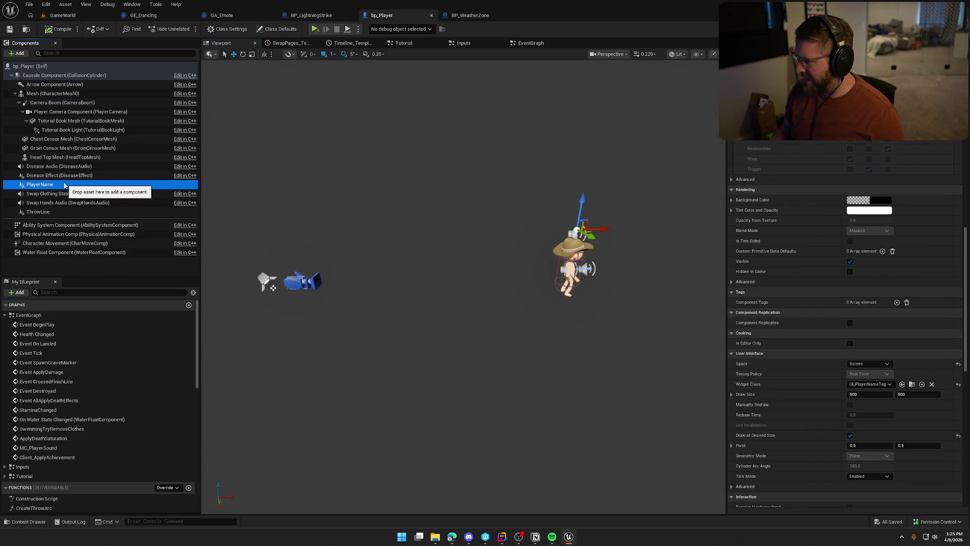
scroll(789, 449, up, 5)
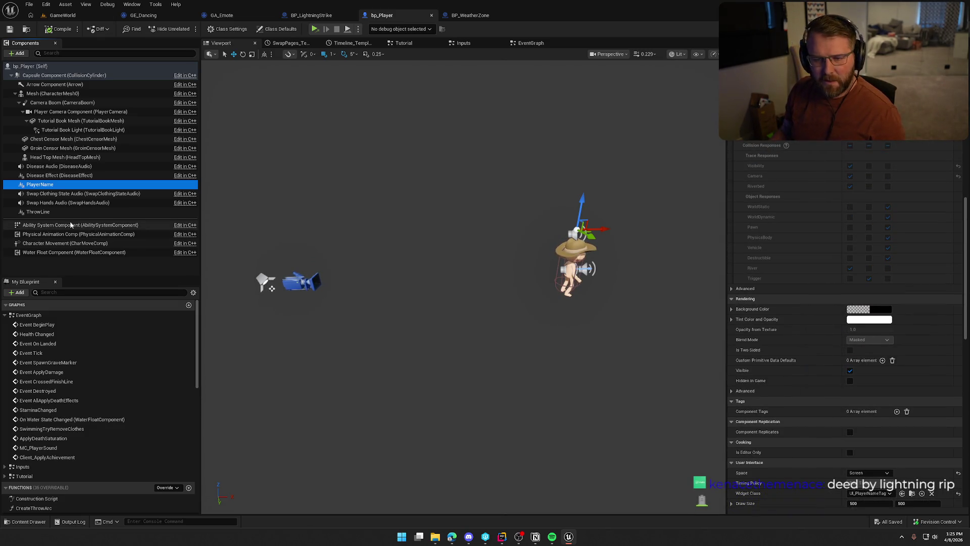
click(48, 213)
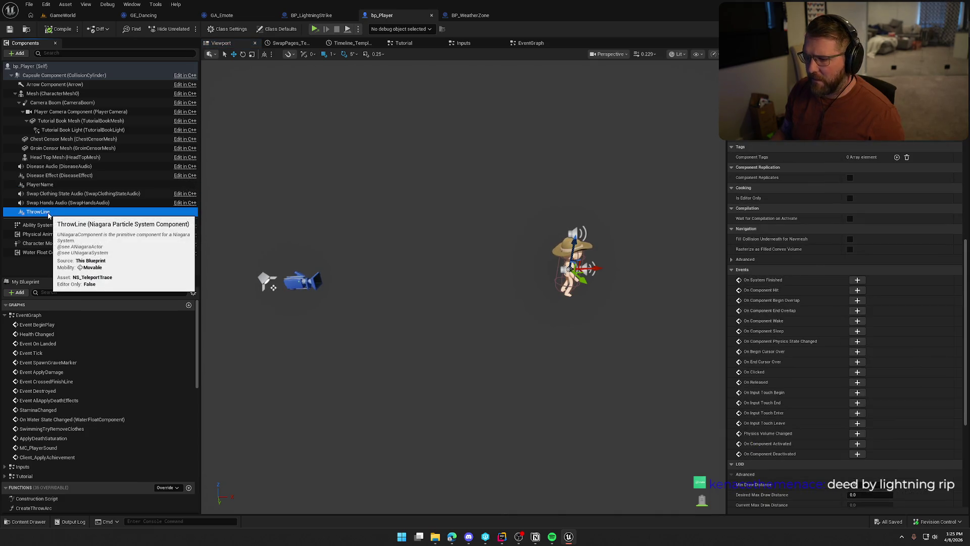
scroll(856, 384, up, 15)
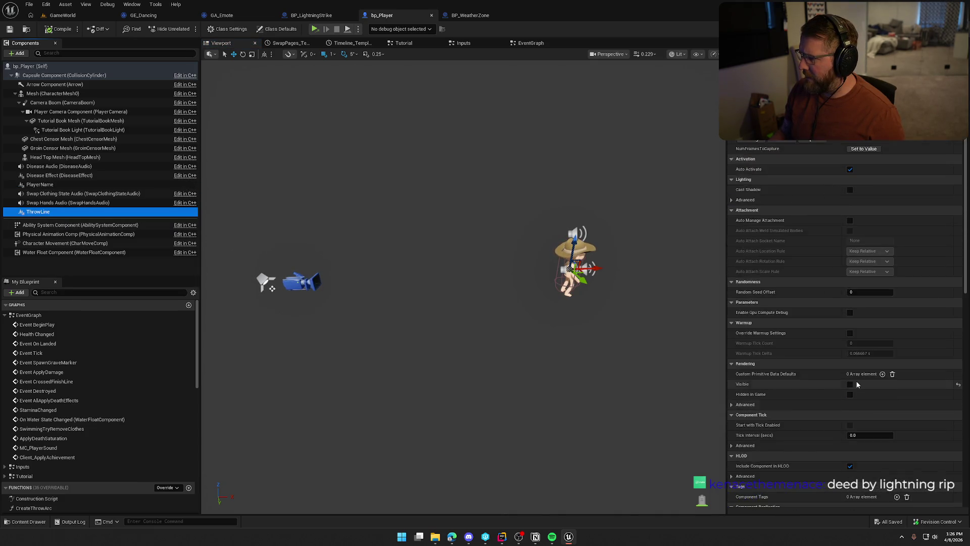
scroll(857, 385, up, 3)
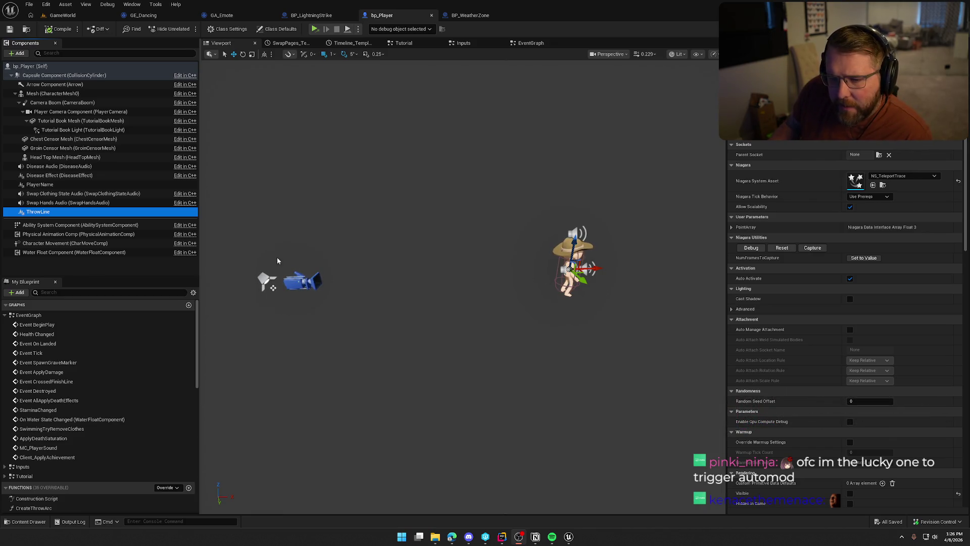
Recheck the Camera Boom, mesh, capsule and Arrow components, ending on Disease Effect's details.
click(55, 103)
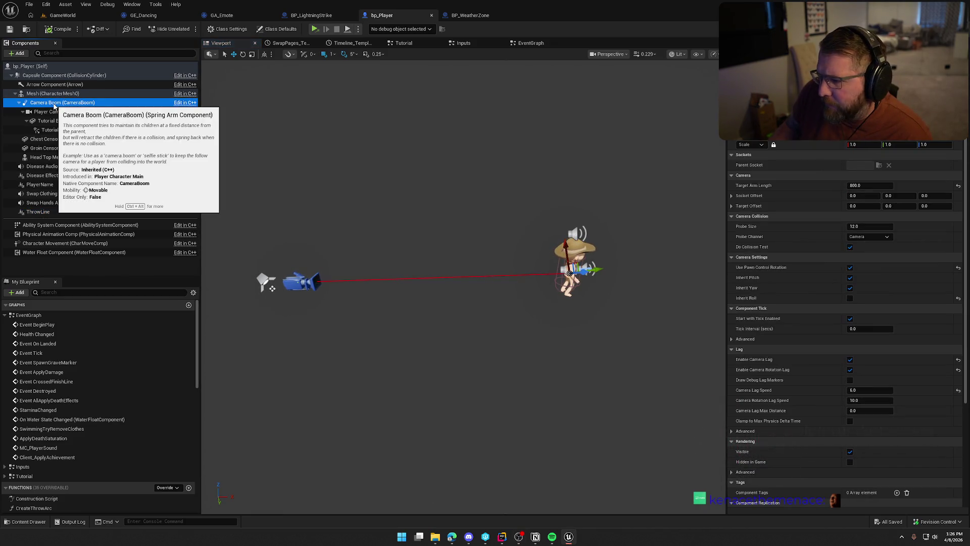
click(50, 94)
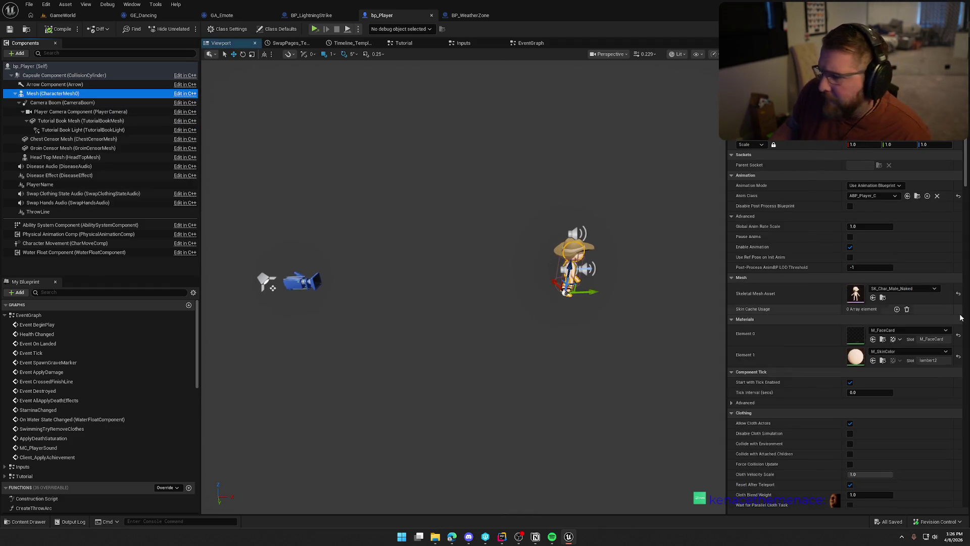
scroll(868, 397, down, 15)
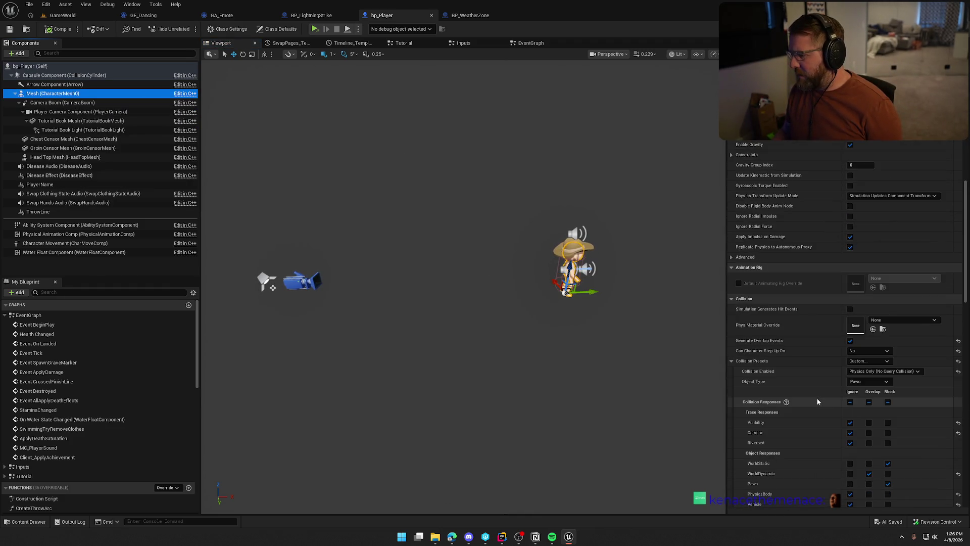
scroll(817, 401, down, 4)
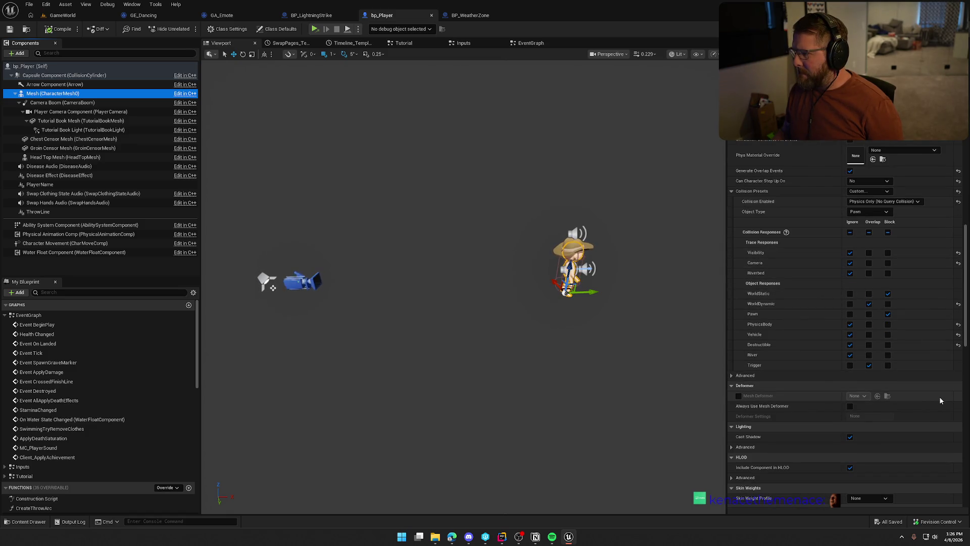
click(64, 76)
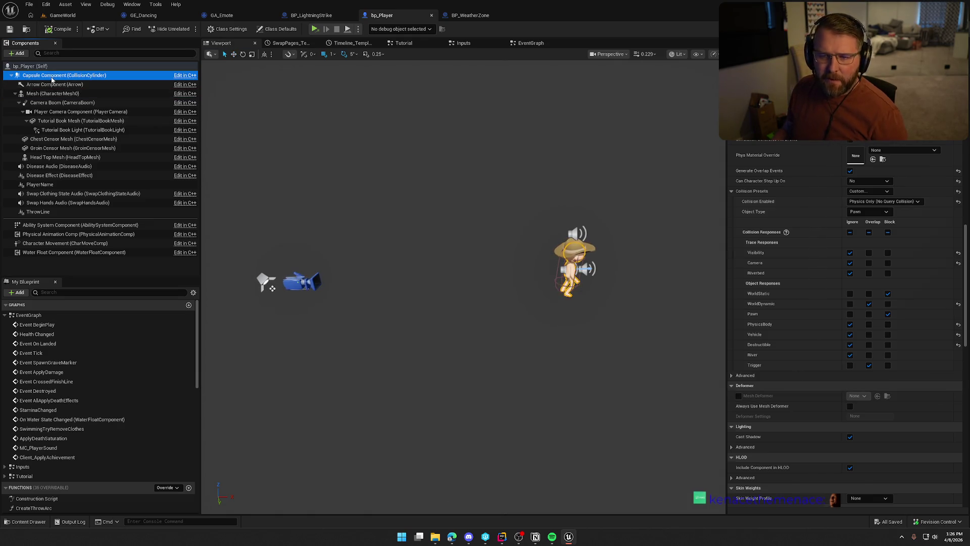
scroll(799, 334, up, 4)
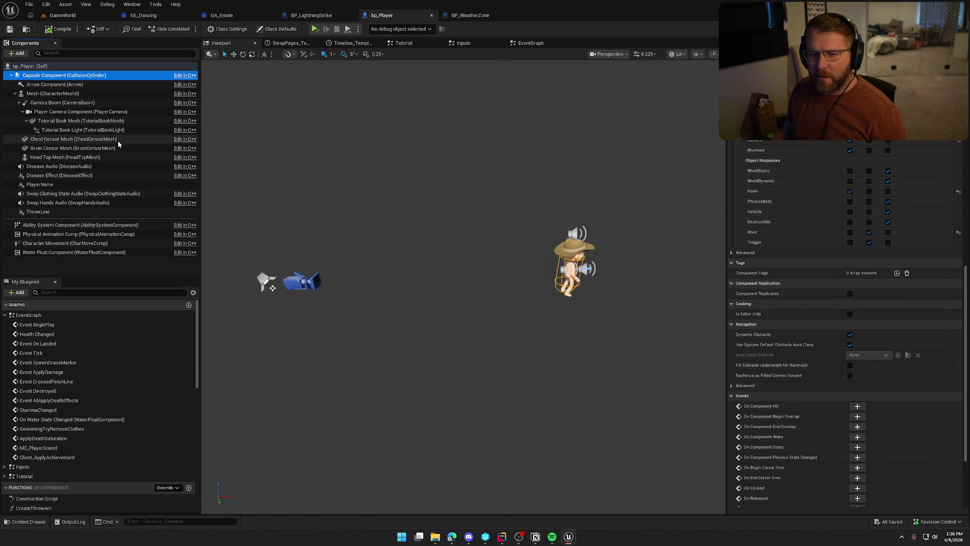
click(75, 85)
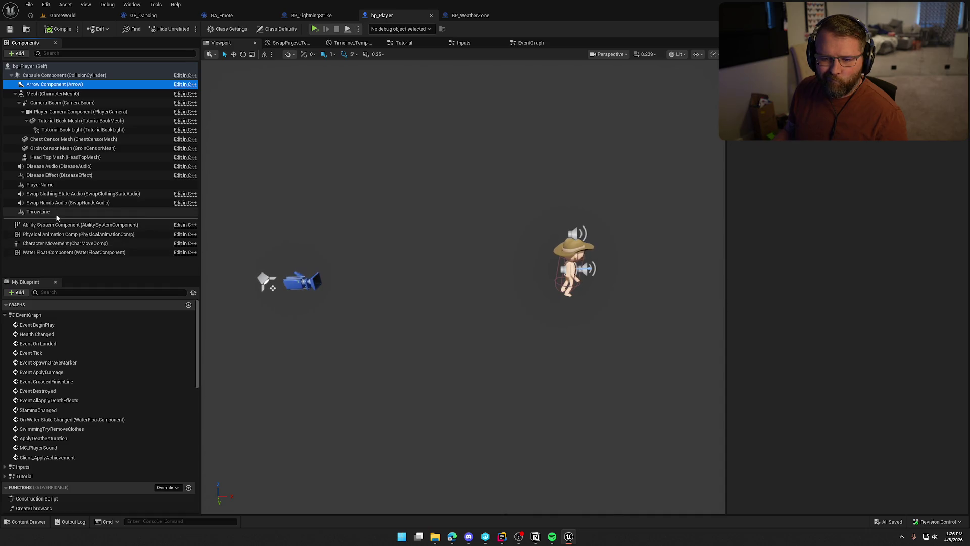
click(44, 176)
scroll(868, 286, up, 6)
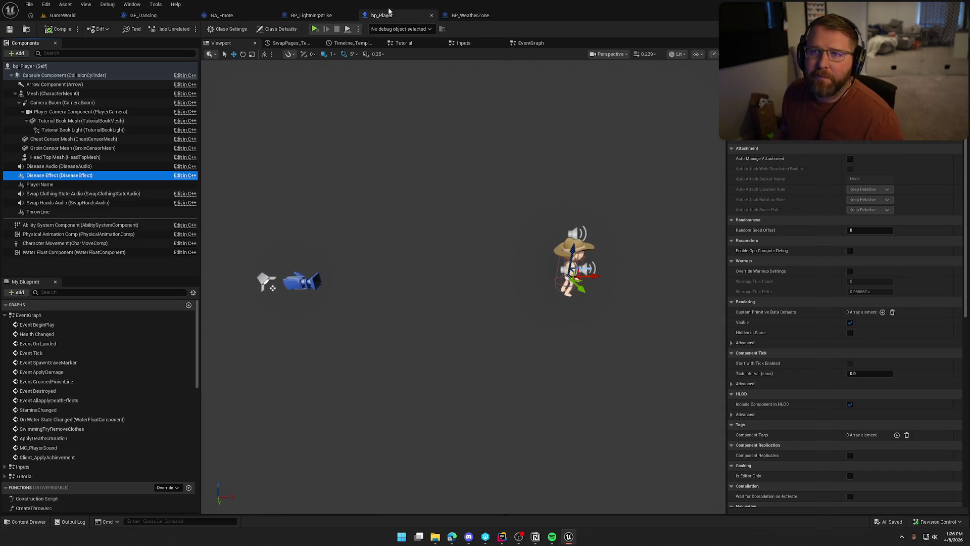
In BP_WeatherZone, wire the timer event to the Branch, delete Print String, compile and save.
click(477, 16)
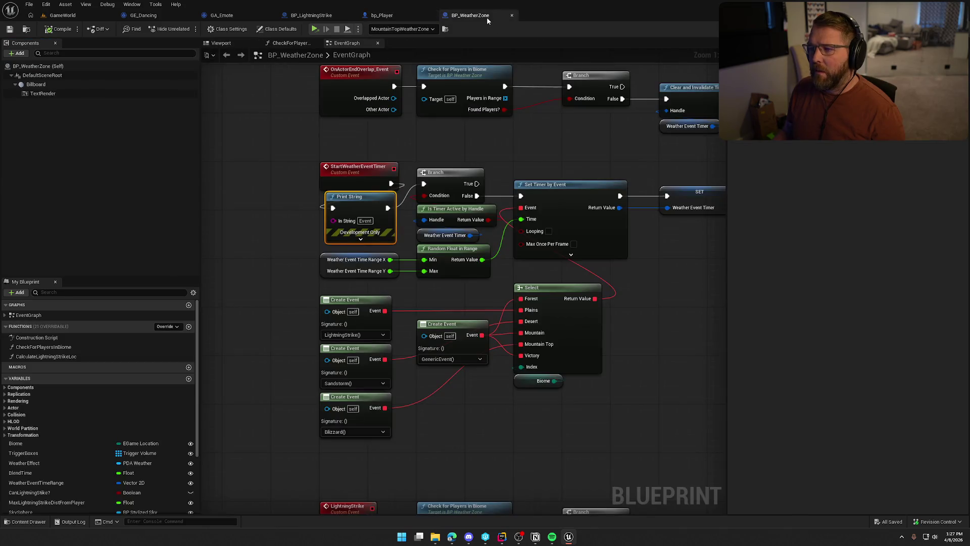
drag(391, 183, 423, 183)
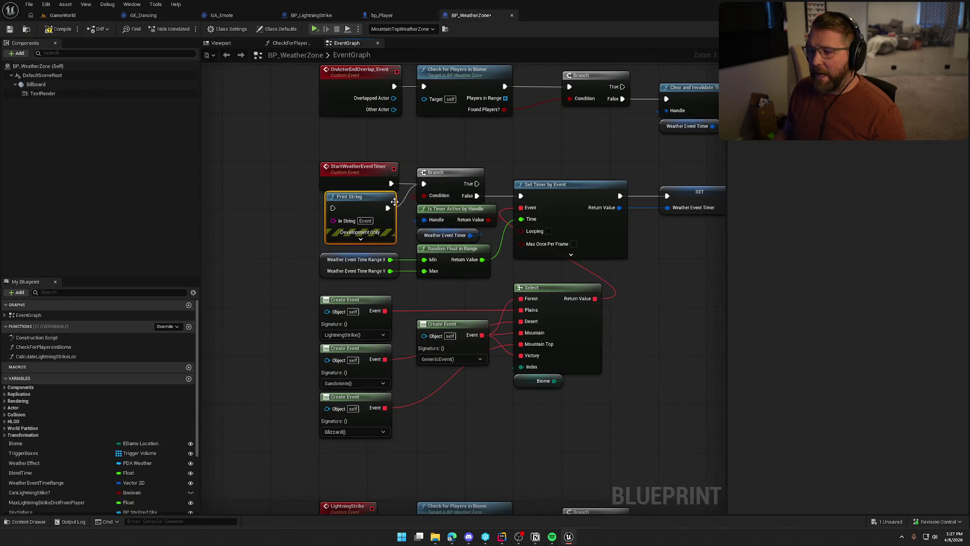
key(Delete)
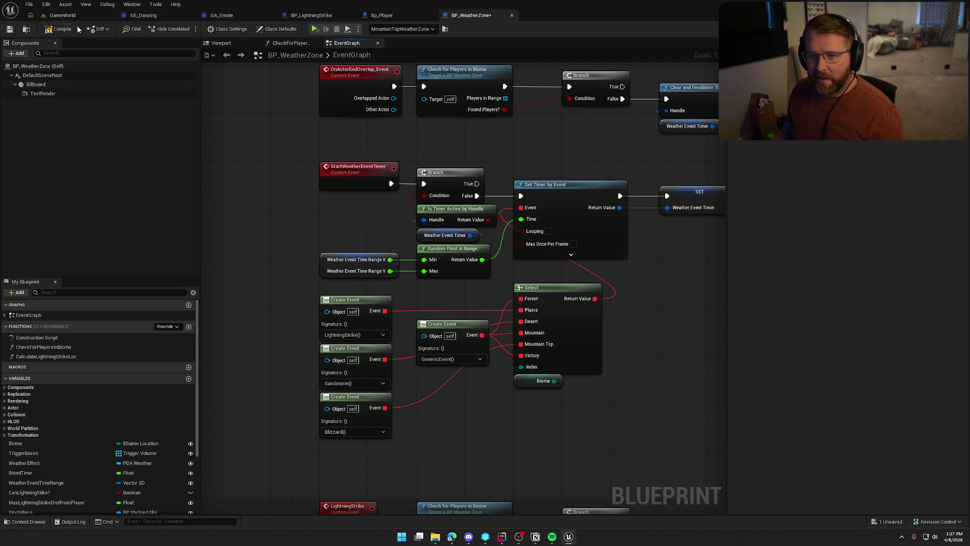
key(ctrl+s)
click(63, 15)
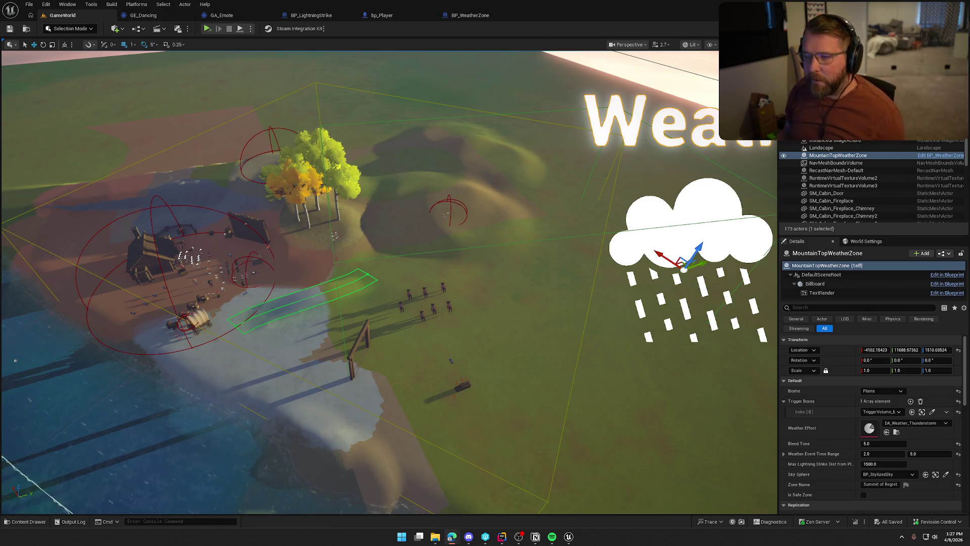
Select bp_TradingPost1 in the level and open its Blueprint.
scroll(414, 77, up, 3)
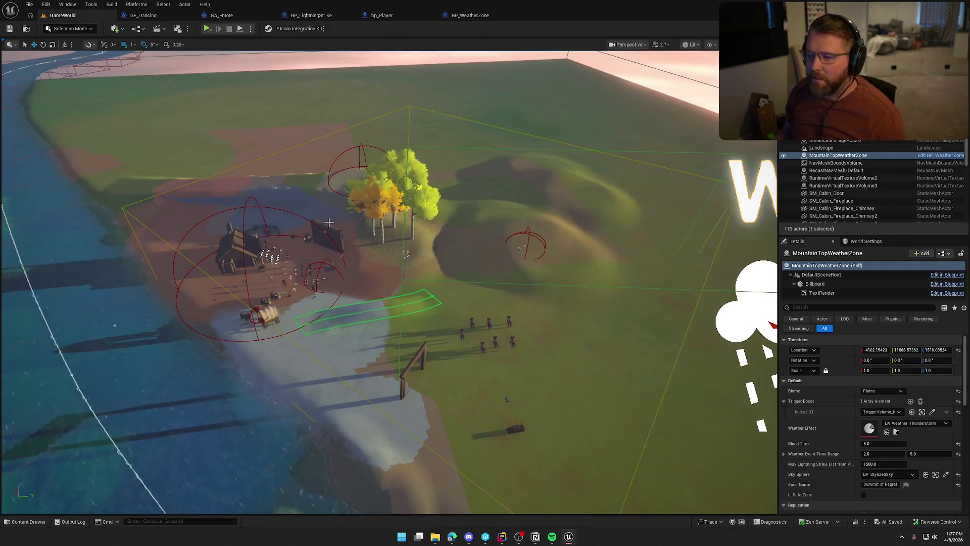
click(286, 210)
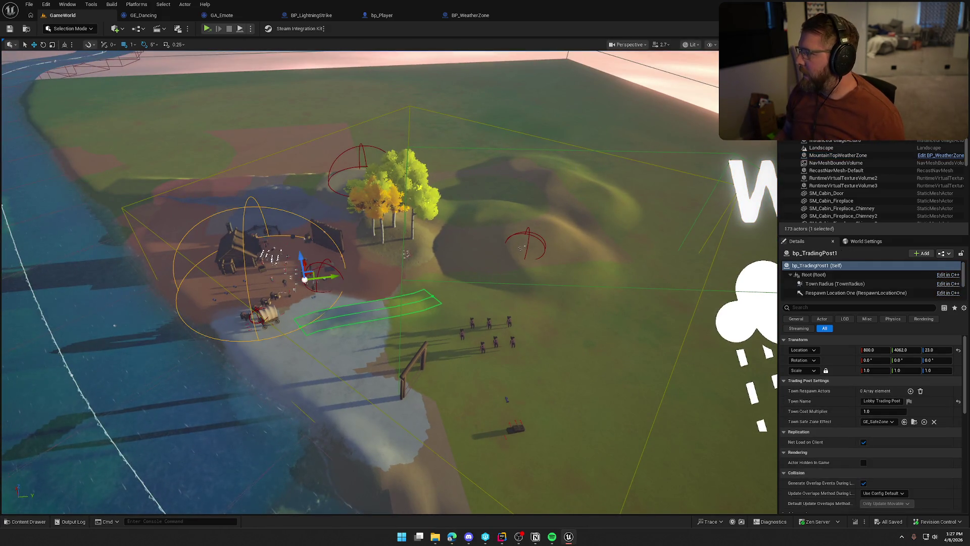
key(ctrl+e)
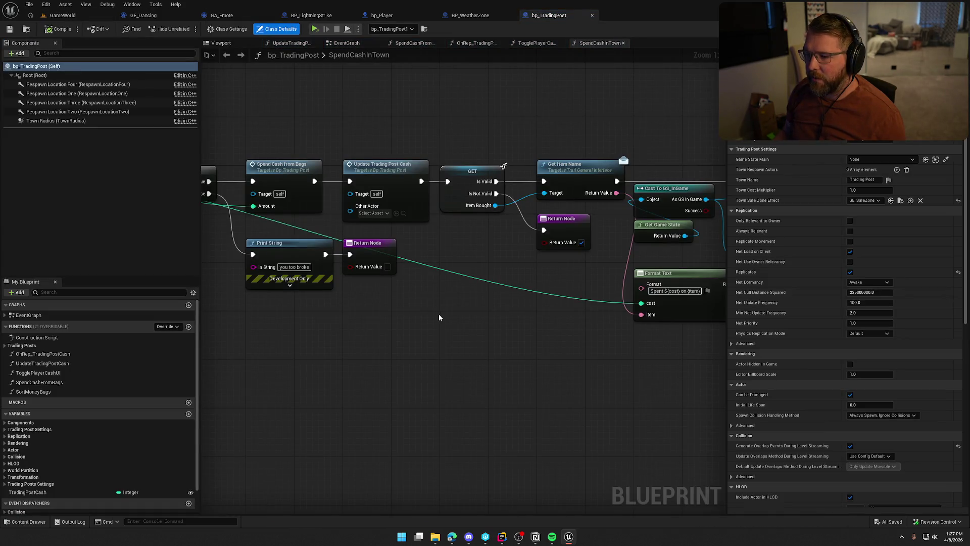
Close the SpendCashInTown, TogglePlayerCashUI, OnRep, SpendCashFromBags and UpdateTradingPost graph tabs.
drag(438, 317, 574, 291)
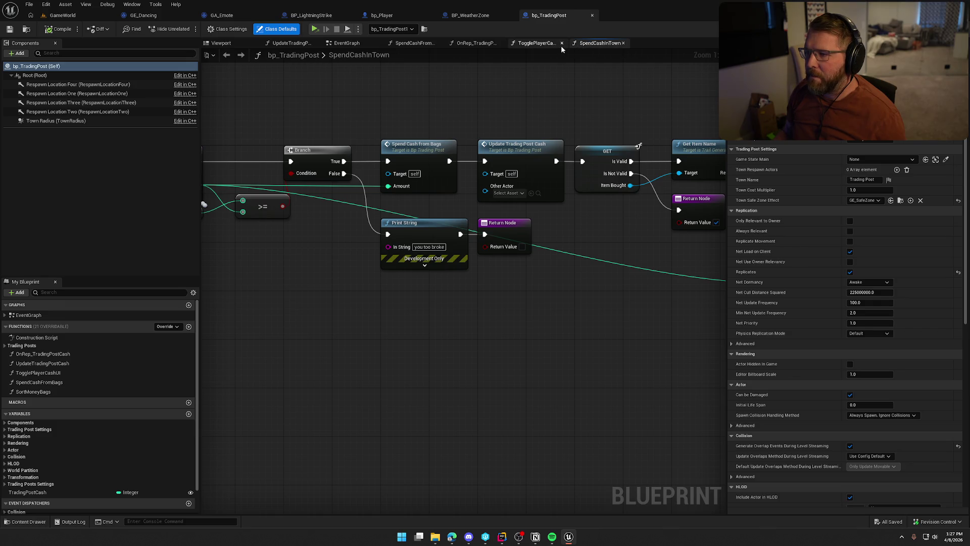
click(622, 43)
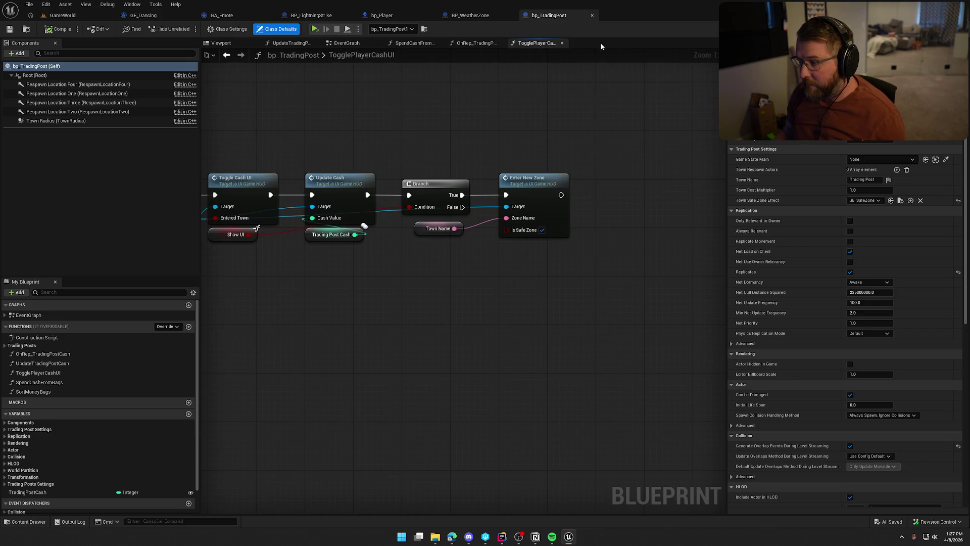
click(562, 43)
click(503, 43)
click(441, 43)
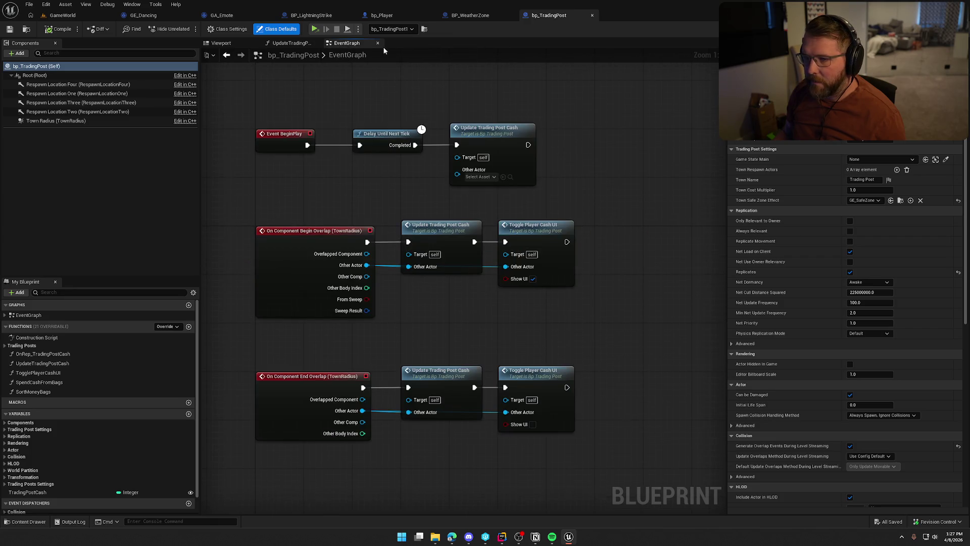
click(317, 43)
Open the TogglePlayerCashUI function from the EventGraph's overlap events.
mouse_move(438, 315)
mouse_down()
mouse_move(454, 216)
mouse_move(462, 224)
mouse_up()
drag(604, 394, 268, 119)
click(534, 234)
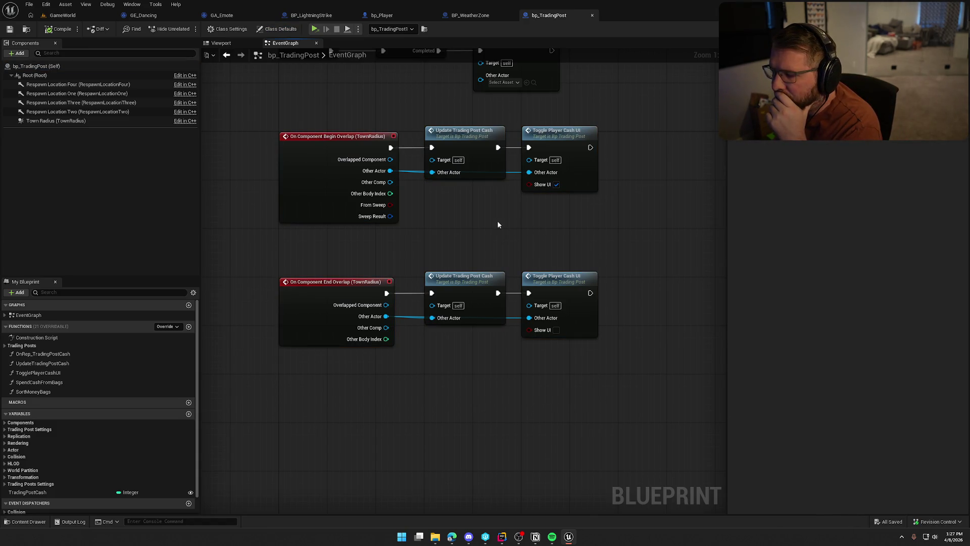
double_click(571, 139)
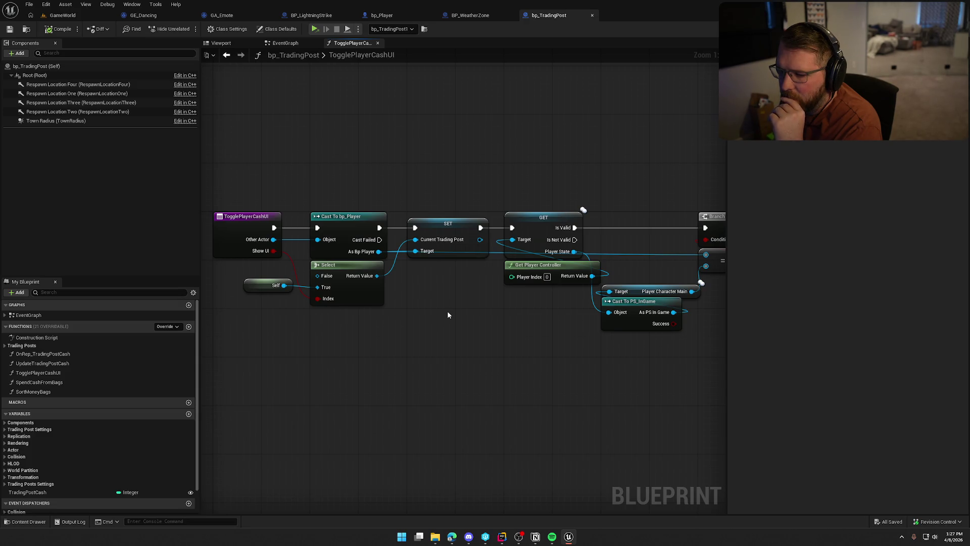
Move Get Player Controller left under the SET node in TogglePlayerCashUI.
click(343, 219)
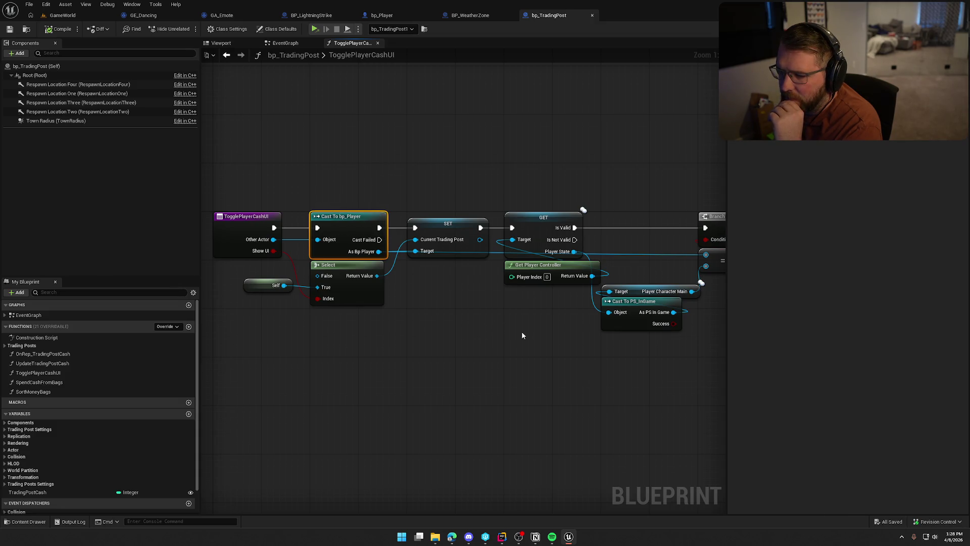
drag(511, 357, 512, 294)
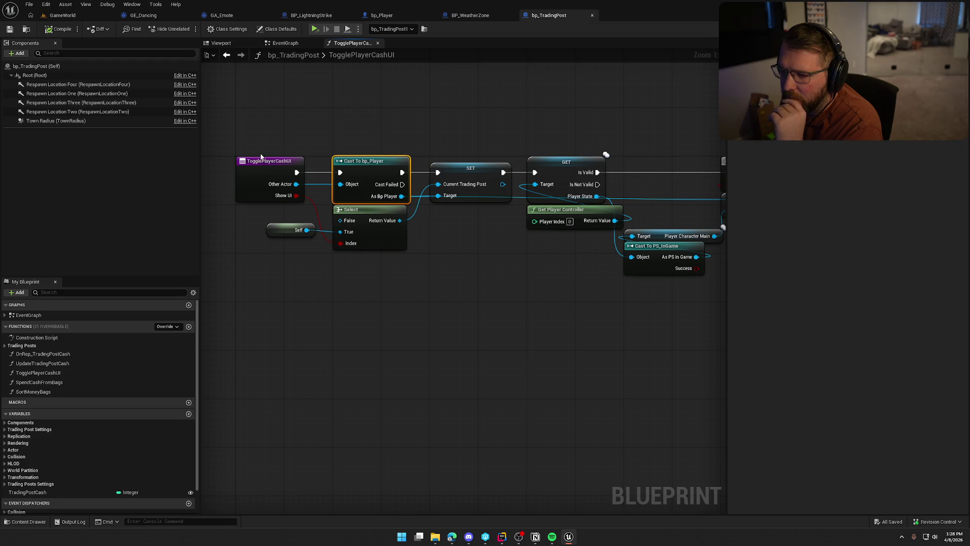
drag(532, 289, 348, 292)
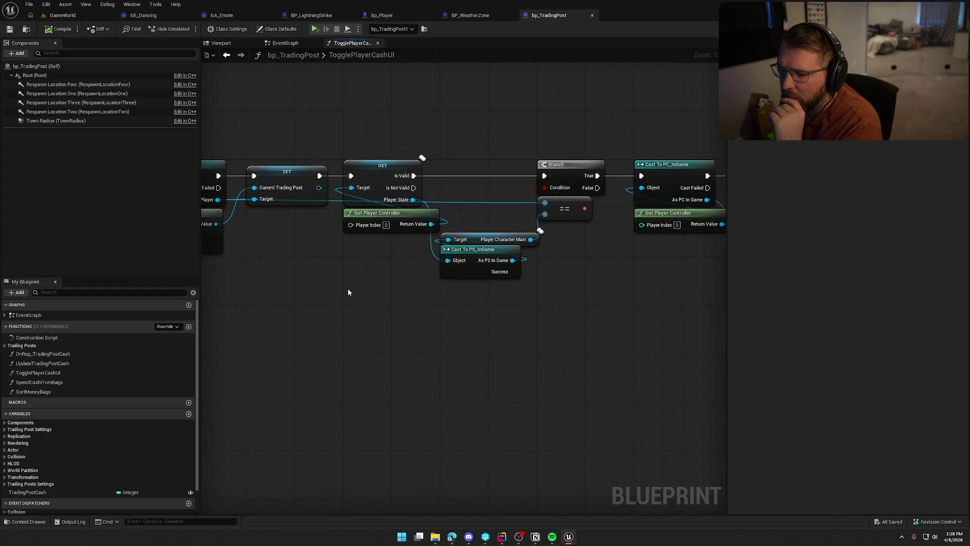
drag(394, 216, 297, 216)
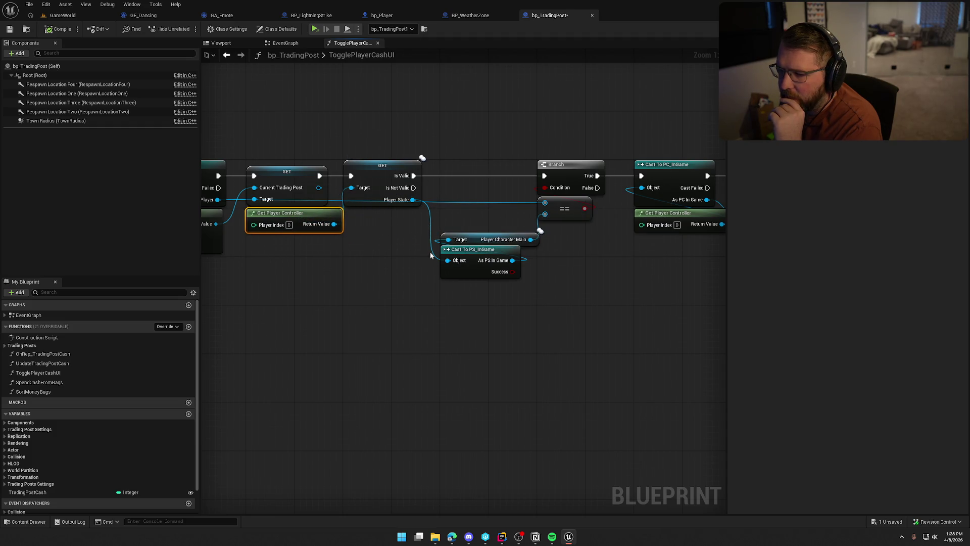
mouse_move(543, 322)
mouse_down()
mouse_move(458, 309)
mouse_move(711, 299)
mouse_up()
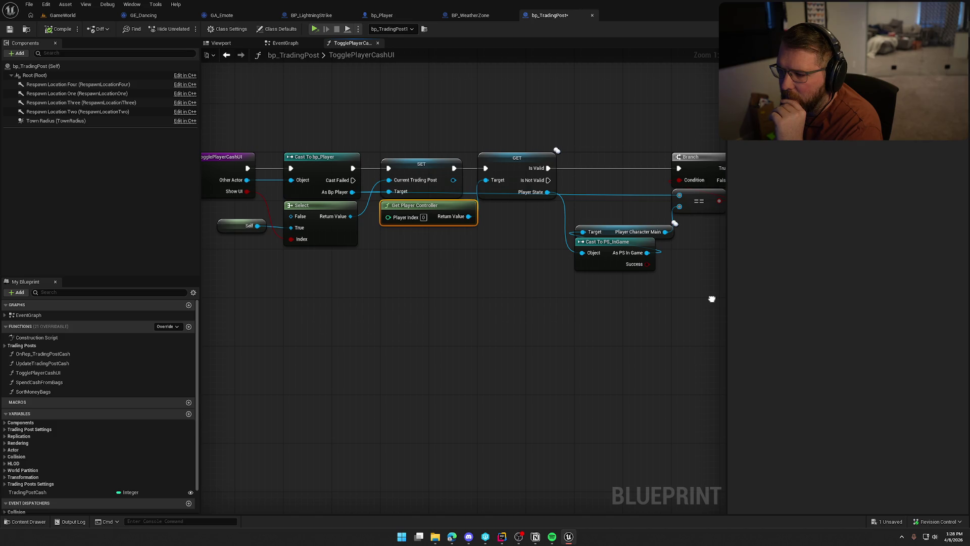
Move the Cast To PS_InGame and Target nodes up-left and add a new Blueprint variable.
mouse_move(645, 295)
mouse_down()
mouse_move(546, 292)
mouse_move(480, 217)
mouse_up()
click(548, 265)
mouse_move(548, 265)
mouse_down()
mouse_move(556, 274)
mouse_move(534, 289)
mouse_move(402, 287)
mouse_up()
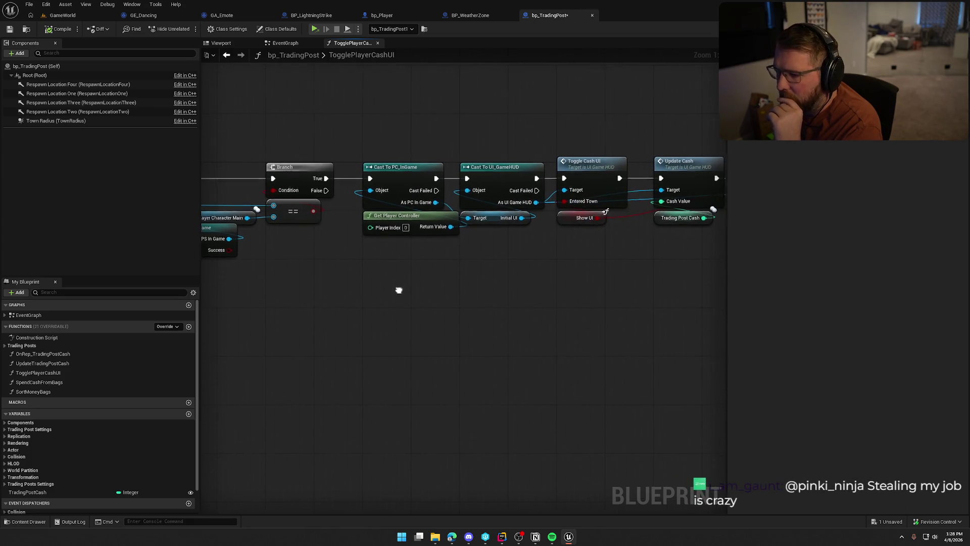
mouse_move(473, 291)
mouse_down()
mouse_move(268, 279)
mouse_move(319, 284)
mouse_move(472, 262)
mouse_up()
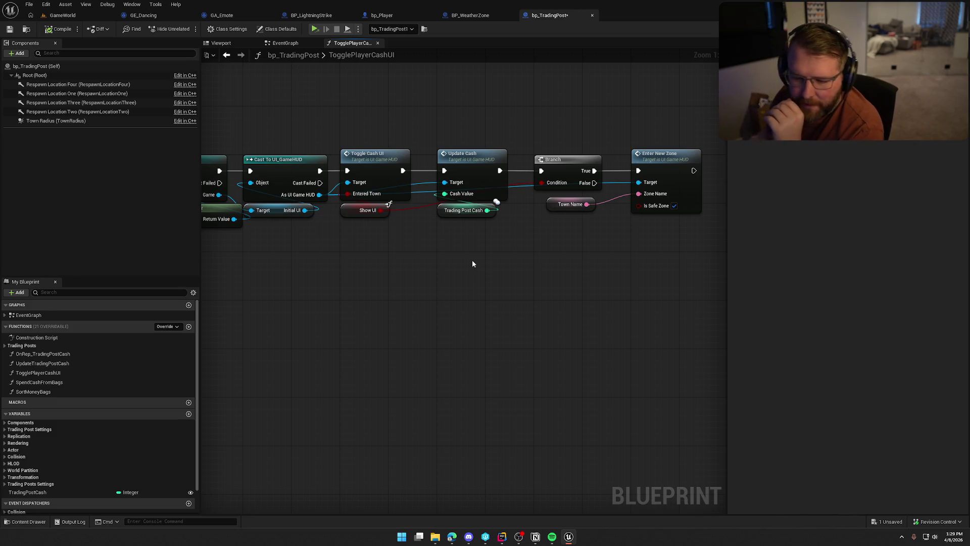
scroll(165, 427, down, 1)
click(189, 387)
Name the new Boolean variable Achievement and check its type list.
text(Acheivement)
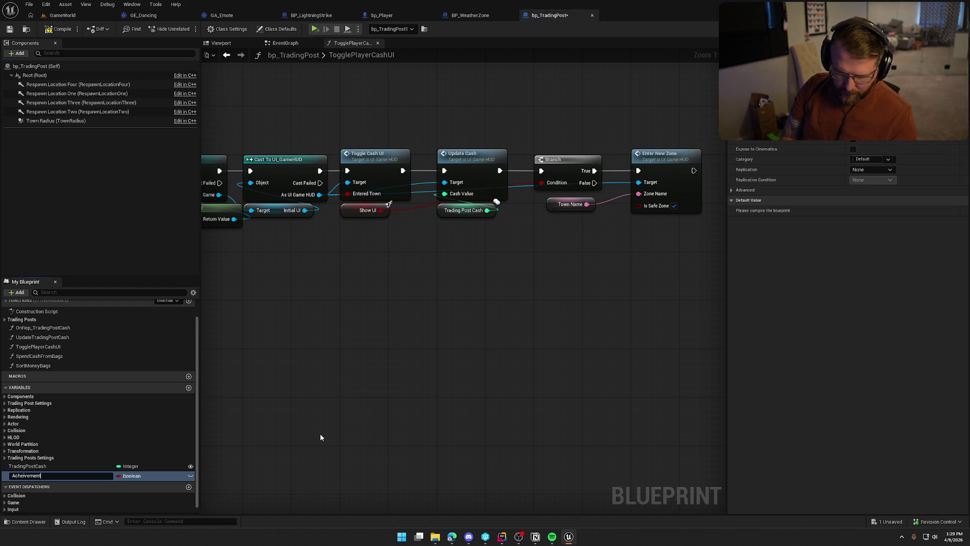
key(Return)
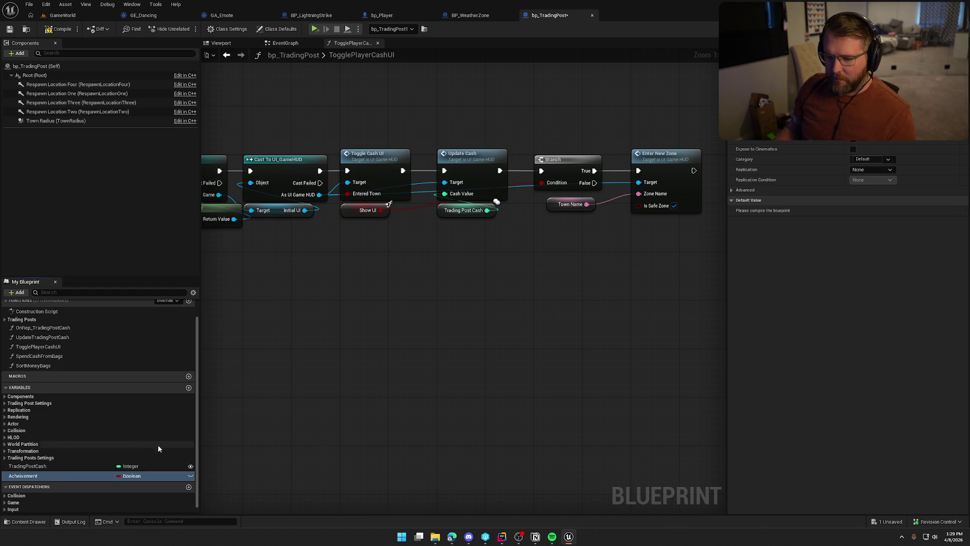
click(131, 476)
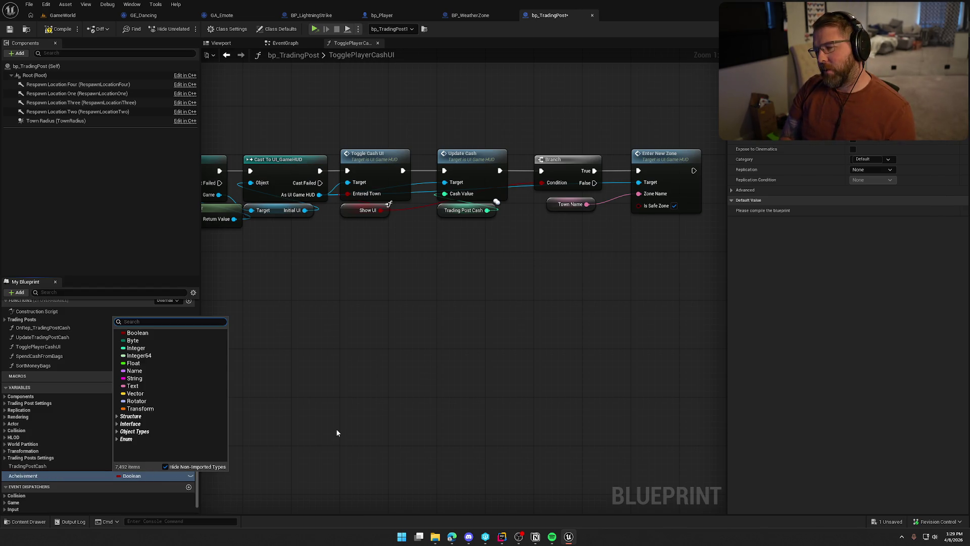
Dismiss the graph's action list and switch to Rider.
right_click(468, 271)
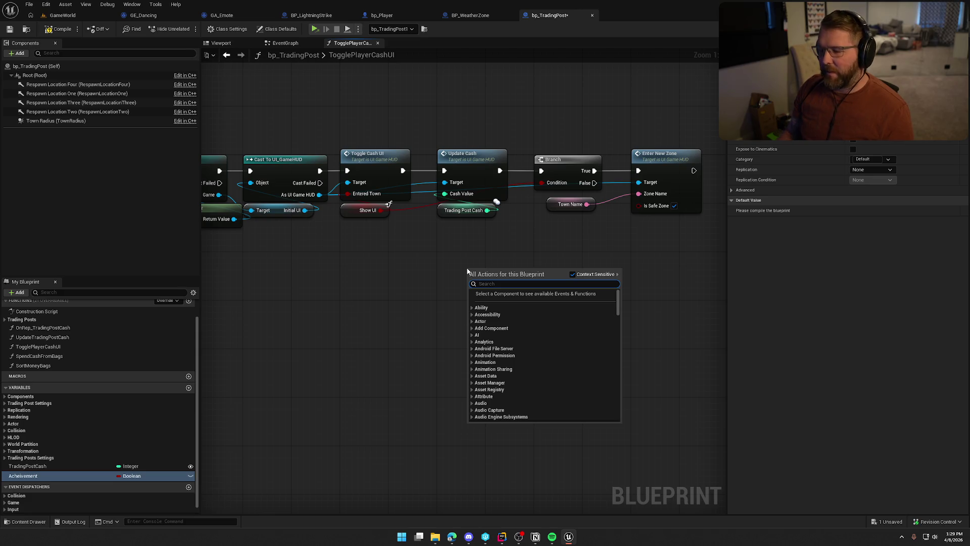
click(383, 338)
click(502, 536)
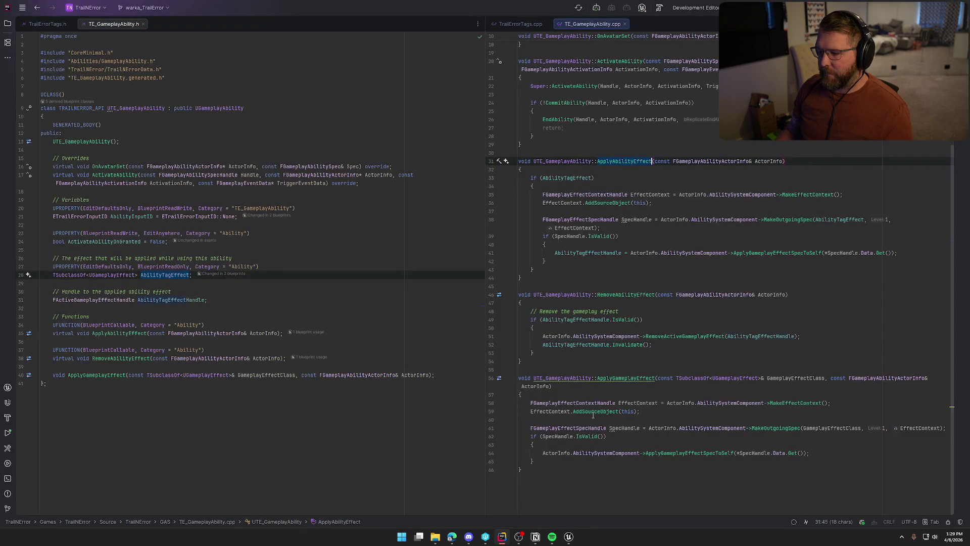
Close TE_GameplayAbility.cpp, TrailErrorTags.h and the other open source files.
click(521, 24)
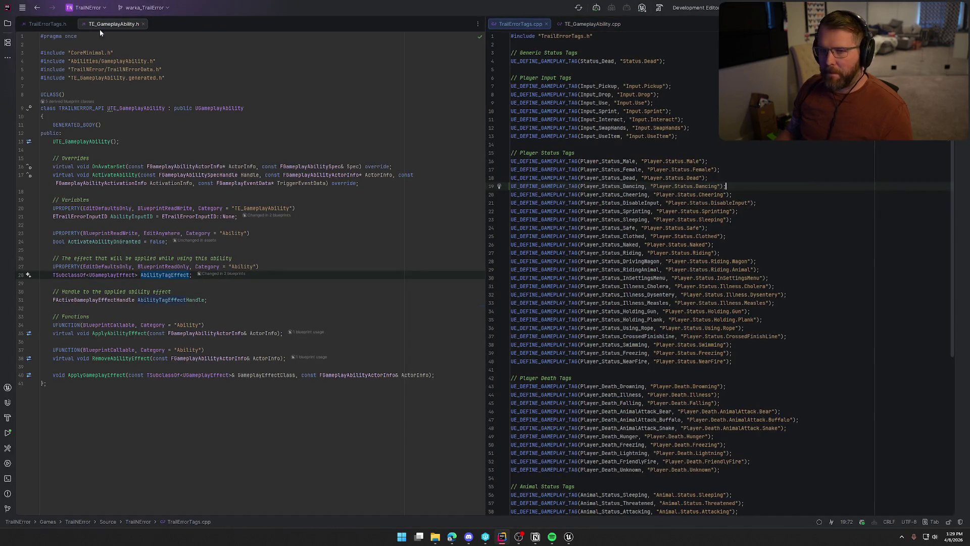
middle_click(61, 24)
middle_click(61, 24)
Open BPFLTrail.cpp, read through UnlockSteamAchievement, and go back to Unreal's bp_TradingPost graph.
click(7, 24)
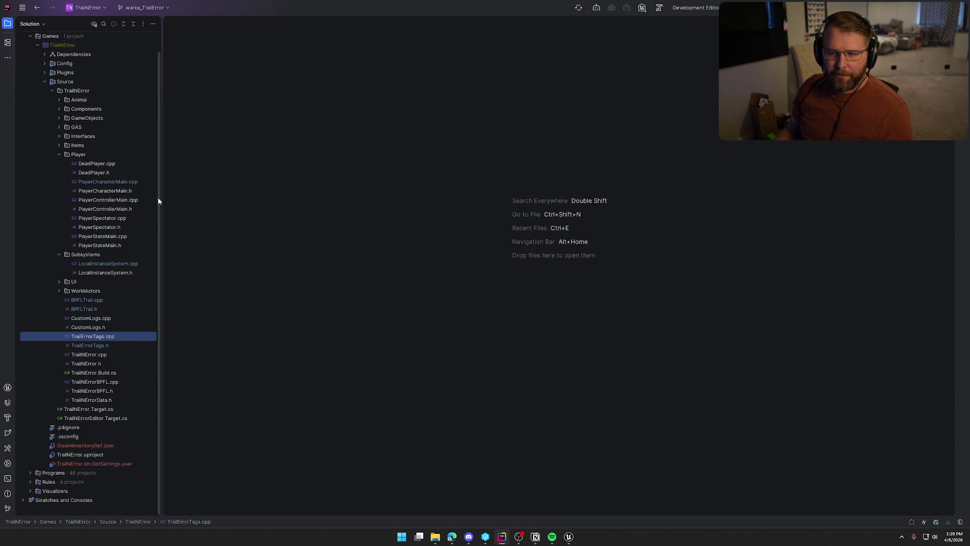
double_click(136, 300)
scroll(474, 310, down, 5)
scroll(474, 310, down, 10)
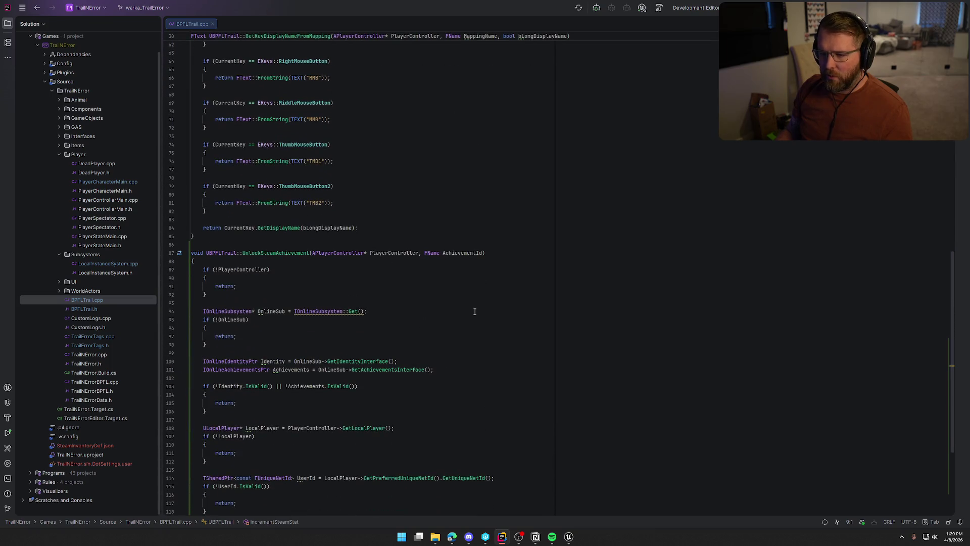
scroll(474, 312, down, 5)
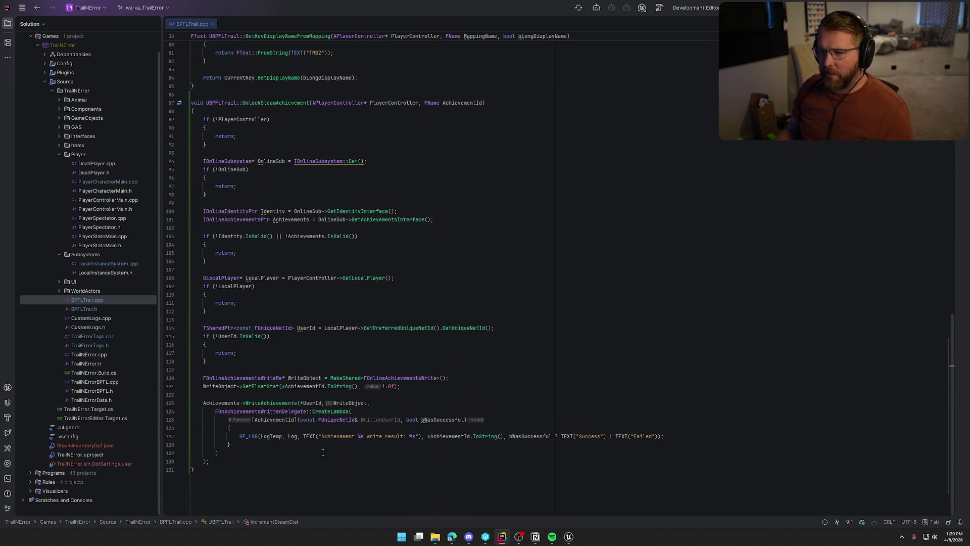
click(569, 536)
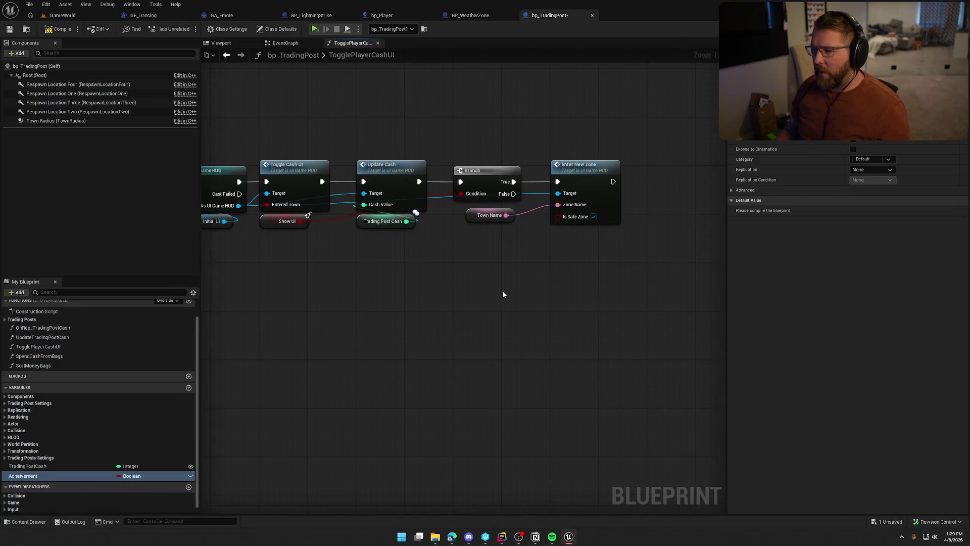
Add an Unlock Steam Achievement node to the graph and position it.
right_click(545, 274)
text(unlock steam)
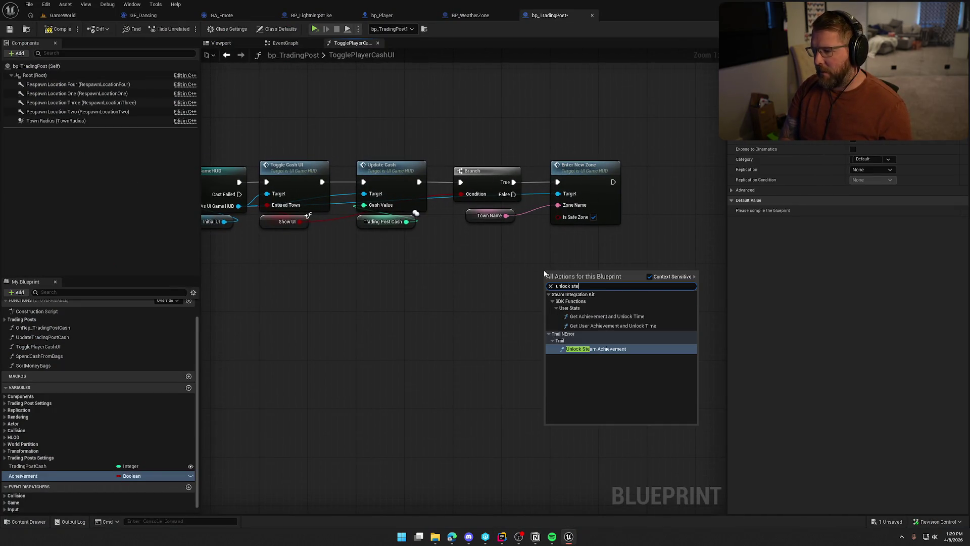
key(Return)
drag(635, 253, 596, 246)
drag(525, 261, 569, 253)
click(503, 349)
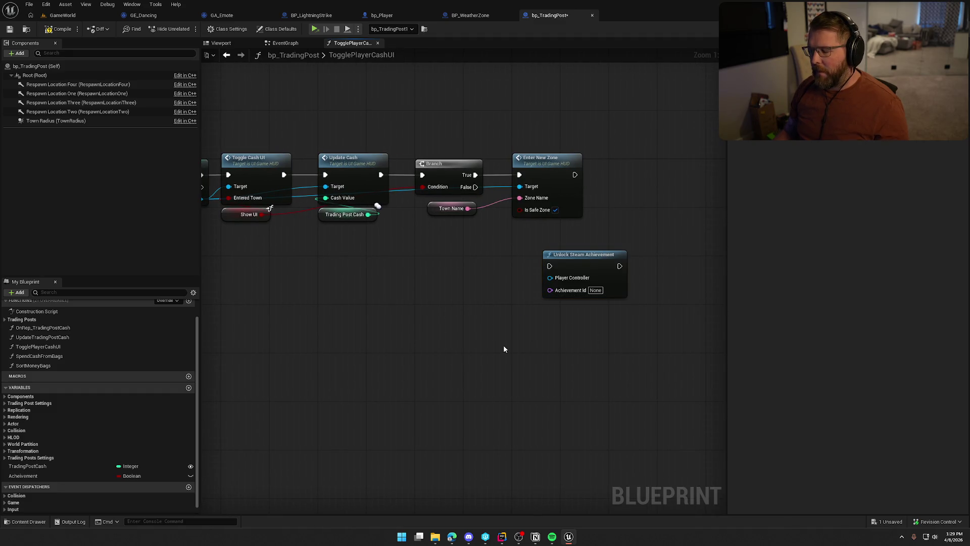
Add a Write Screenshot node, then delete the unwanted node.
right_click(561, 338)
text(write screenshot)
key(Return)
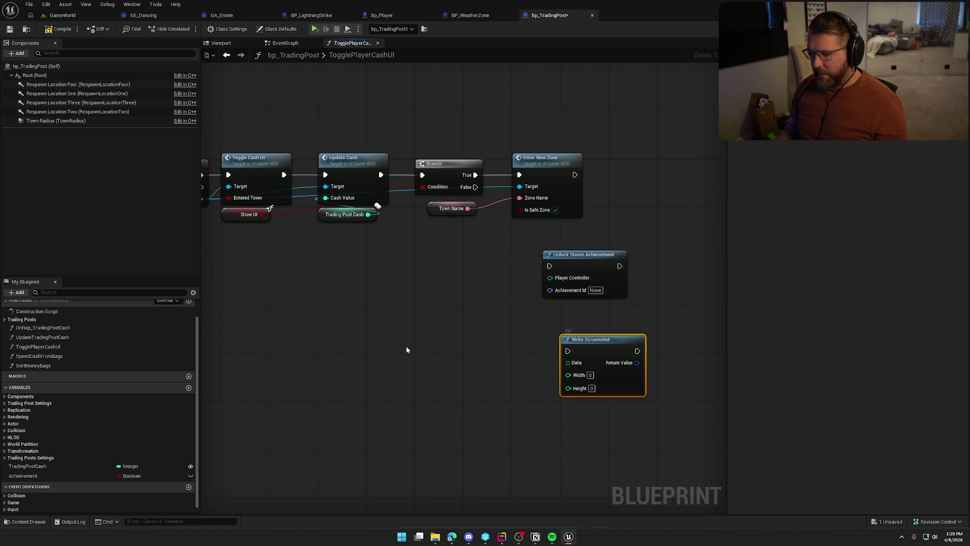
right_click(406, 349)
text(write pro)
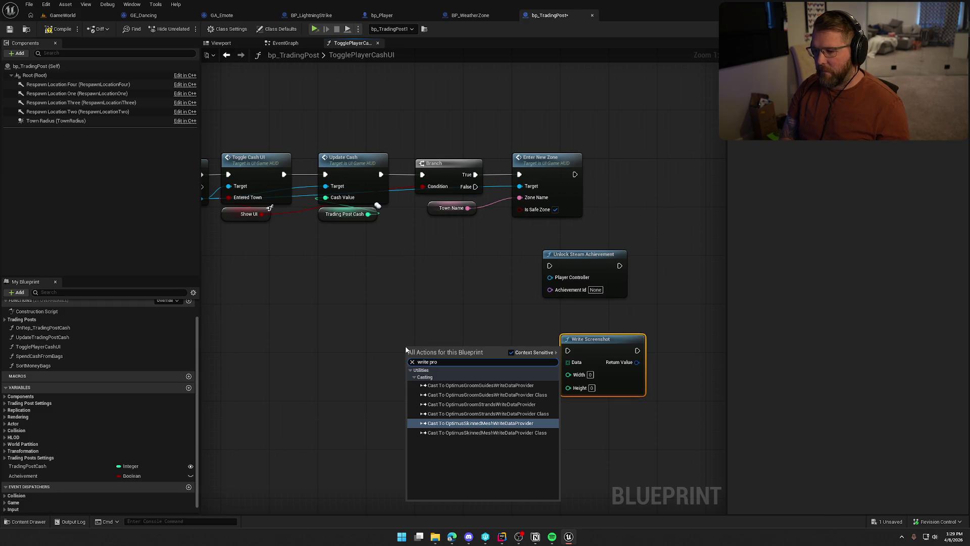
drag(472, 330, 627, 427)
key(Delete)
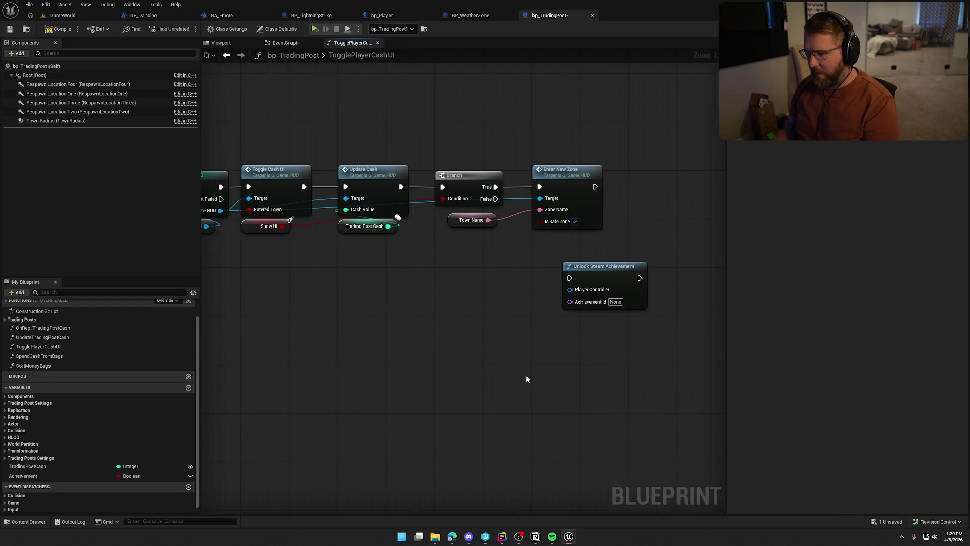
Change the Achievement variable's type from Boolean to Name and save the Blueprint.
click(570, 268)
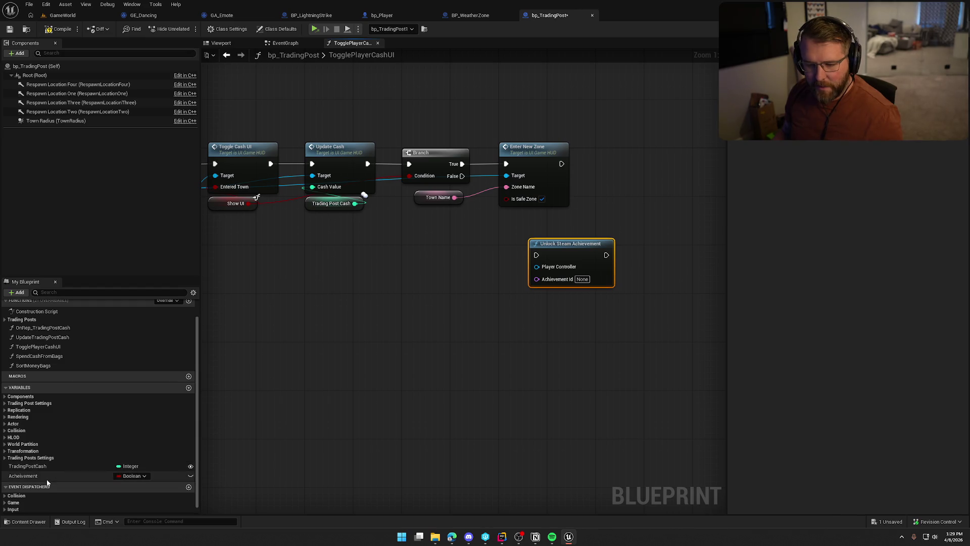
click(132, 476)
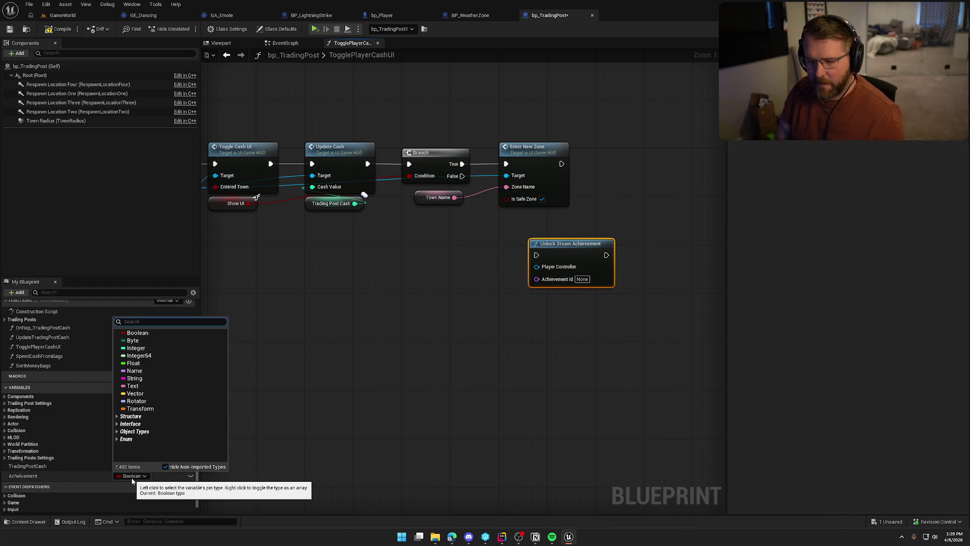
click(134, 370)
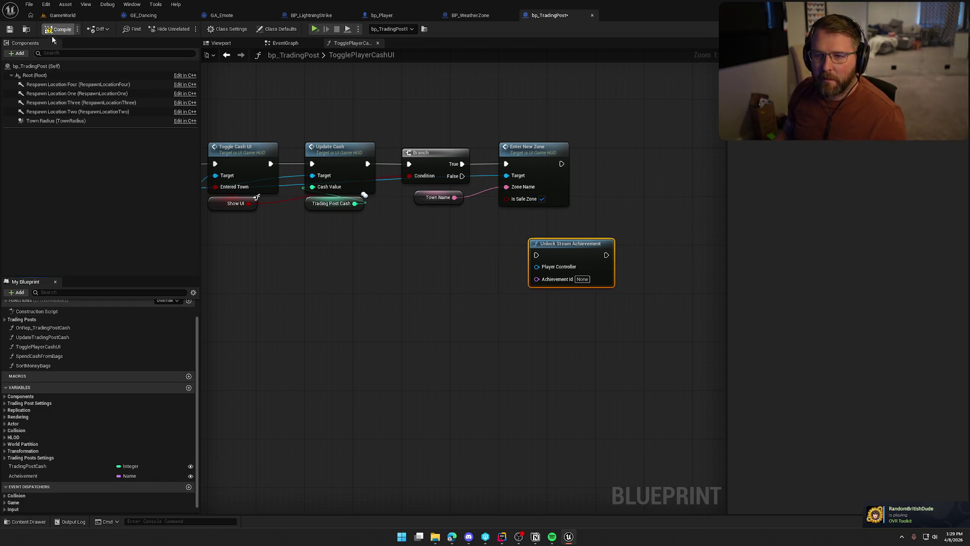
key(ctrl+shift+s)
Confirm the save and wire an Achievement getter into the unlock node's Achievement Id.
click(492, 353)
mouse_move(23, 476)
mouse_down()
mouse_move(526, 326)
mouse_move(537, 278)
mouse_up()
drag(508, 326, 542, 299)
drag(616, 331, 525, 235)
drag(571, 243, 657, 280)
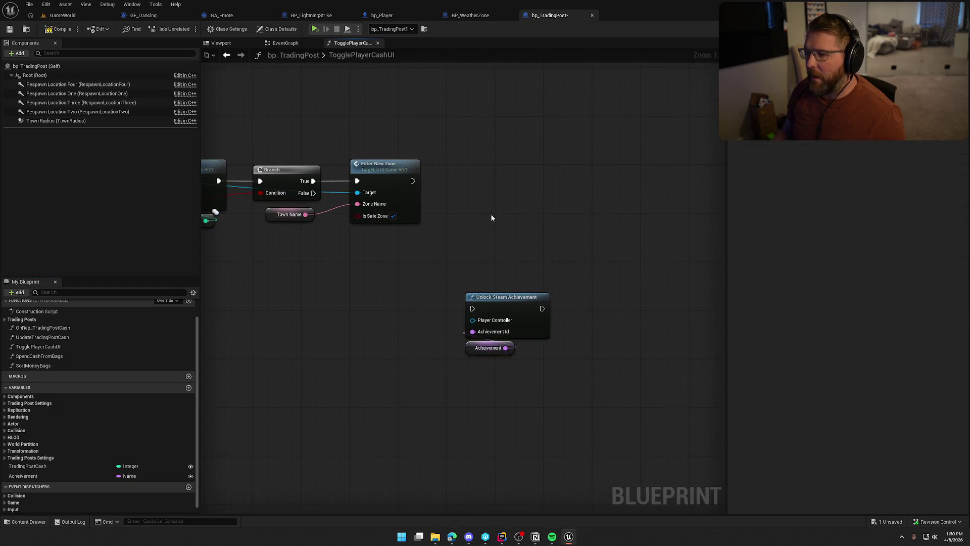
Arrange the Unlock Steam Achievement node and its getter near the Enter New Zone node.
drag(537, 234, 646, 323)
drag(652, 274, 417, 256)
drag(479, 233, 590, 229)
mouse_move(200, 267)
mouse_down()
mouse_move(484, 293)
mouse_move(844, 298)
mouse_up()
mouse_move(707, 253)
mouse_down()
mouse_move(601, 255)
mouse_move(330, 302)
mouse_up()
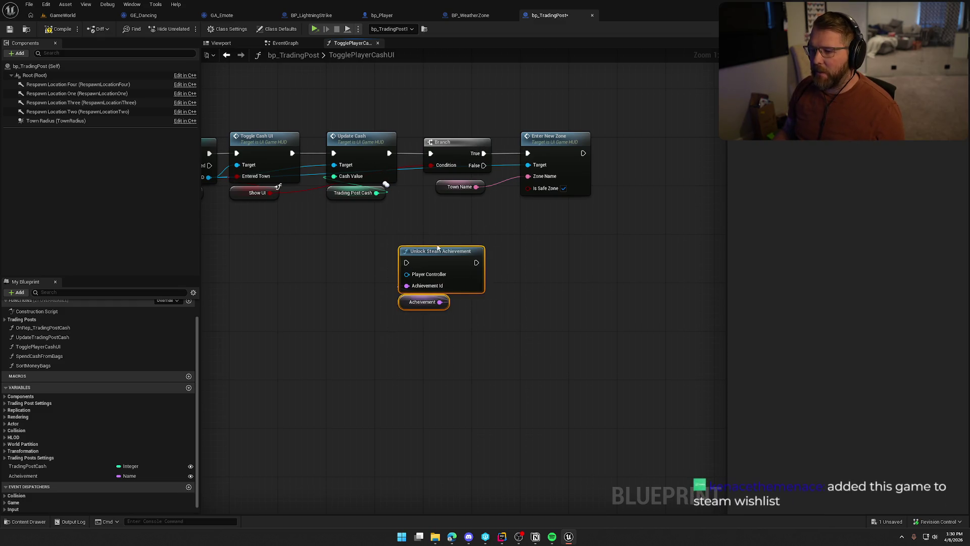
drag(437, 246, 607, 246)
mouse_move(623, 191)
mouse_down()
mouse_move(555, 214)
mouse_move(488, 216)
mouse_up()
mouse_move(440, 293)
mouse_down()
mouse_move(458, 206)
mouse_move(500, 276)
mouse_move(548, 306)
mouse_up()
key(Escape)
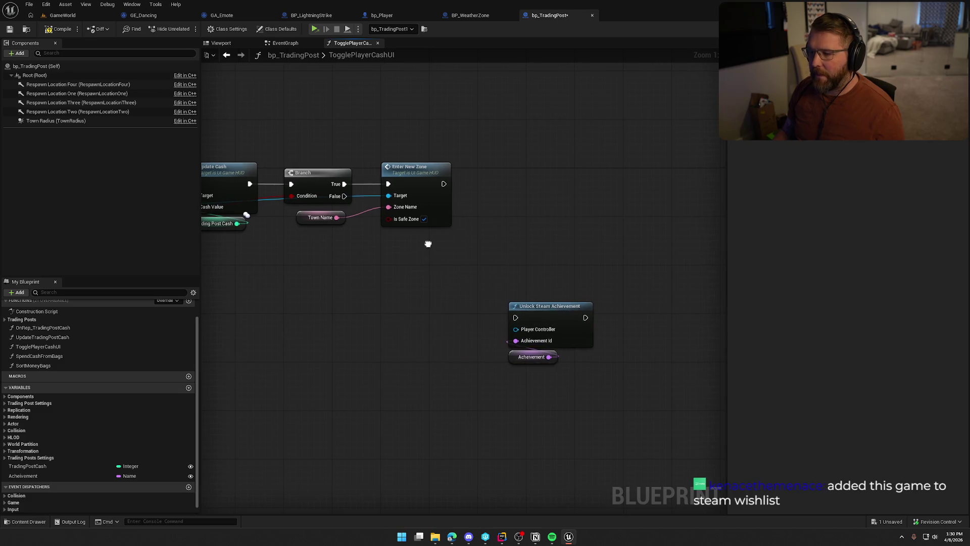
Add a Get Game State node with a Player Array getter wired to it.
right_click(427, 247)
text(get game state)
key(Return)
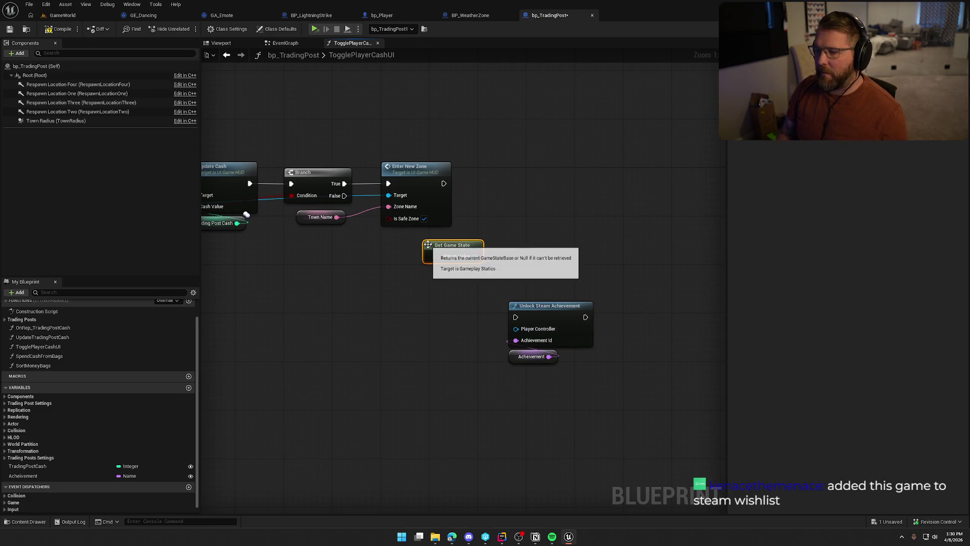
mouse_move(435, 247)
mouse_down()
mouse_move(392, 246)
mouse_move(460, 255)
mouse_move(477, 279)
mouse_move(409, 244)
mouse_move(414, 231)
mouse_move(436, 238)
mouse_up()
text(get player array)
click(493, 307)
shift+click(488, 260)
click(413, 232)
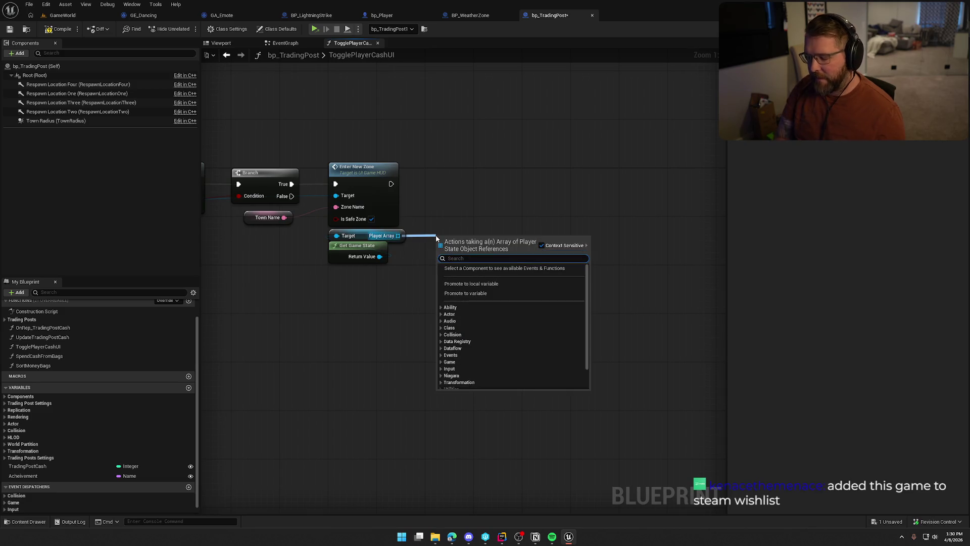
Take the Player Array LENGTH and compare it == 1.
key(Escape)
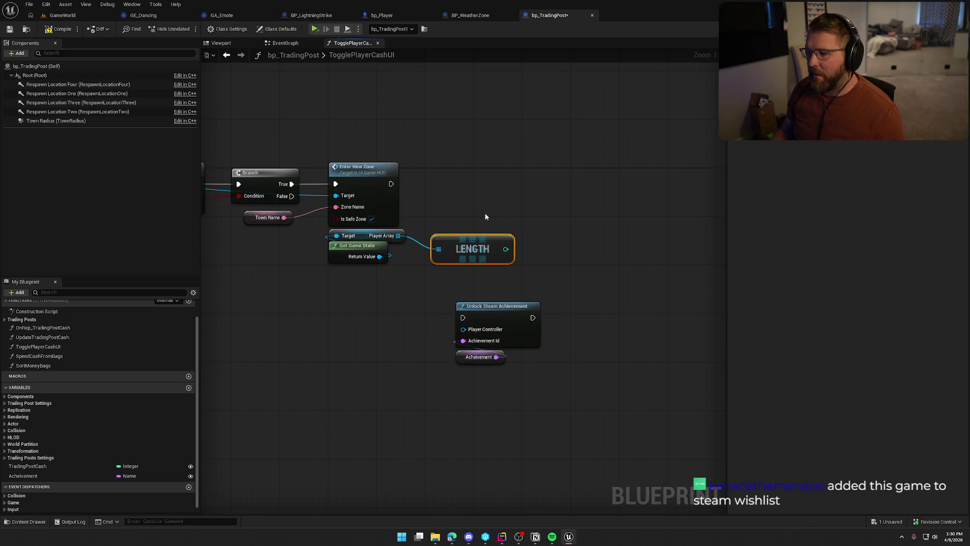
drag(544, 247, 544, 247)
text(==)
key(Return)
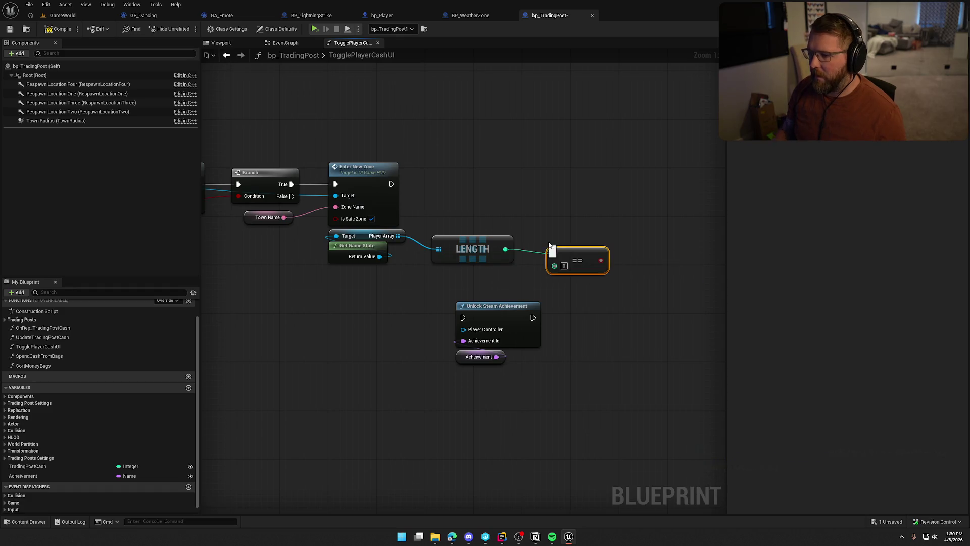
text(1)
click(572, 181)
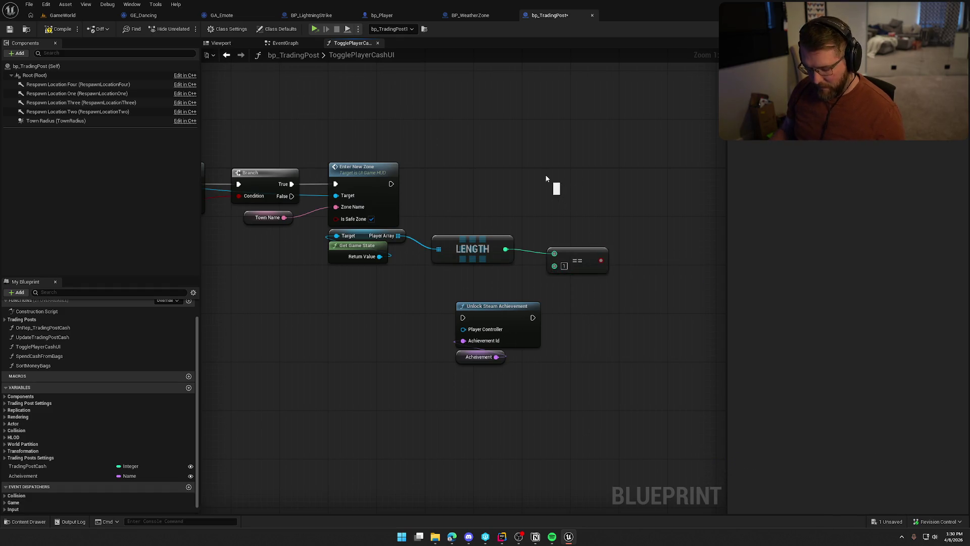
Add a Branch after Enter New Zone using the == 1 result, with True running Unlock Steam Achievement.
click(548, 182)
drag(549, 184, 392, 184)
drag(576, 178, 606, 181)
drag(600, 260, 578, 196)
mouse_move(586, 263)
mouse_down()
mouse_move(513, 213)
mouse_move(459, 217)
mouse_move(465, 224)
mouse_up()
ctrl+click(471, 248)
click(504, 263)
drag(603, 177, 555, 178)
mouse_move(447, 366)
mouse_down()
mouse_move(656, 196)
mouse_move(656, 185)
mouse_move(582, 184)
mouse_up()
mouse_move(638, 201)
mouse_down()
mouse_move(650, 186)
mouse_move(645, 191)
mouse_up()
click(542, 213)
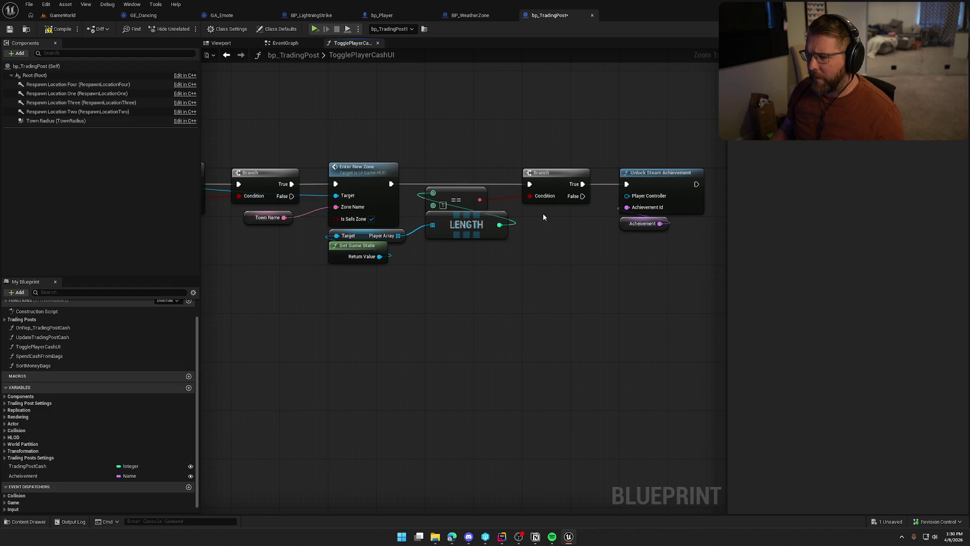
Add Get Player Controller and feed its Return Value into Unlock Steam Achievement's Player Controller.
right_click(542, 214)
text(get pl)
click(583, 239)
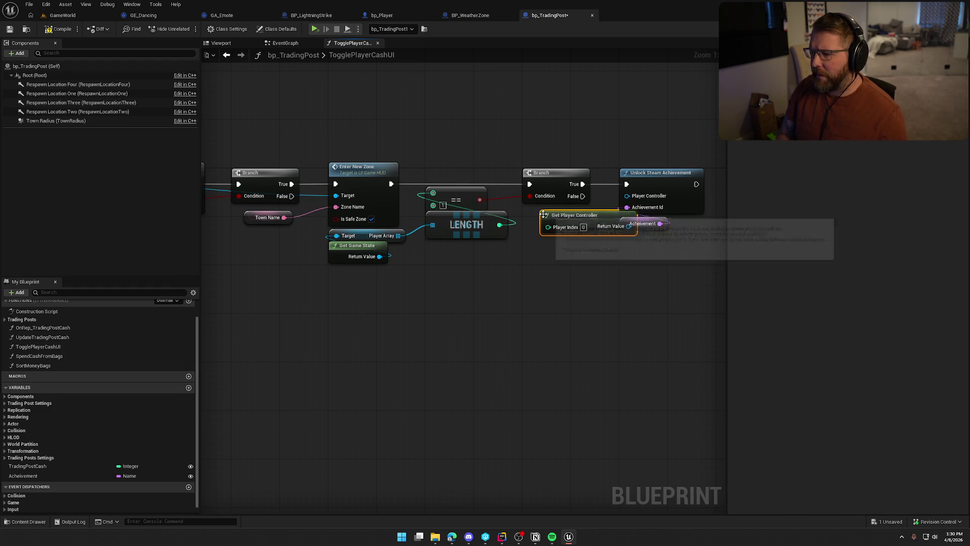
mouse_move(580, 212)
mouse_down()
mouse_move(634, 140)
mouse_move(627, 195)
mouse_up()
click(578, 118)
drag(578, 117, 437, 134)
drag(515, 154, 442, 154)
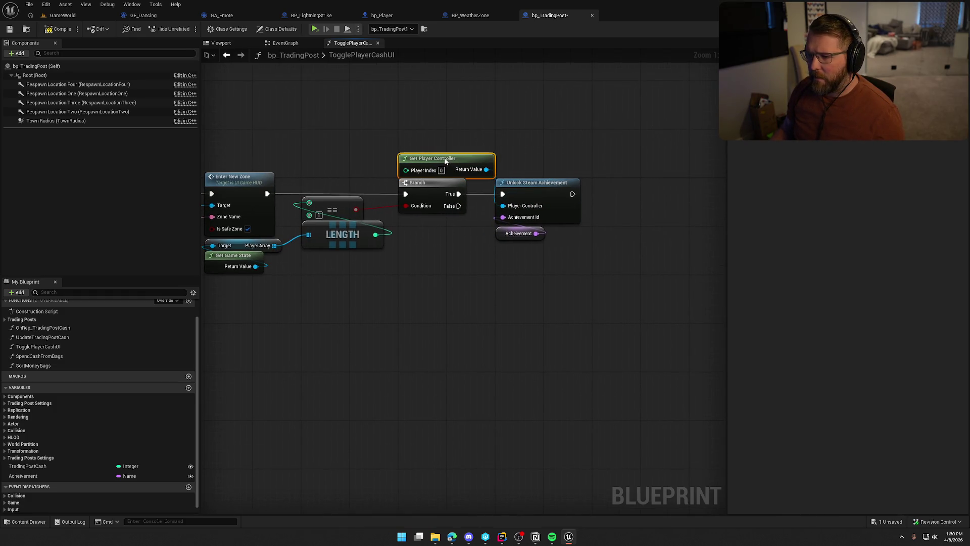
click(528, 278)
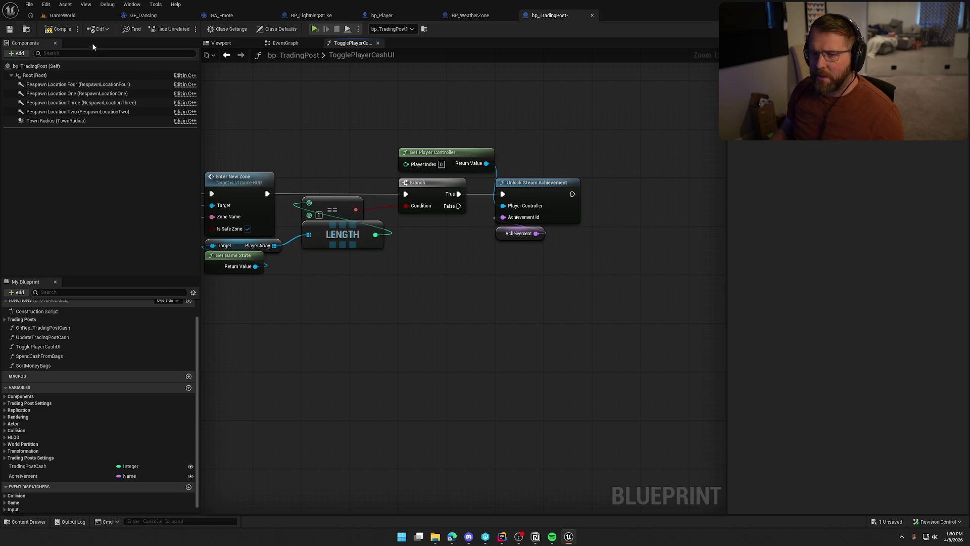
Save the blueprint, then return to the GameWorld level framed on the trading post.
key(ctrl+s)
drag(311, 110, 367, 159)
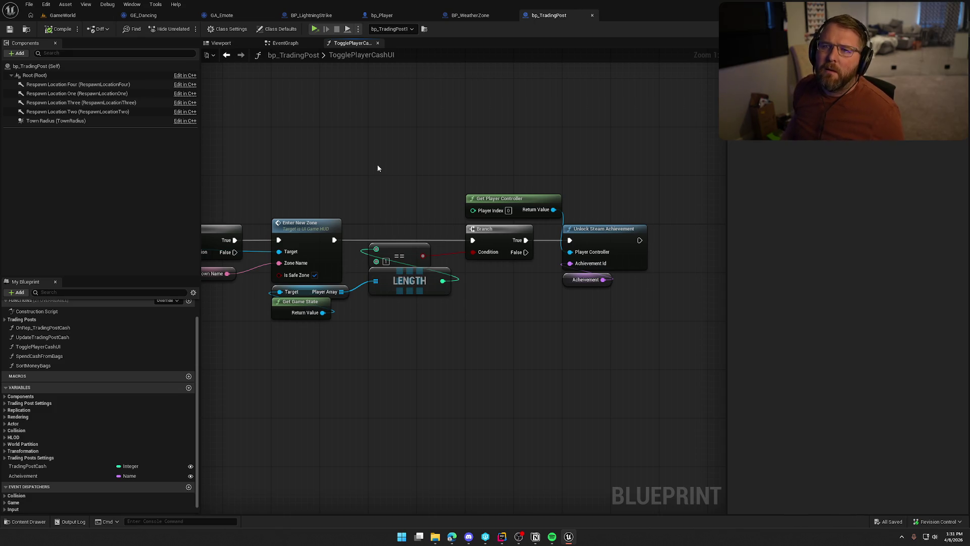
drag(377, 168, 409, 151)
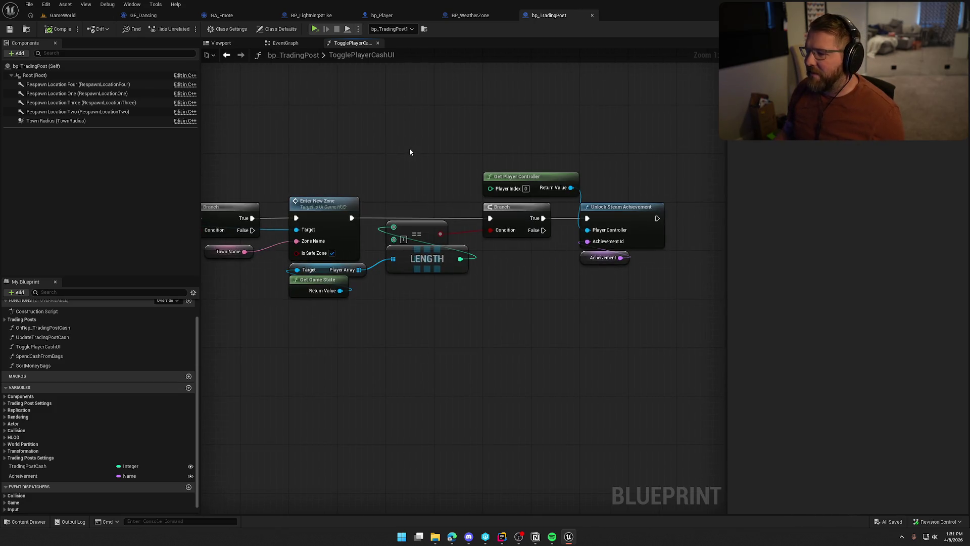
click(62, 15)
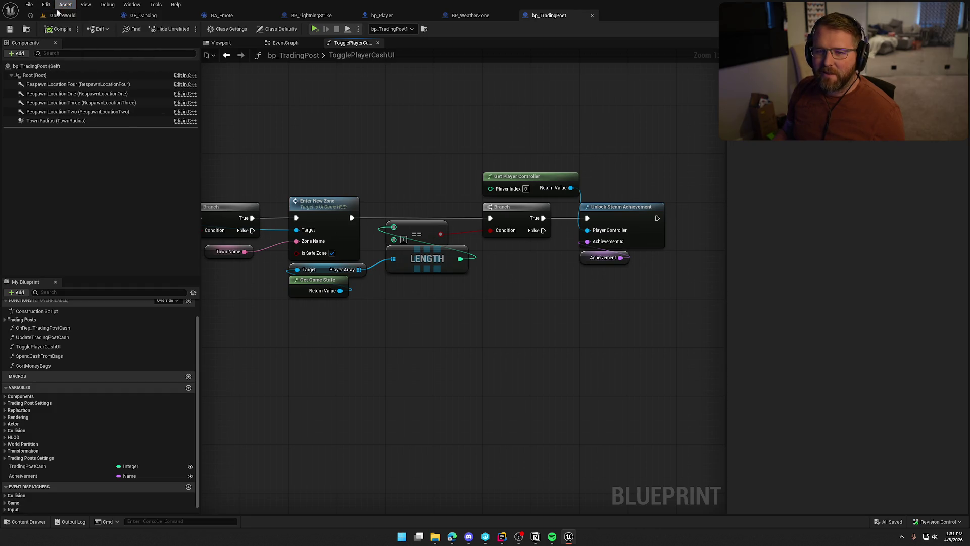
key(ctrl+space)
key(f)
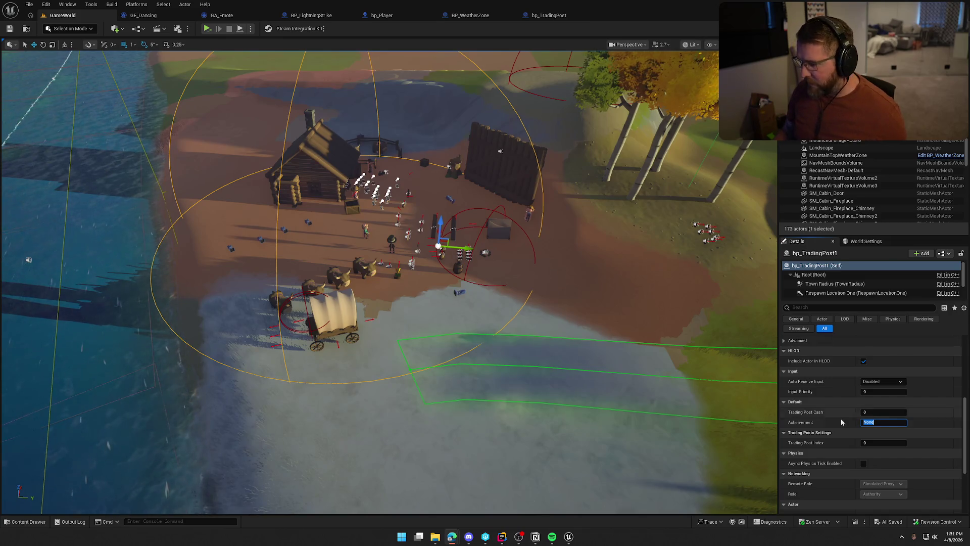
Set the first trading post's achievement to FirstStop and bp_TradingPost2's to DustyArrival.
text(FirstStop)
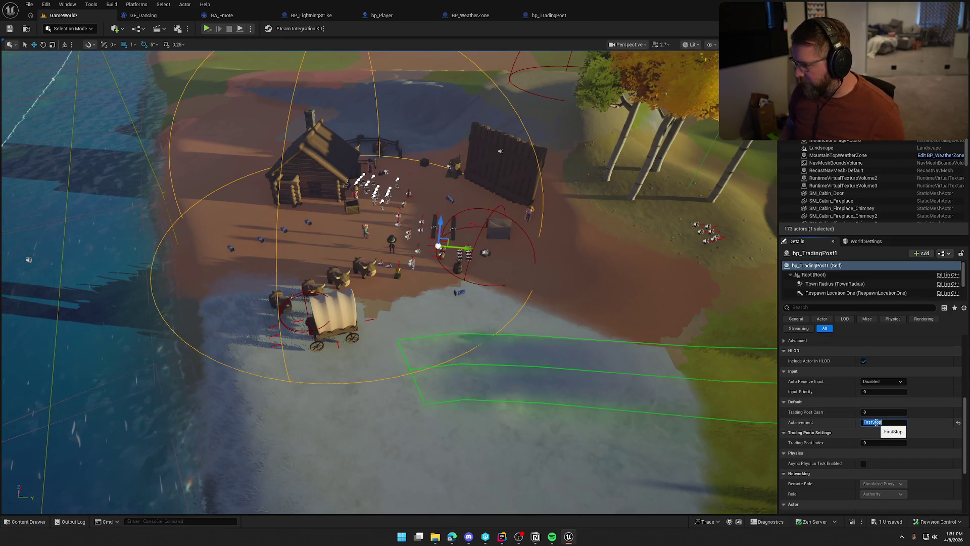
key(Return)
click(546, 115)
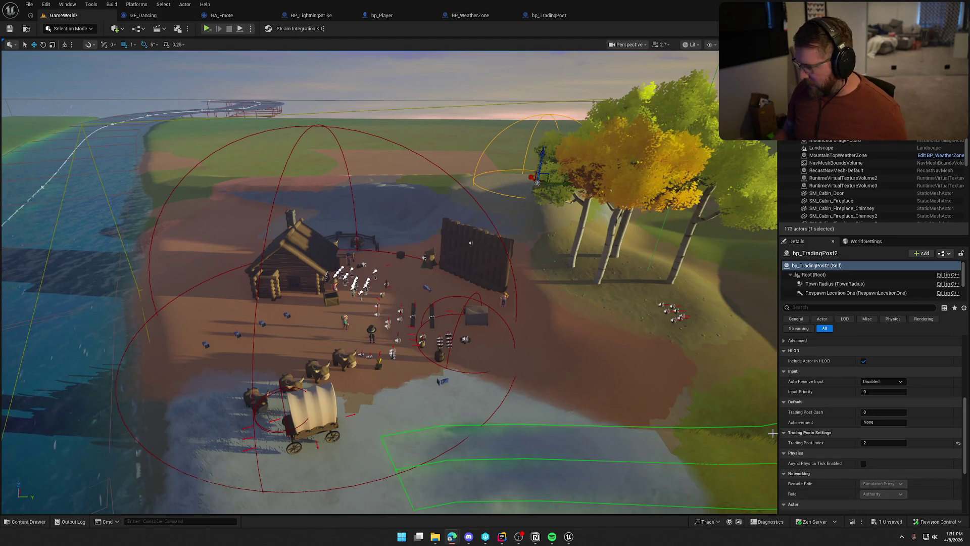
text(DustyArrival)
key(Return)
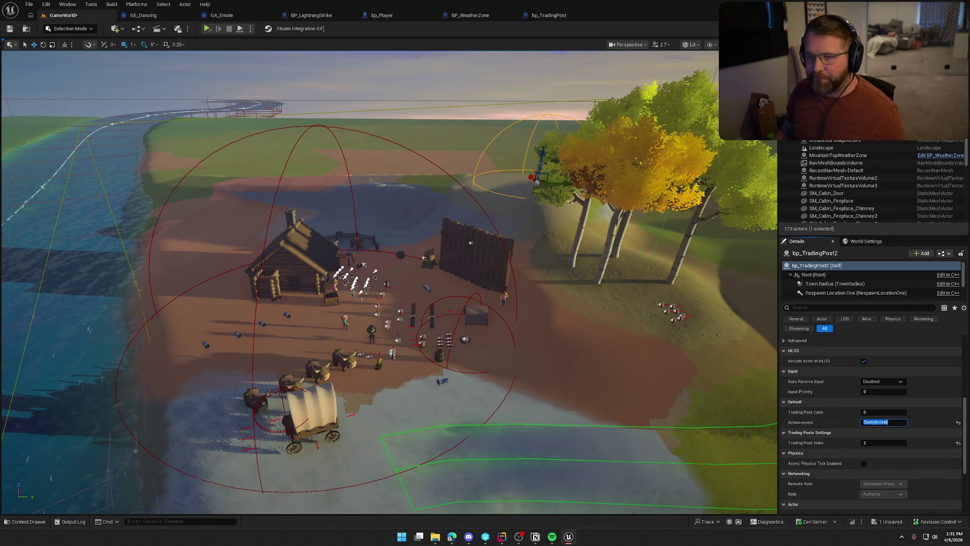
Save the GameWorld level and clear the trading post selection.
key(ctrl+s)
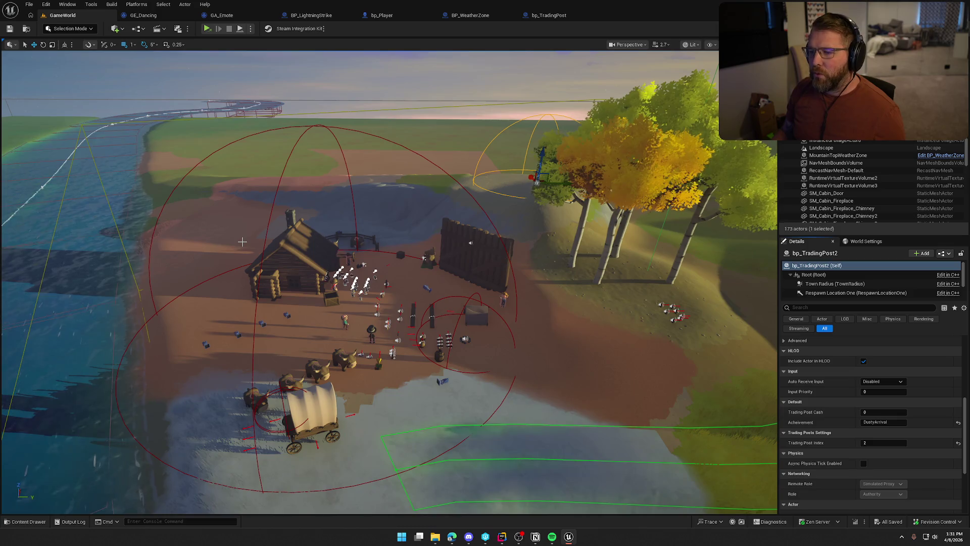
key(f)
key(Escape)
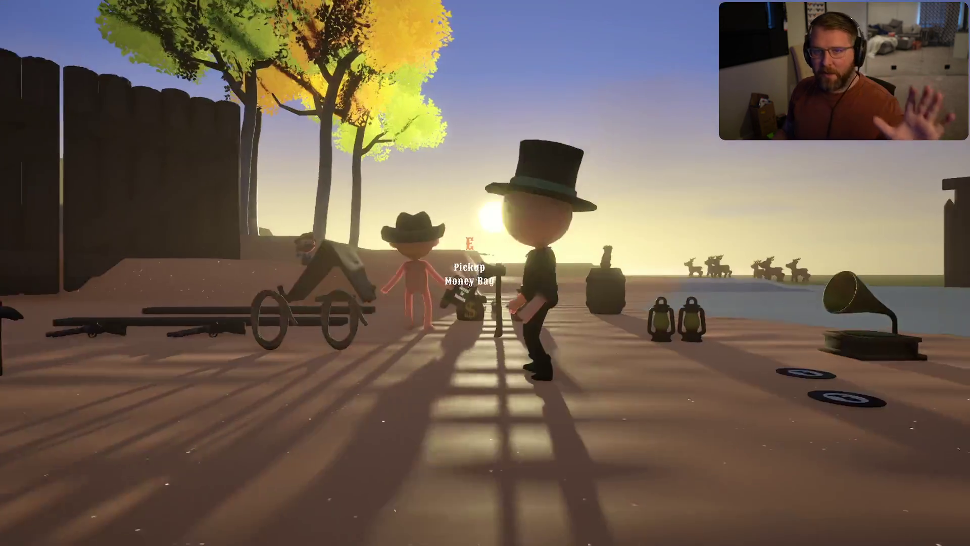
Sprint over the hill into Test Trading Post 2, then run back to the lobby camp.
key(shift+w)
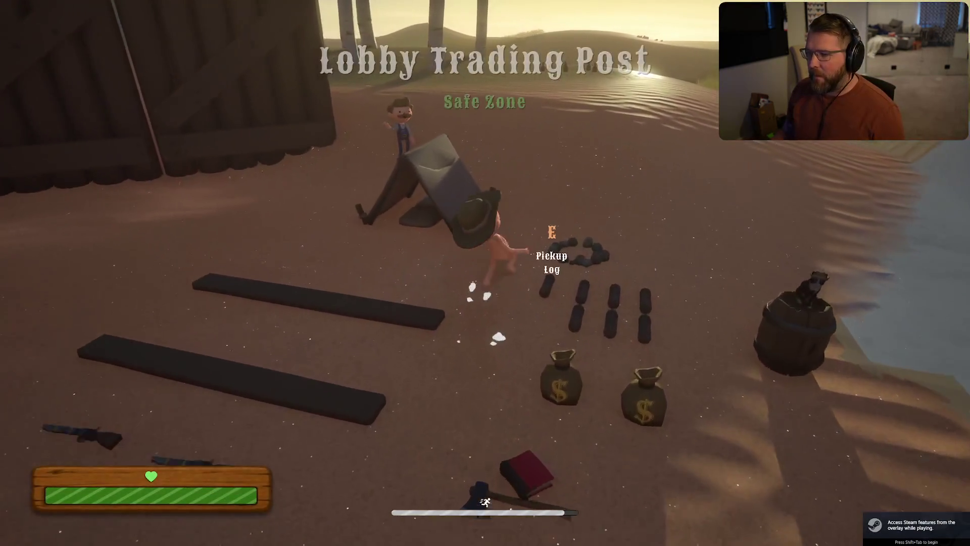
key(shift+w)
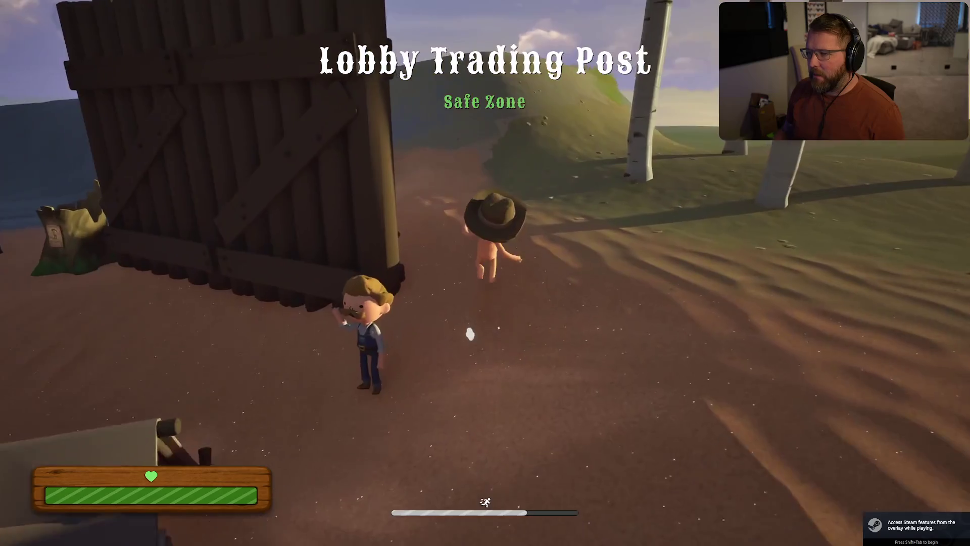
key(shift+w)
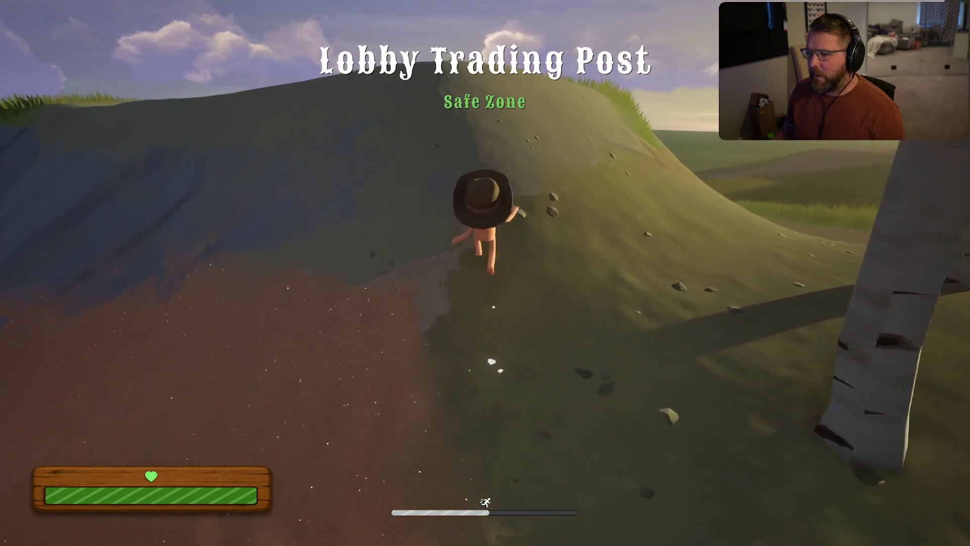
key(w)
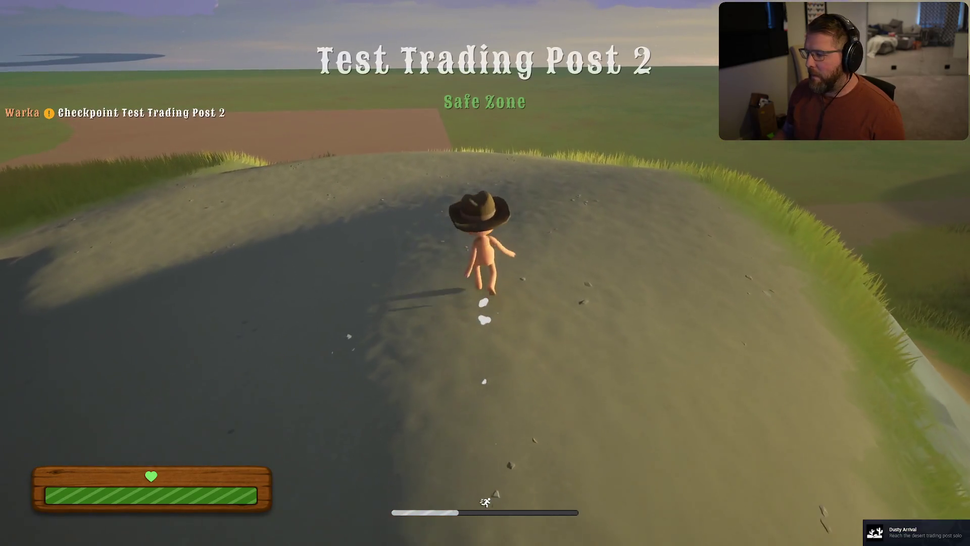
key(shift+w)
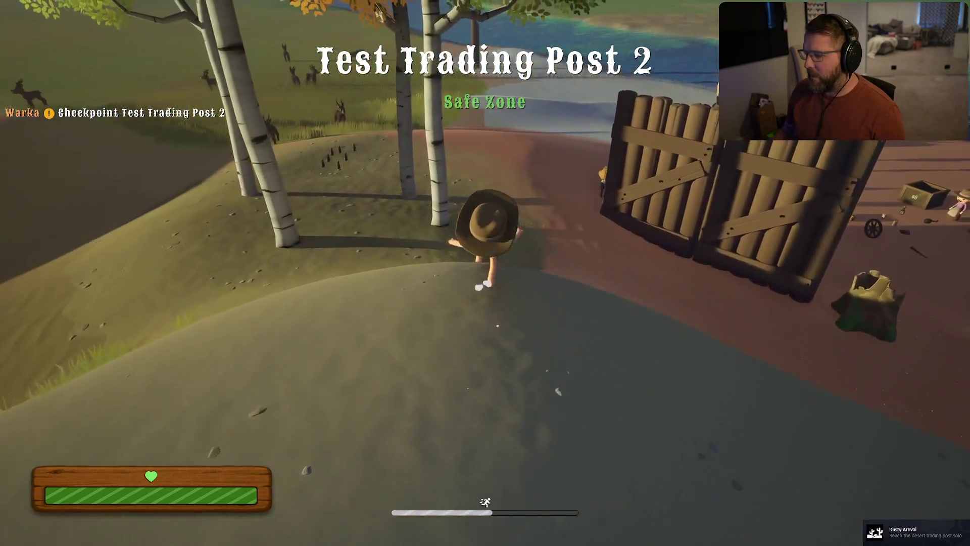
key(shift+w)
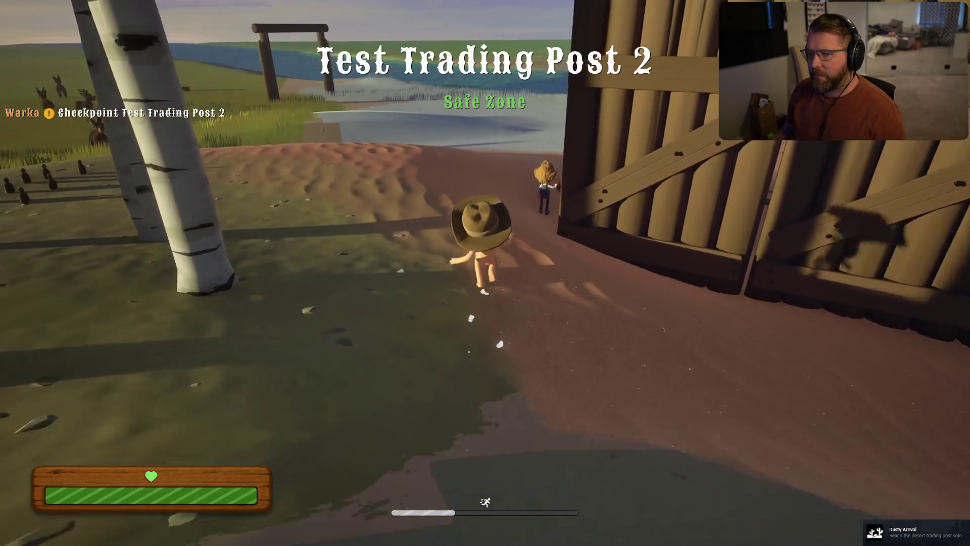
key(w)
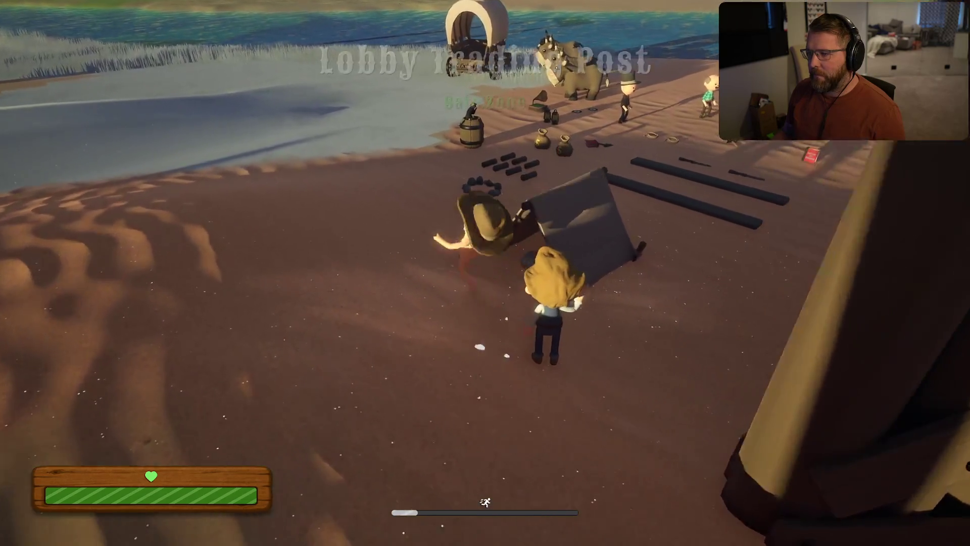
key(shift+w)
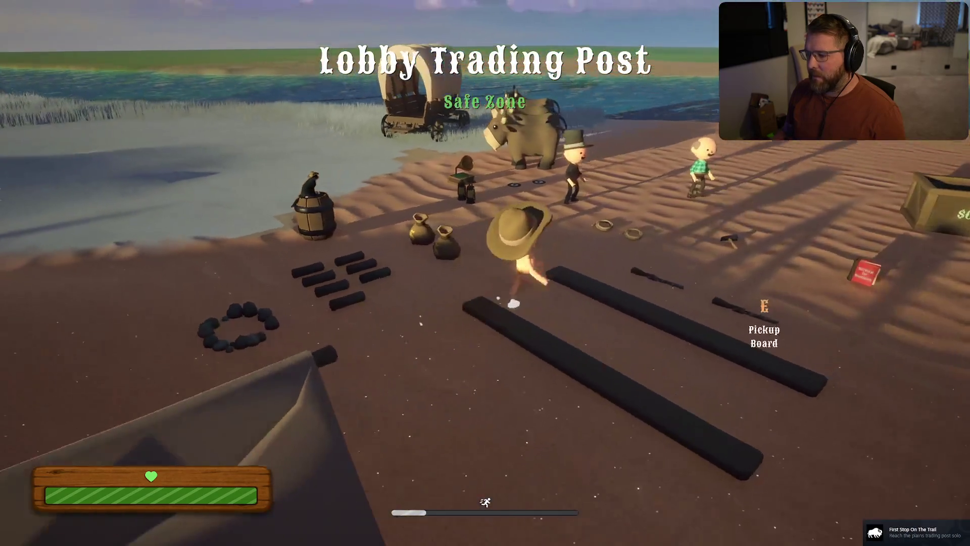
key(w)
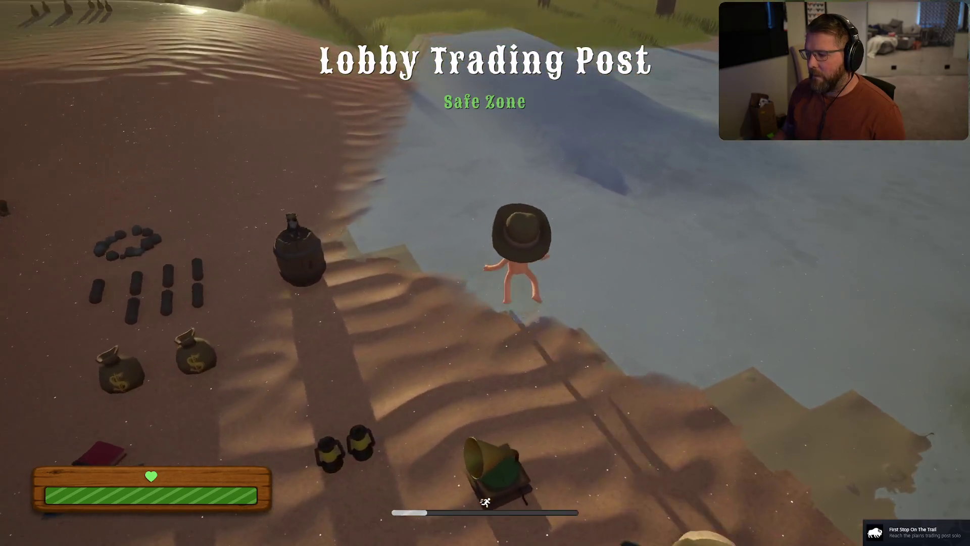
Pause the game, choose Exit Game, and end the play session.
key(Escape)
click(493, 398)
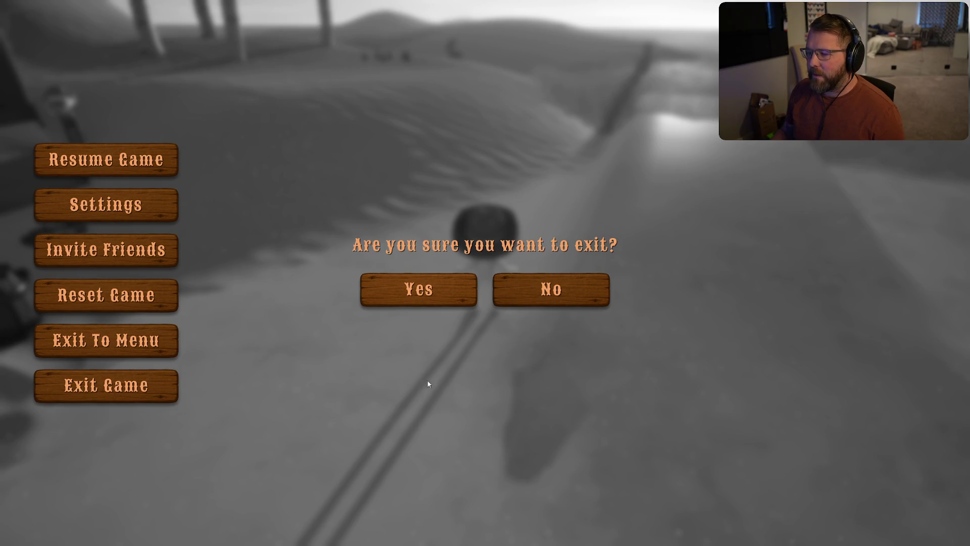
key(Escape)
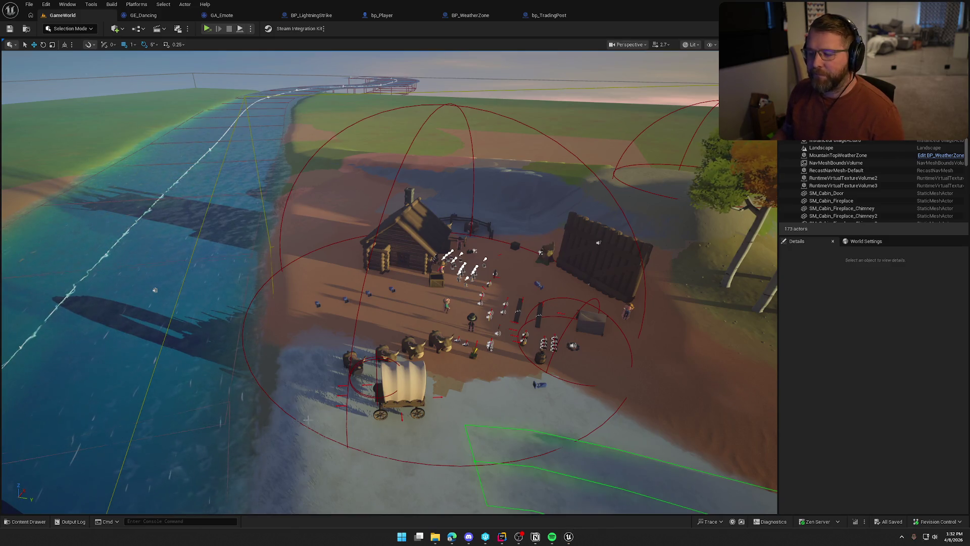
Open the TrailMap level from the Maps folder in the Content Drawer.
key(ctrl+space)
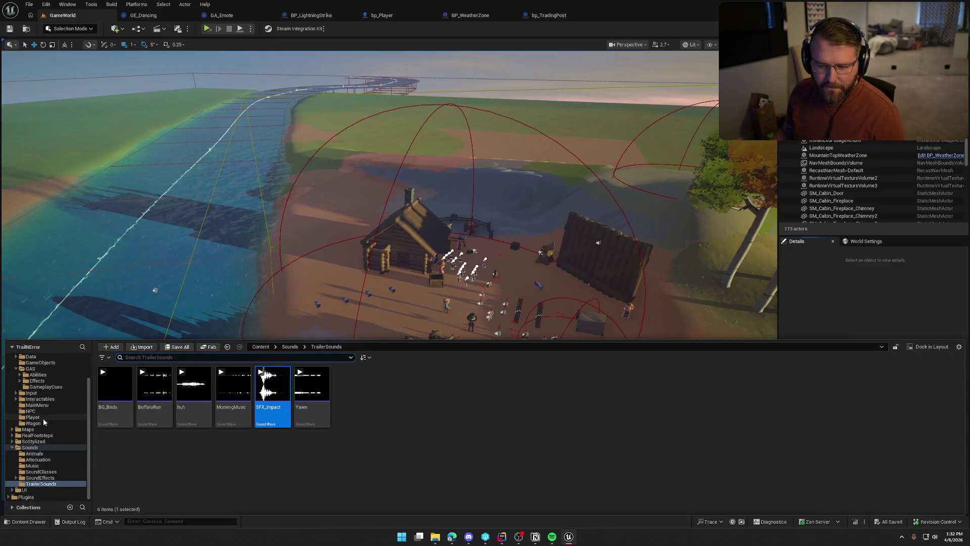
double_click(272, 387)
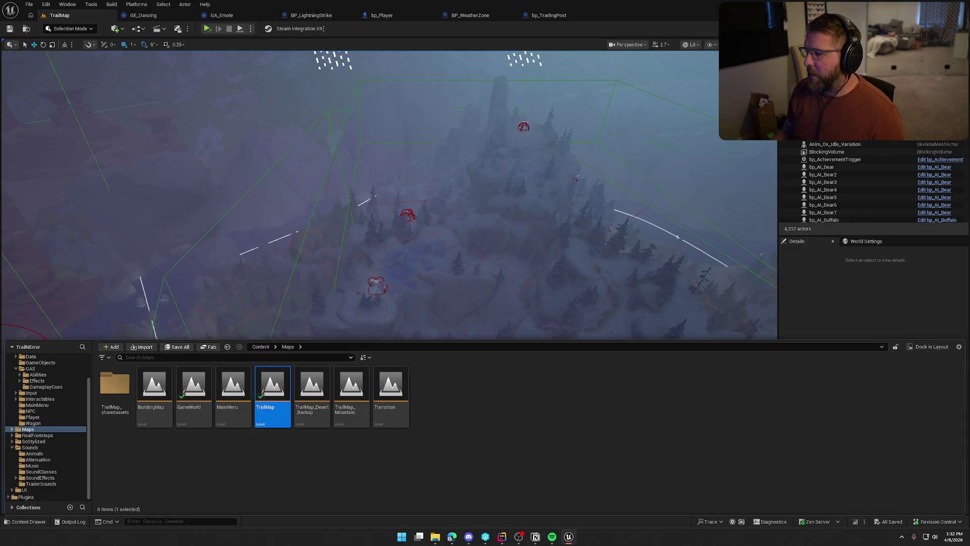
Set the PlainsTradingPost actor's Achievement to FirstStop.
click(596, 270)
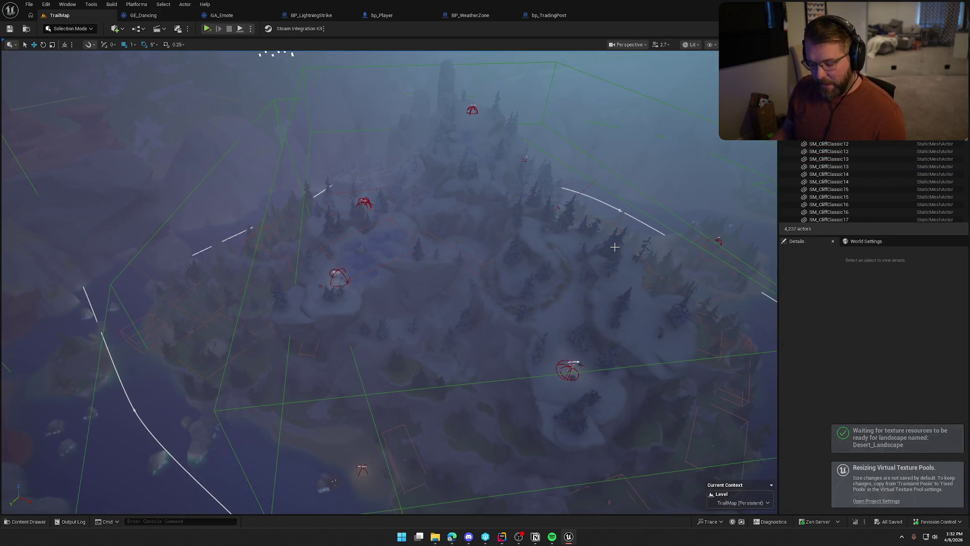
key(1)
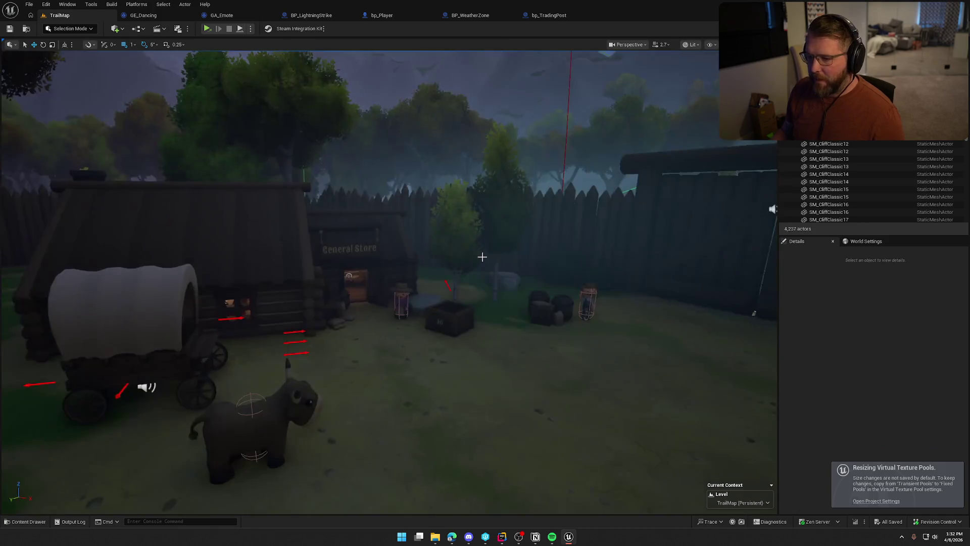
key(2)
scroll(342, 202, down, 10)
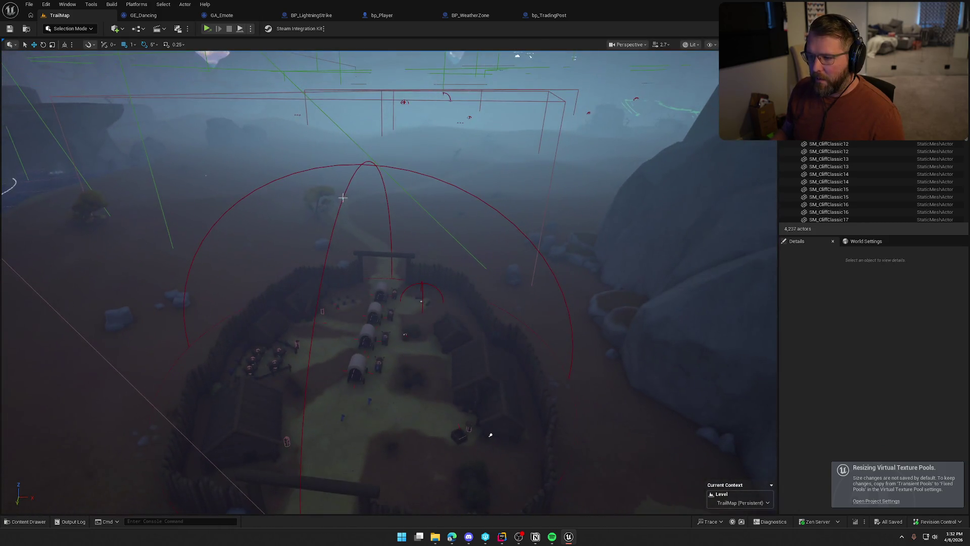
click(347, 188)
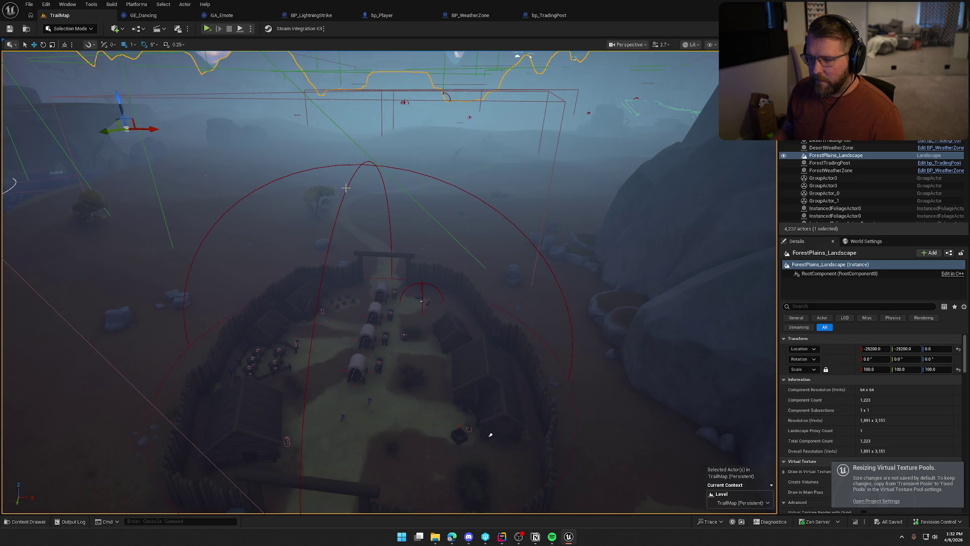
click(359, 164)
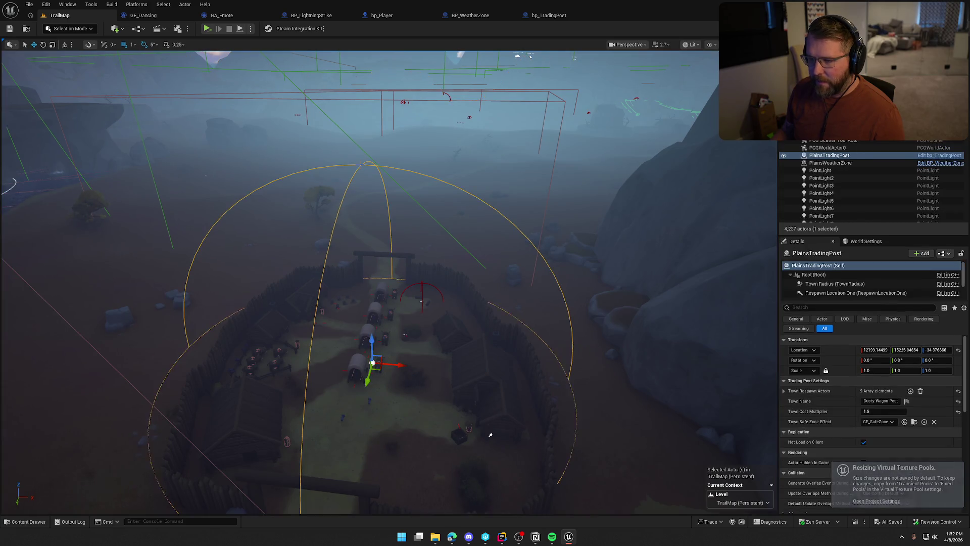
scroll(834, 460, down, 7)
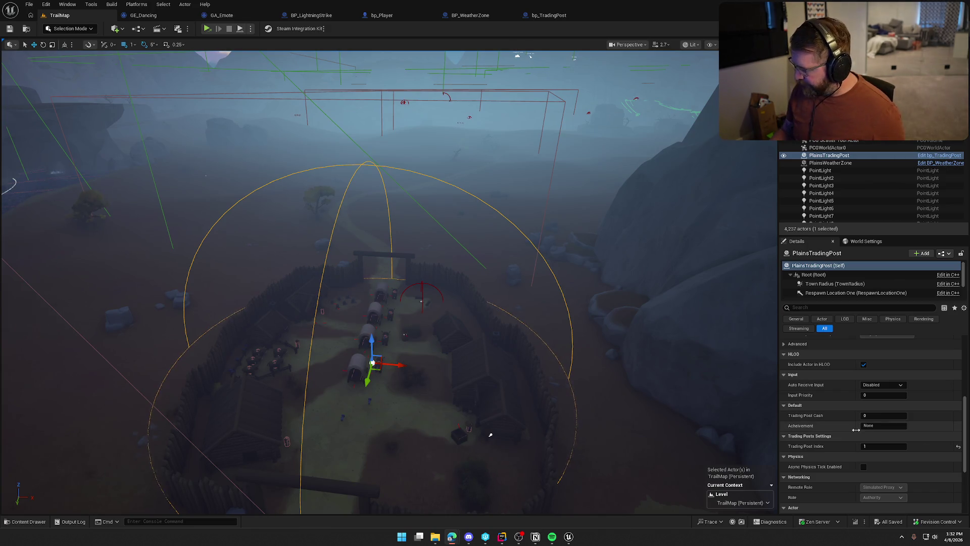
text(FirstStop)
key(Return)
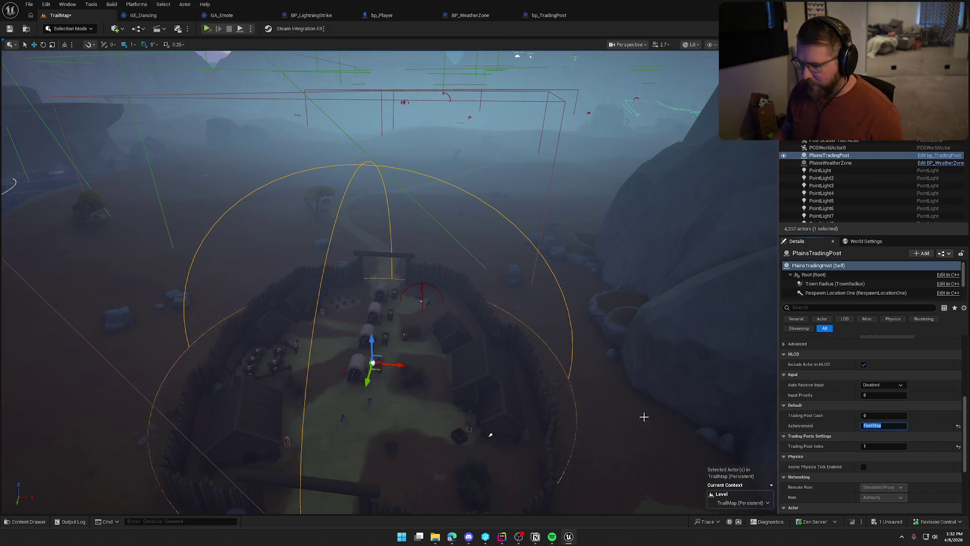
Set the DesertTradingPost actor's Achievement to DustyArrival.
scroll(614, 403, up, 5)
scroll(577, 355, down, 8)
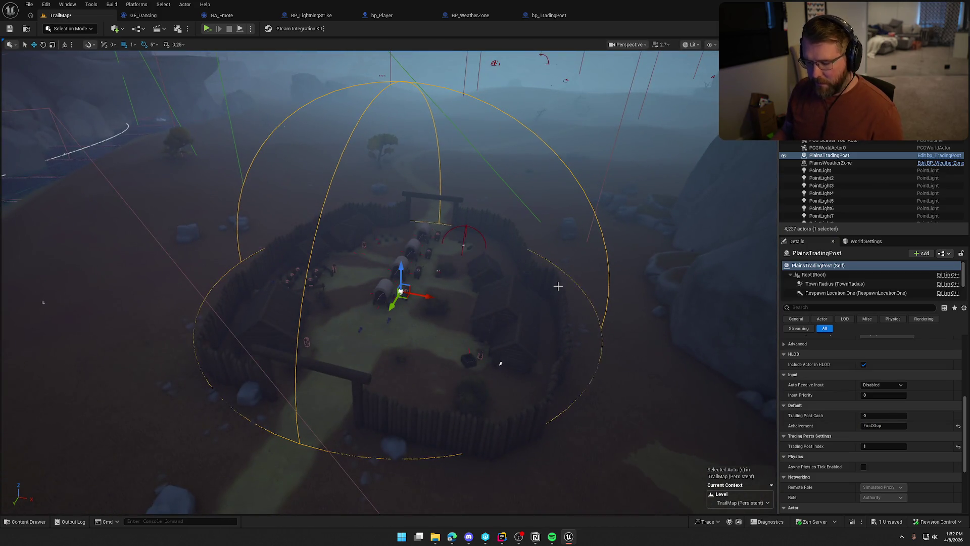
scroll(557, 286, up, 5)
drag(558, 286, 530, 173)
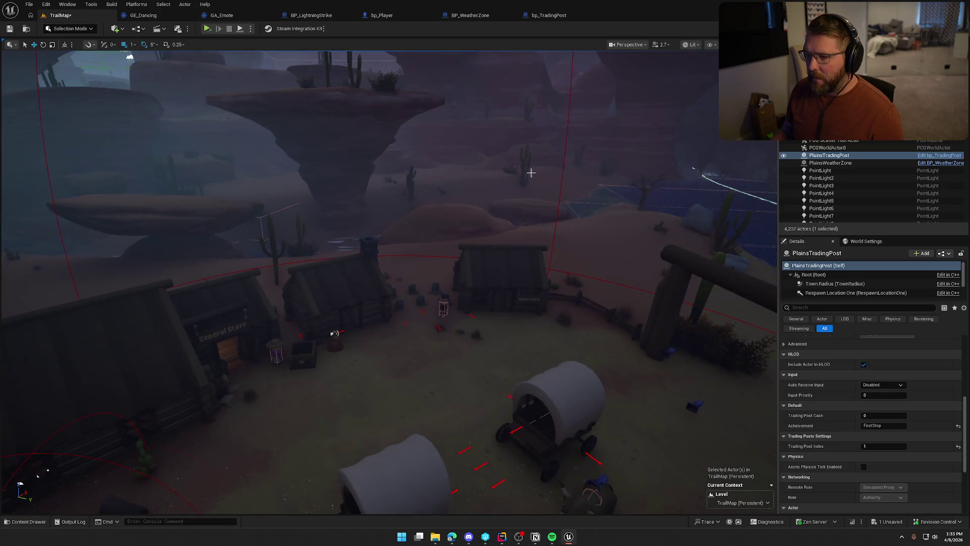
click(566, 128)
scroll(368, 208, down, 8)
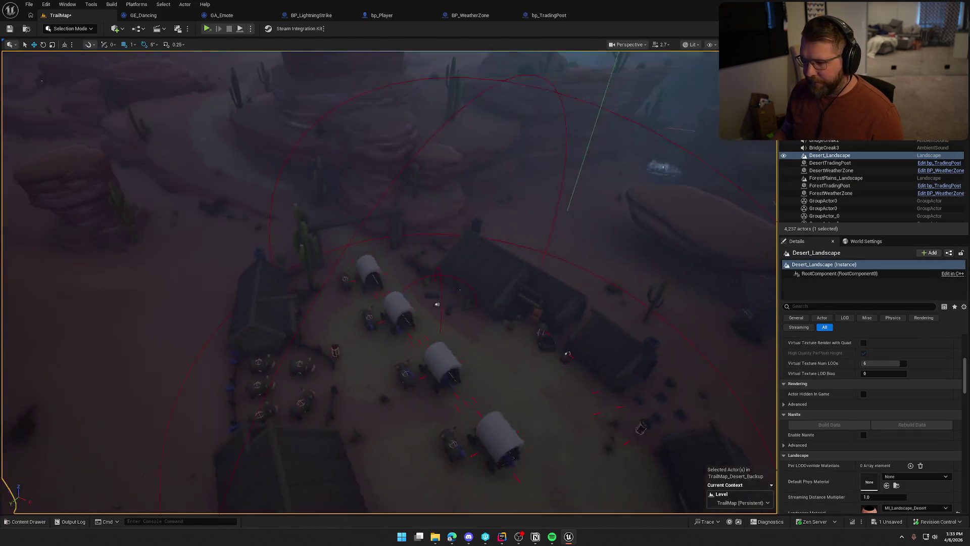
click(512, 215)
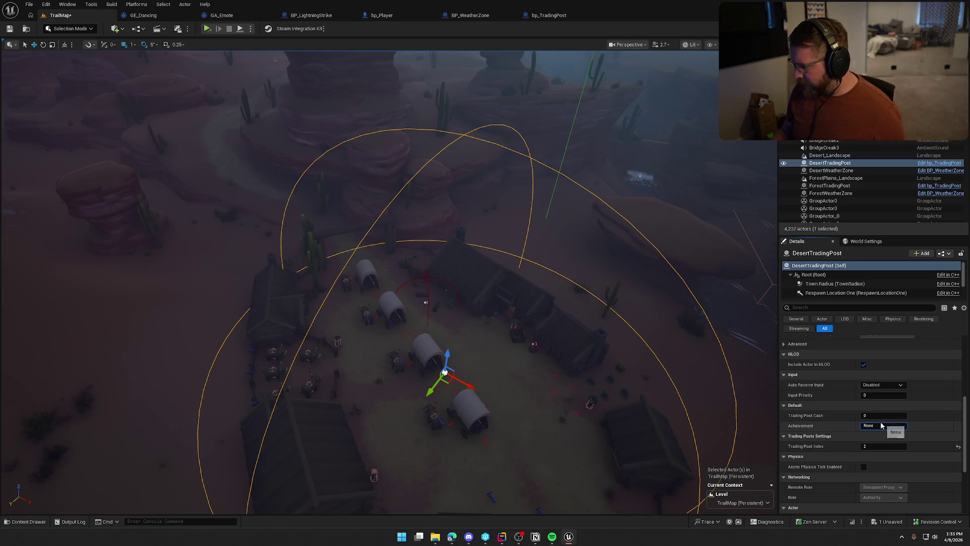
text(DustyArrival)
key(Return)
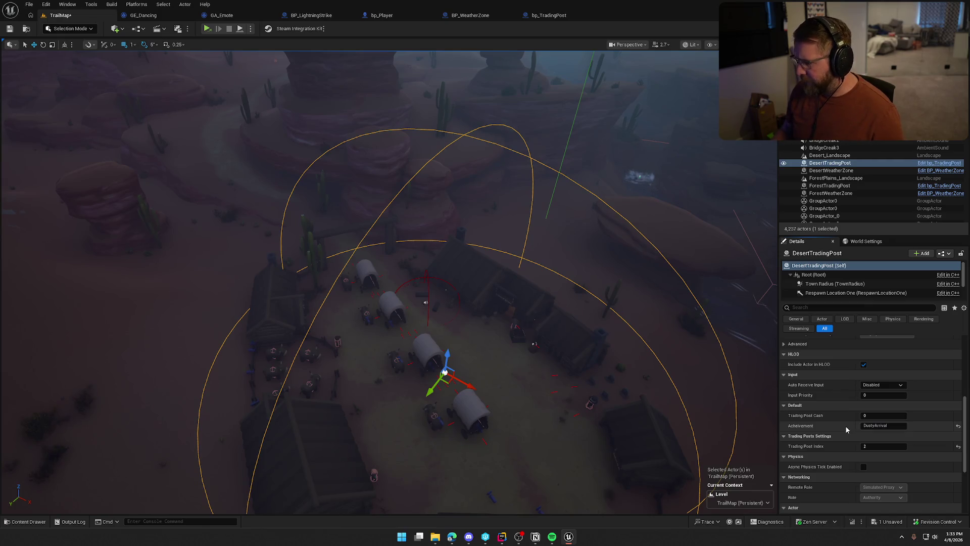
key(f)
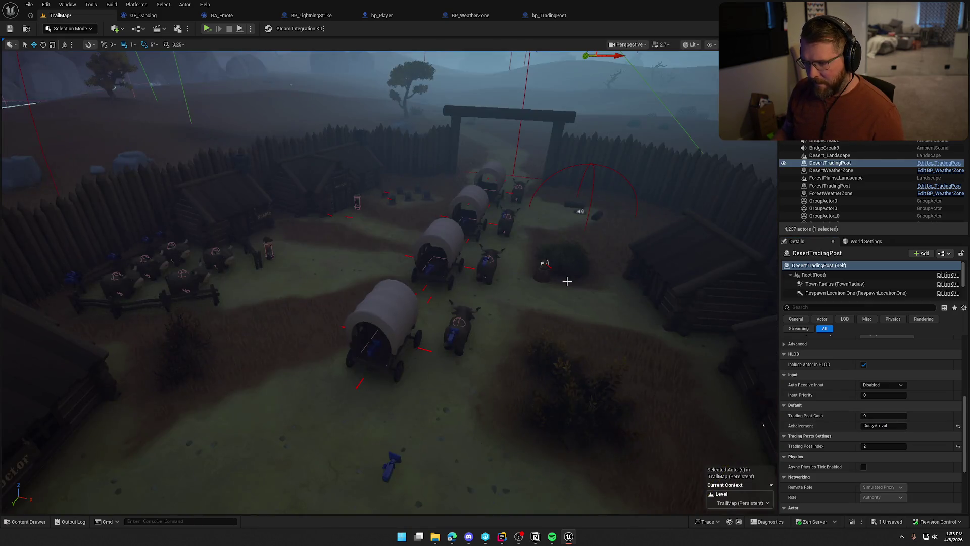
Set the MountainTradingPost actor's Achievement to AboutCold and save the TrailMap level.
scroll(566, 280, down, 8)
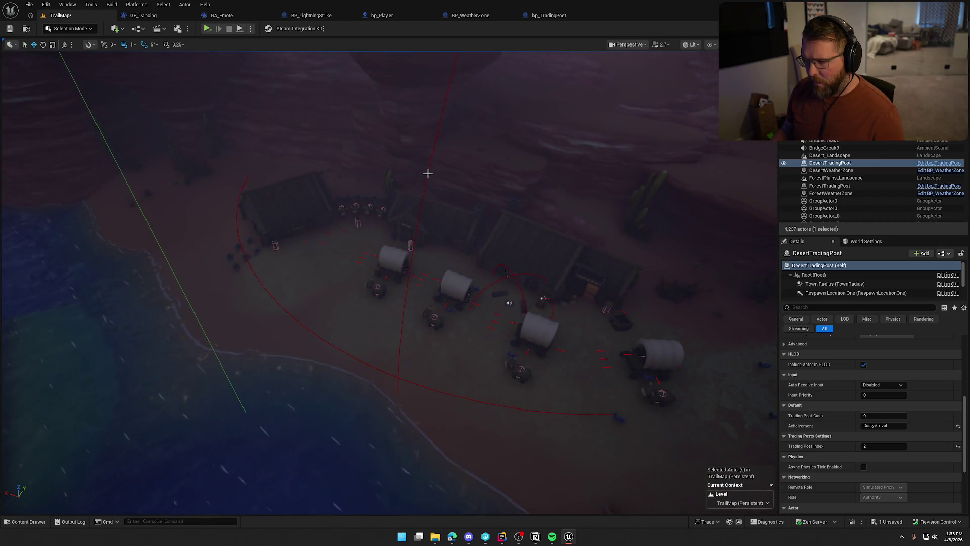
click(426, 173)
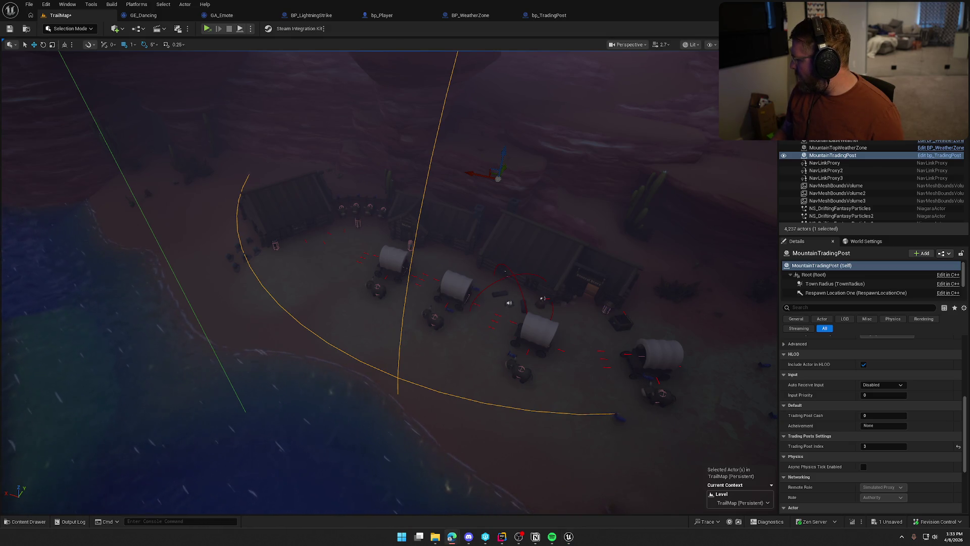
click(870, 426)
text(AboutCold)
key(Return)
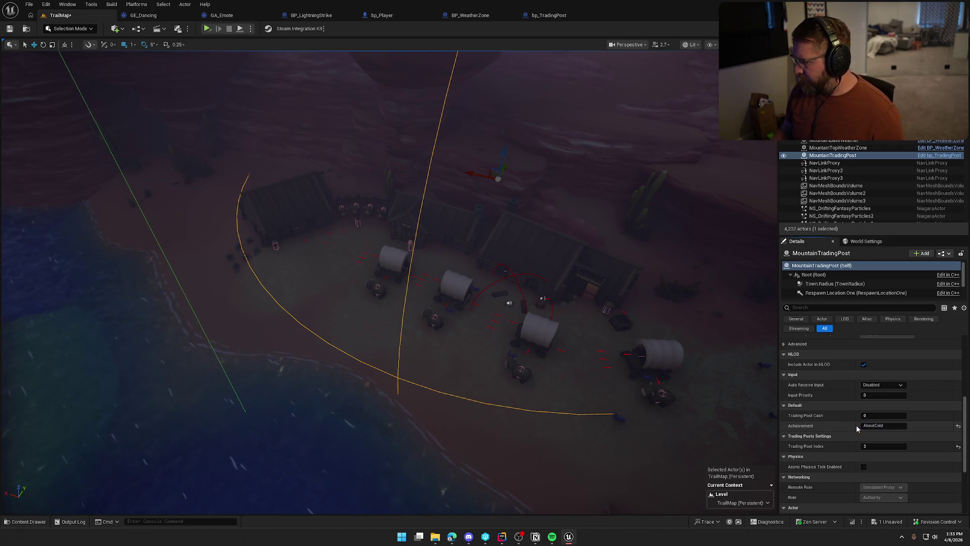
click(9, 30)
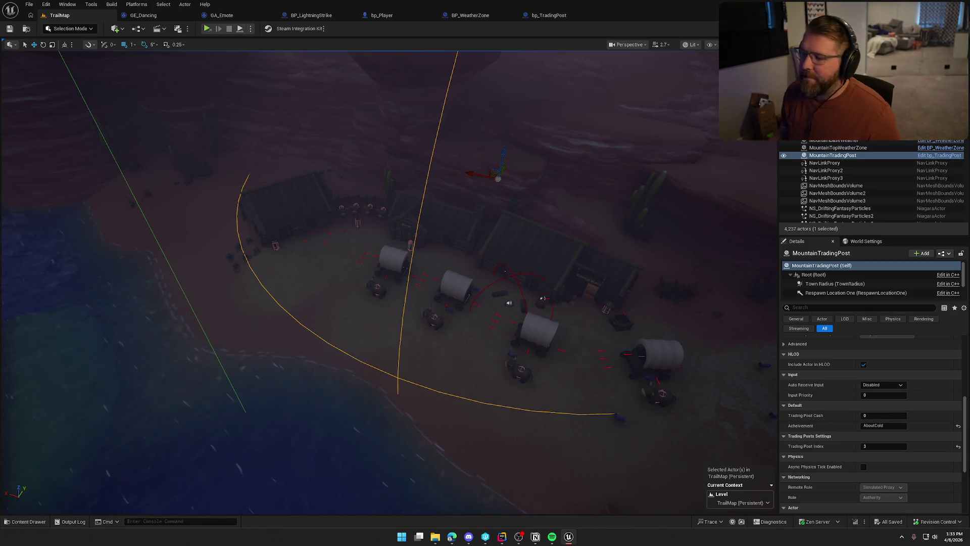
Filter the Outliner by 'po' and focus the view on bp_POI1's Abandoned Wagon site.
click(550, 285)
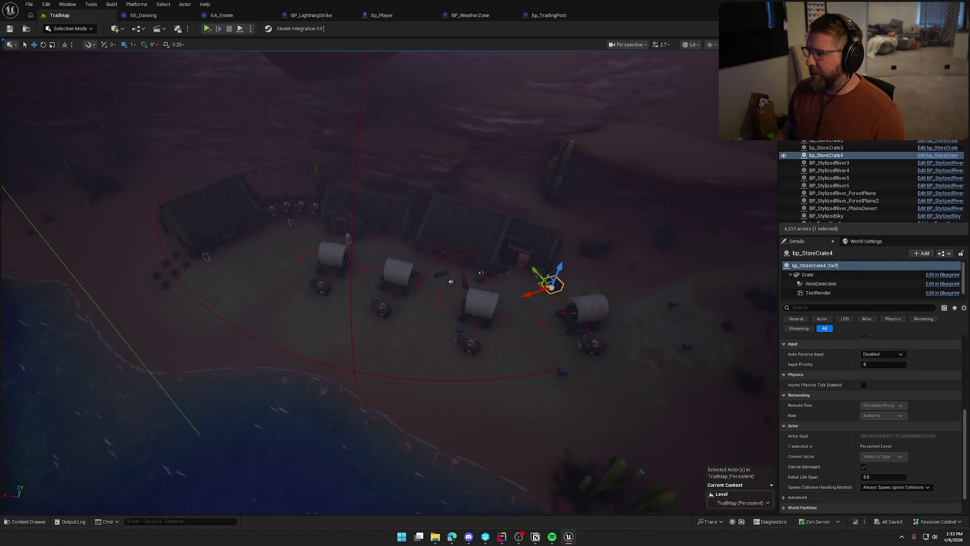
text(po)
scroll(845, 189, up, 5)
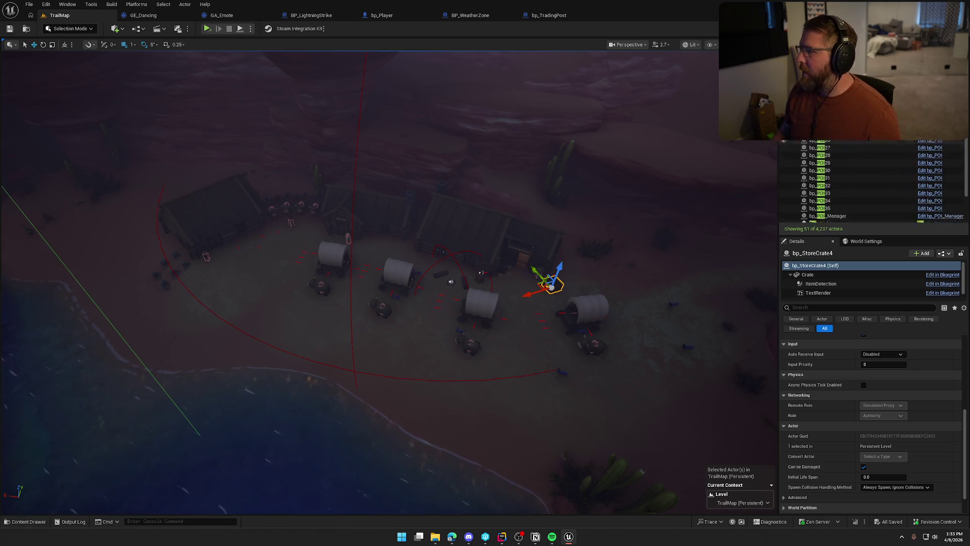
click(816, 132)
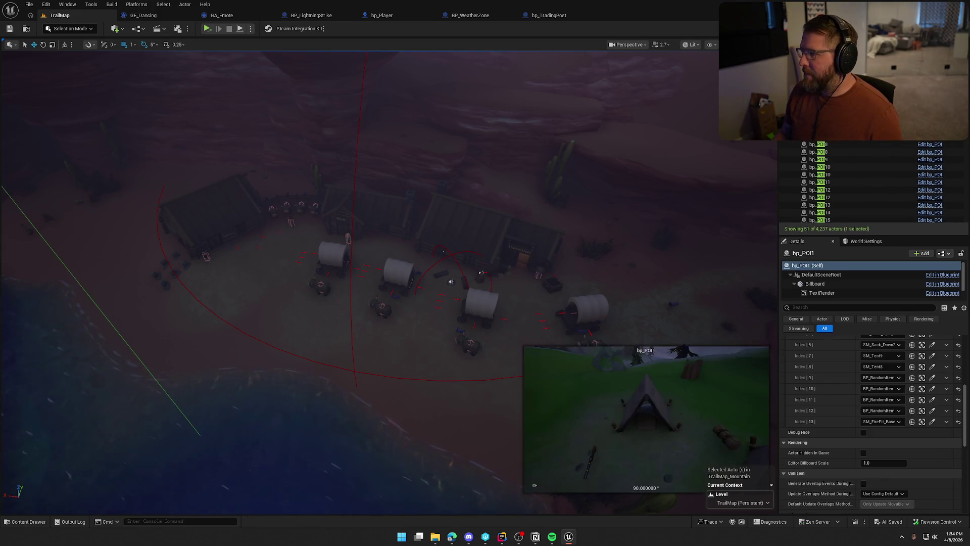
key(Down)
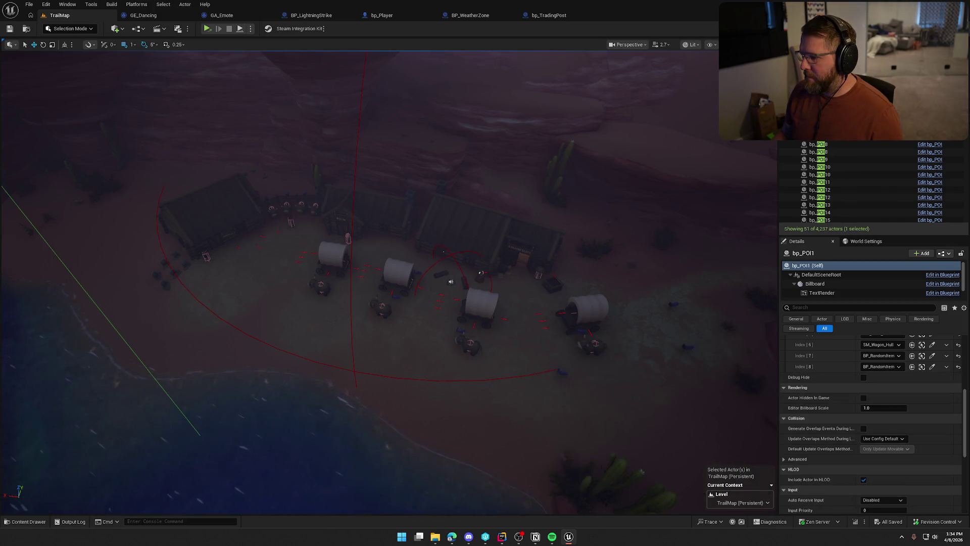
key(f)
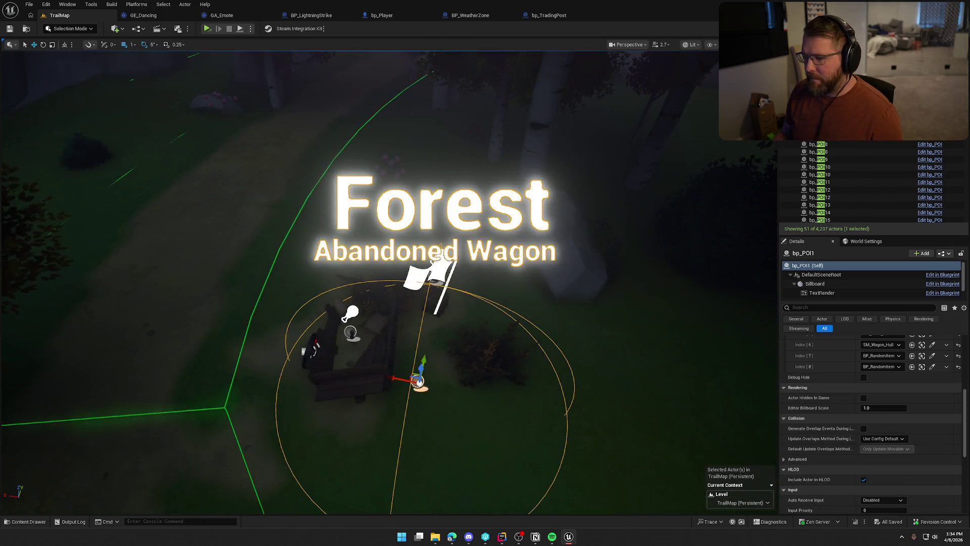
Step through and focus bp_POI2, bp_POI3, bp_POI4 and bp_POI6 in turn.
key(Down)
key(f)
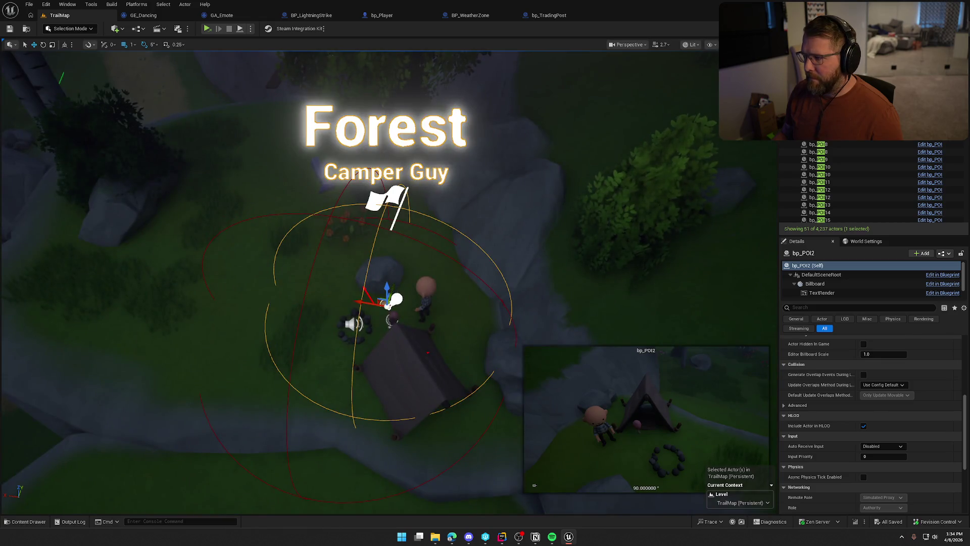
key(Down)
key(f)
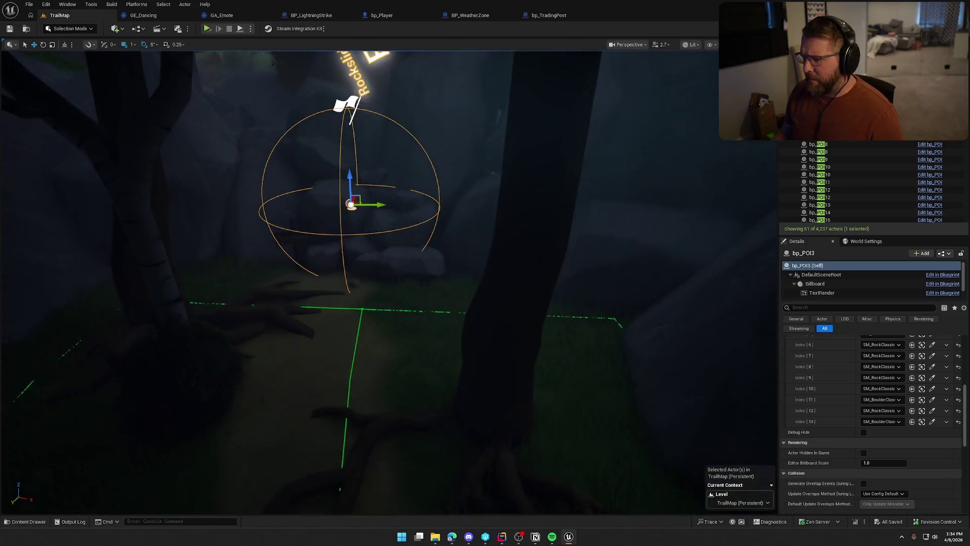
key(Down)
key(f)
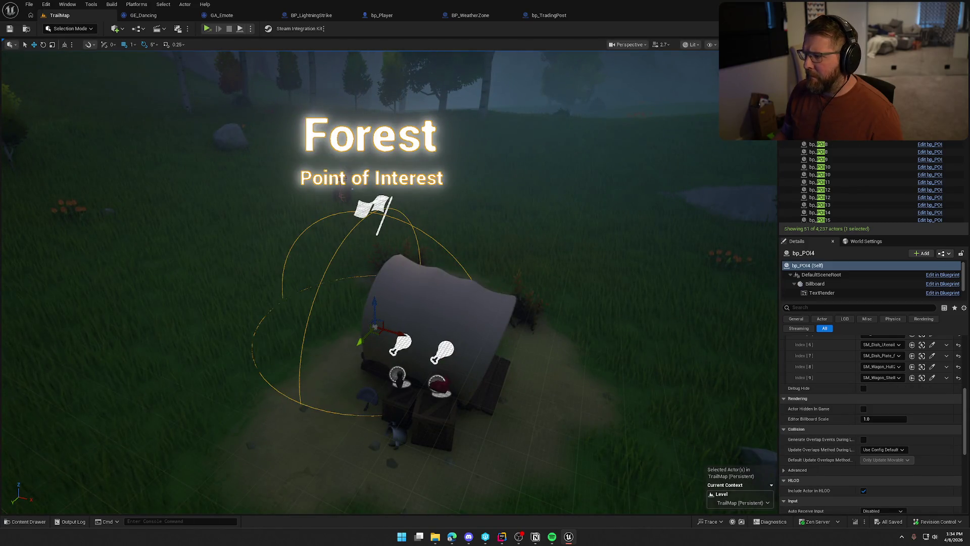
key(Down)
key(f)
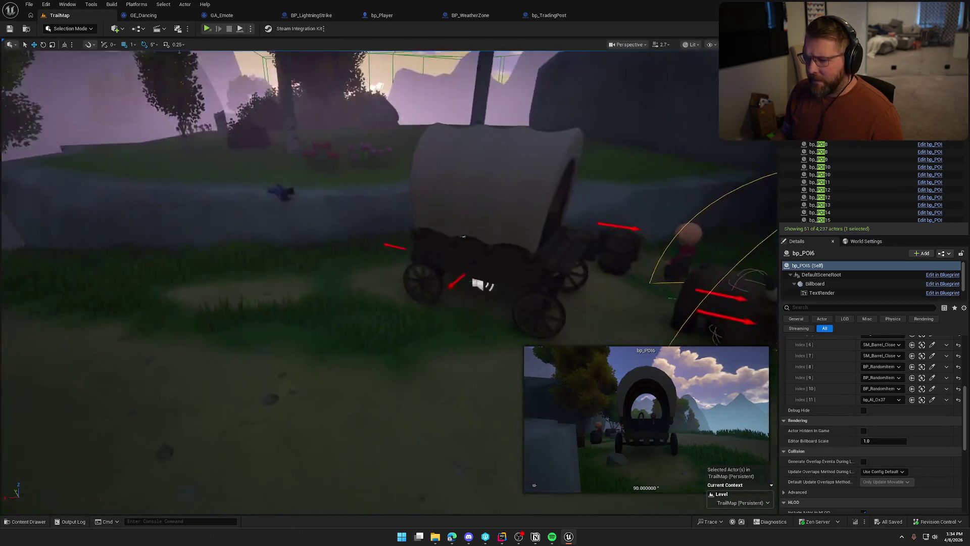
Focus closely on the Grand Theft Wagon site's wagon and select the bp_POI6 marker.
key(Escape)
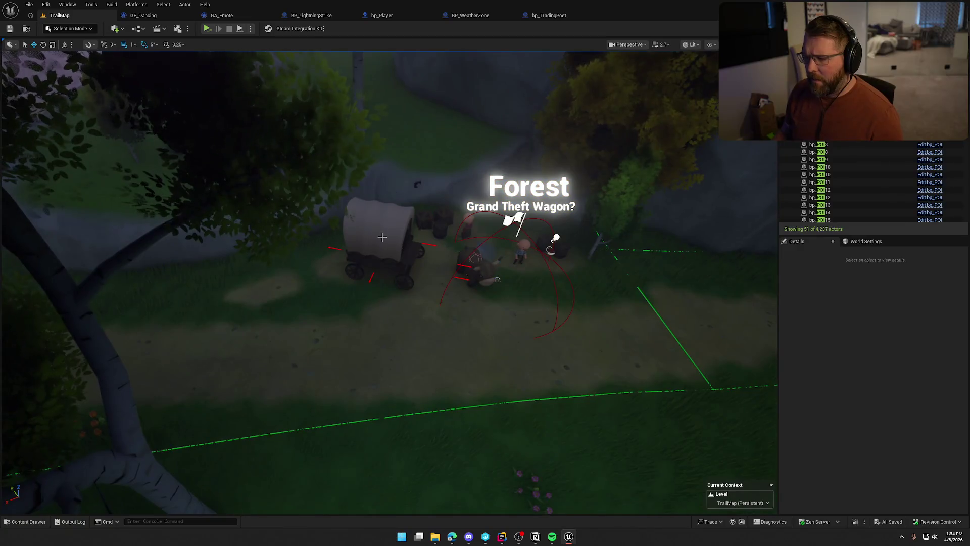
click(382, 238)
key(f)
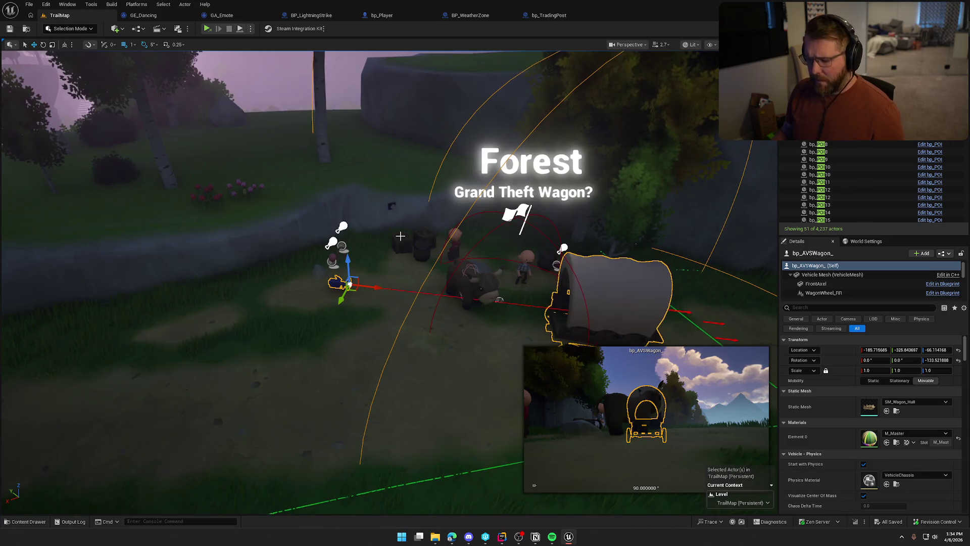
click(460, 295)
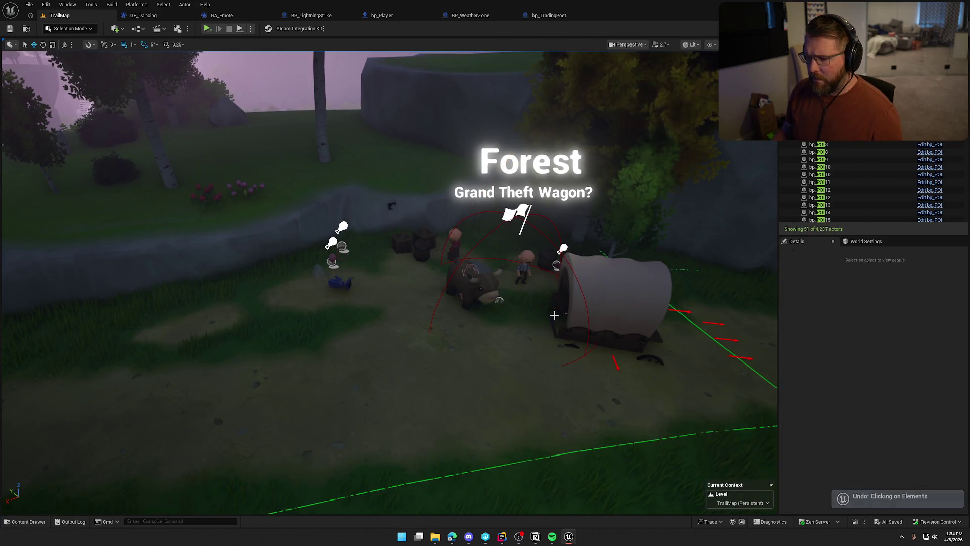
Move the wagon to the left side of the Grand Theft Wagon camp.
click(616, 310)
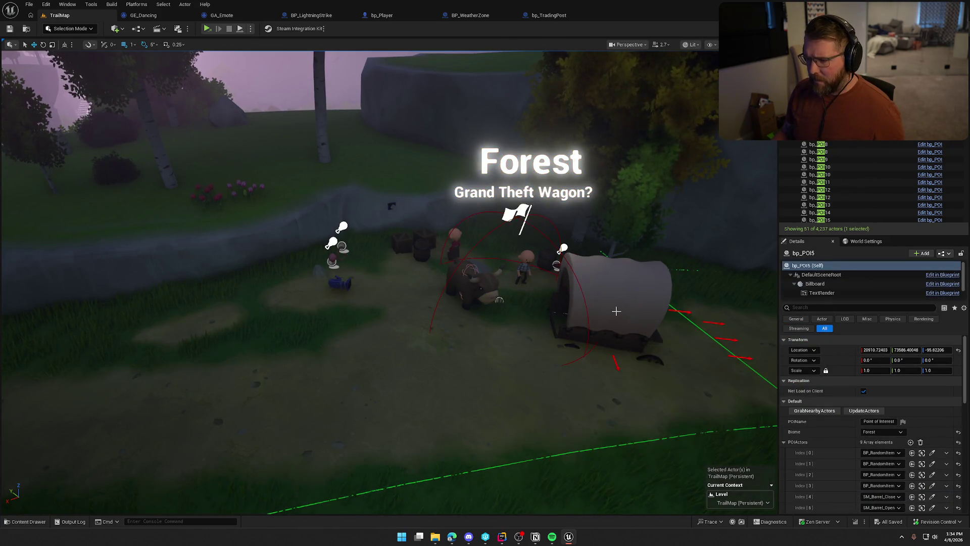
click(616, 304)
mouse_move(616, 344)
mouse_down()
mouse_move(364, 323)
mouse_move(358, 268)
mouse_up()
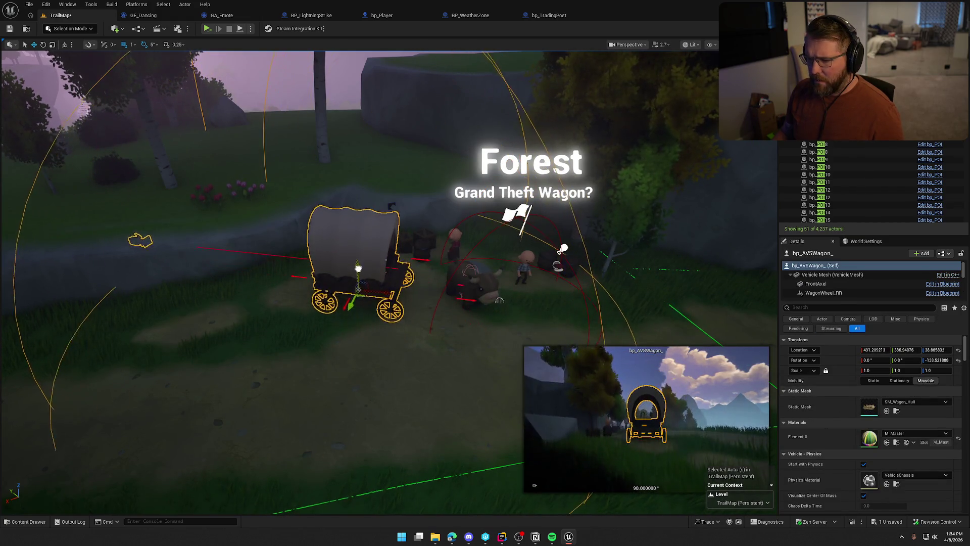
key(Escape)
scroll(342, 192, up, 4)
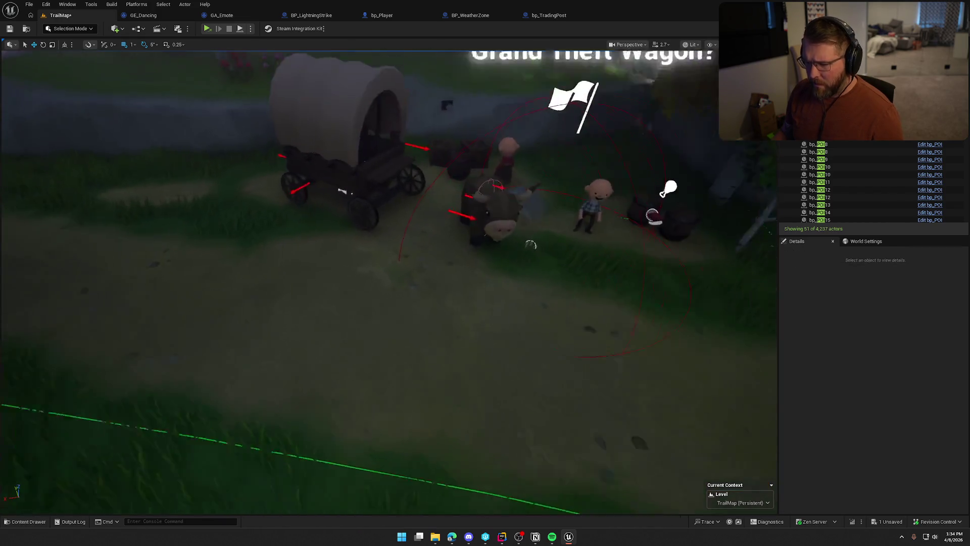
scroll(343, 193, up, 2)
scroll(359, 216, down, 6)
click(358, 215)
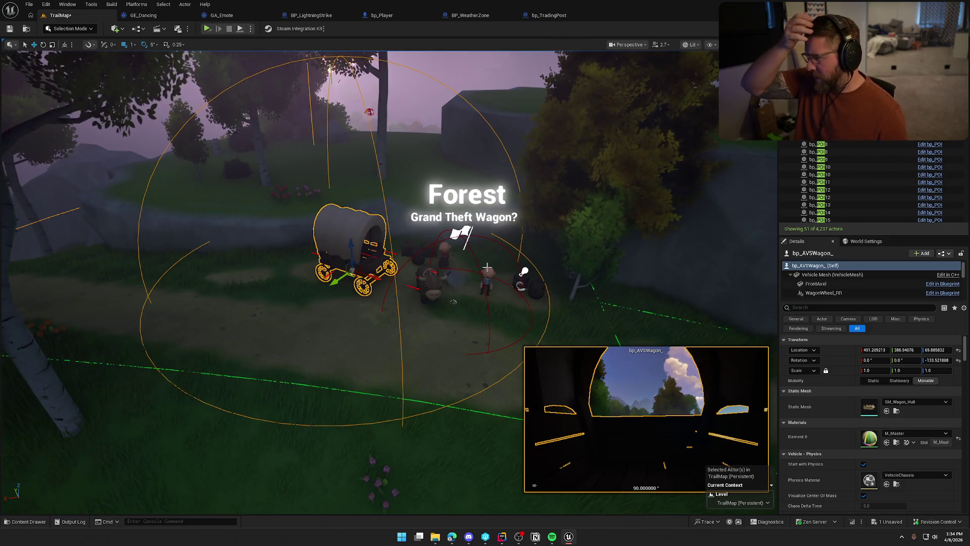
key(Escape)
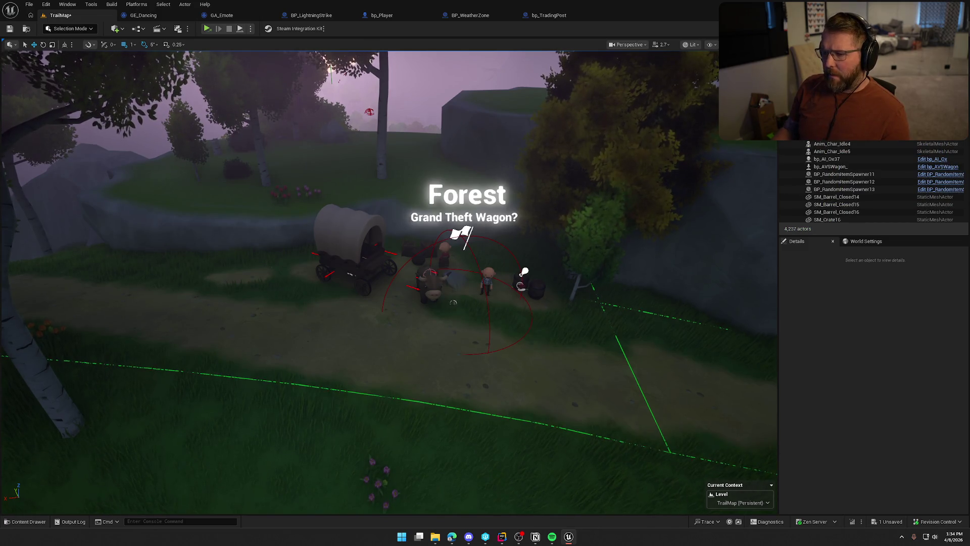
key(ctrl+z)
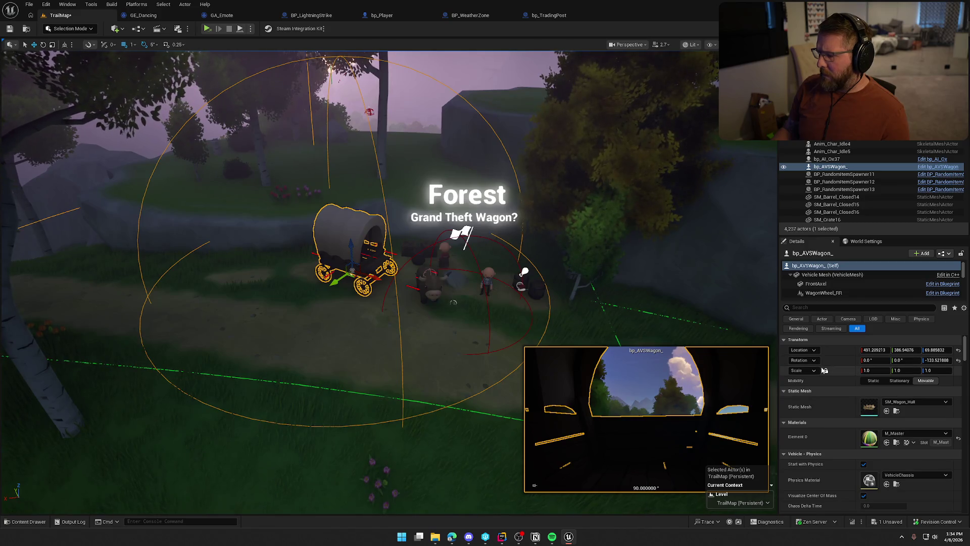
scroll(832, 405, down, 5)
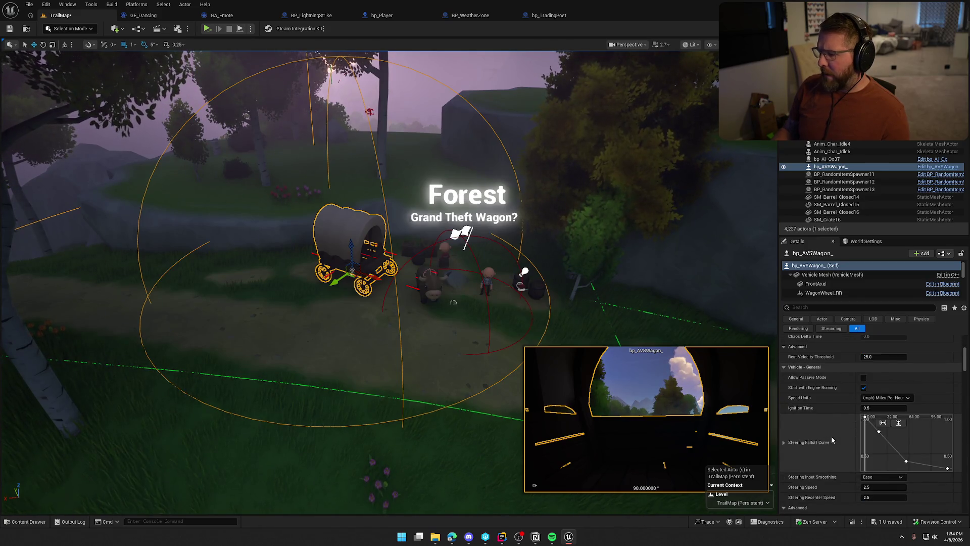
scroll(831, 436, up, 5)
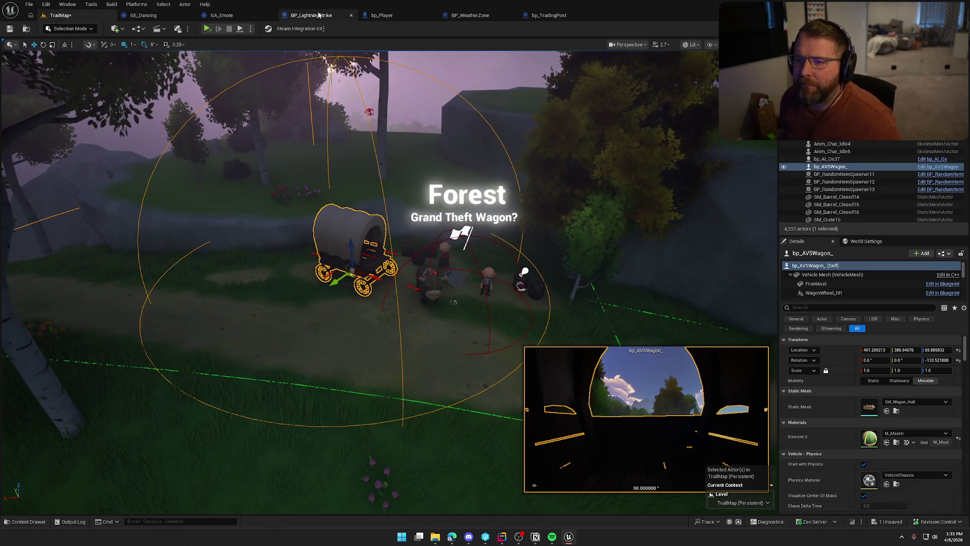
Close the GA_Emote, BP_LightningStrike, BP_WeatherZone, GE_Dancing, bp_Player and bp_TradingPost editors, then edit the wagon blueprint.
click(271, 15)
click(271, 15)
click(351, 15)
click(192, 15)
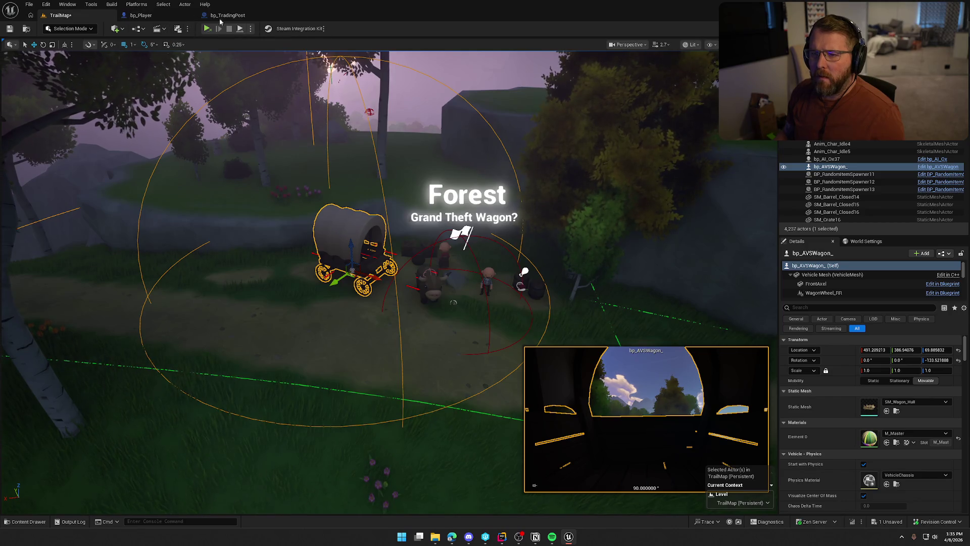
click(192, 15)
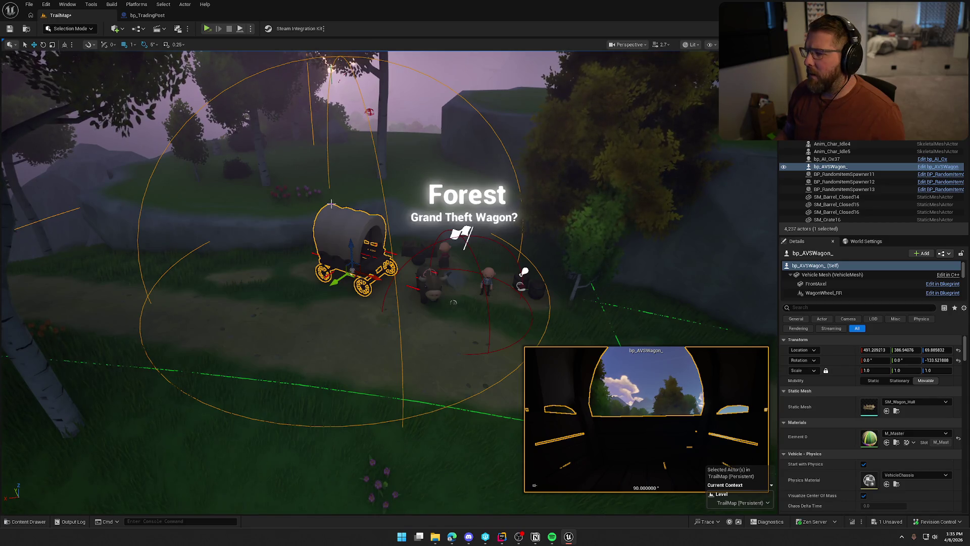
click(191, 15)
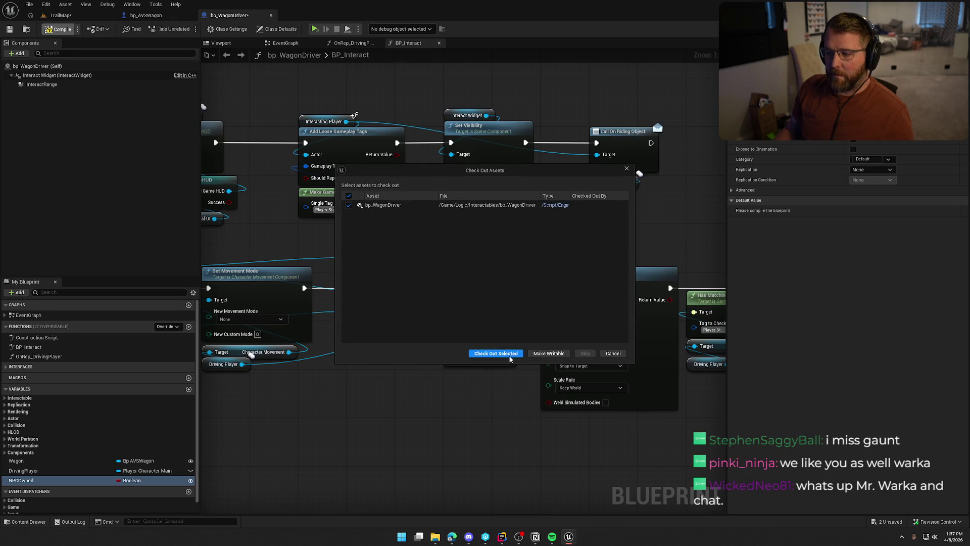
click(505, 353)
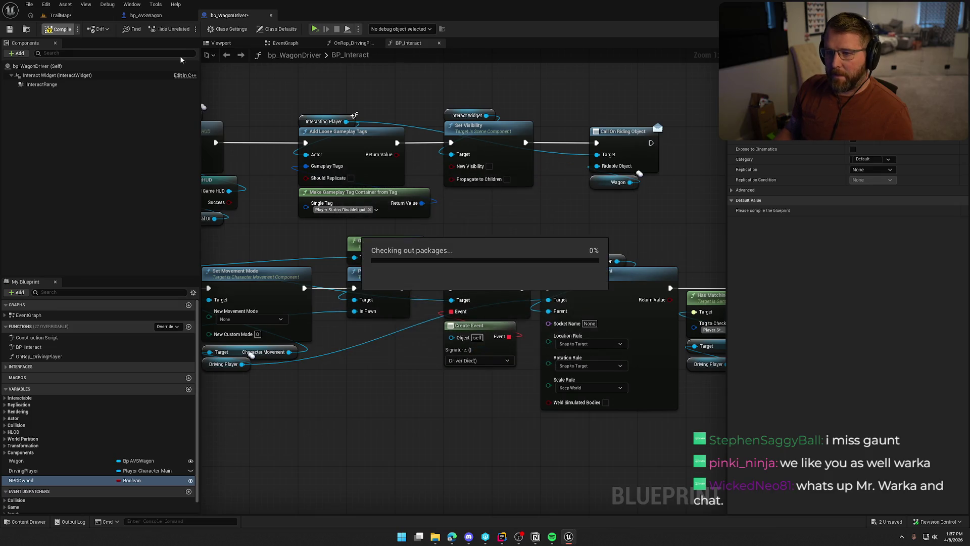
Refresh the wagon driver spawn node and wire an NPCOwned getter into its NPCOwned input.
click(146, 16)
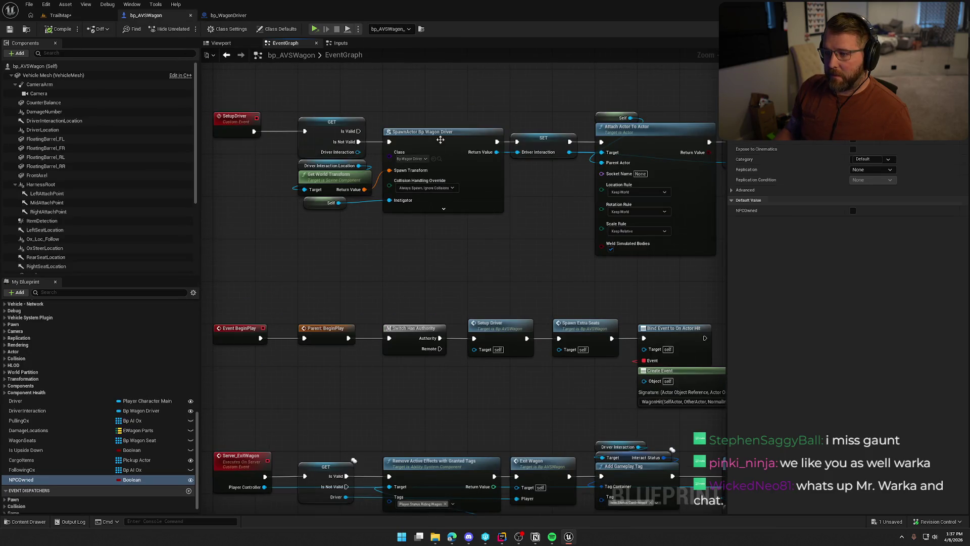
right_click(441, 142)
click(487, 195)
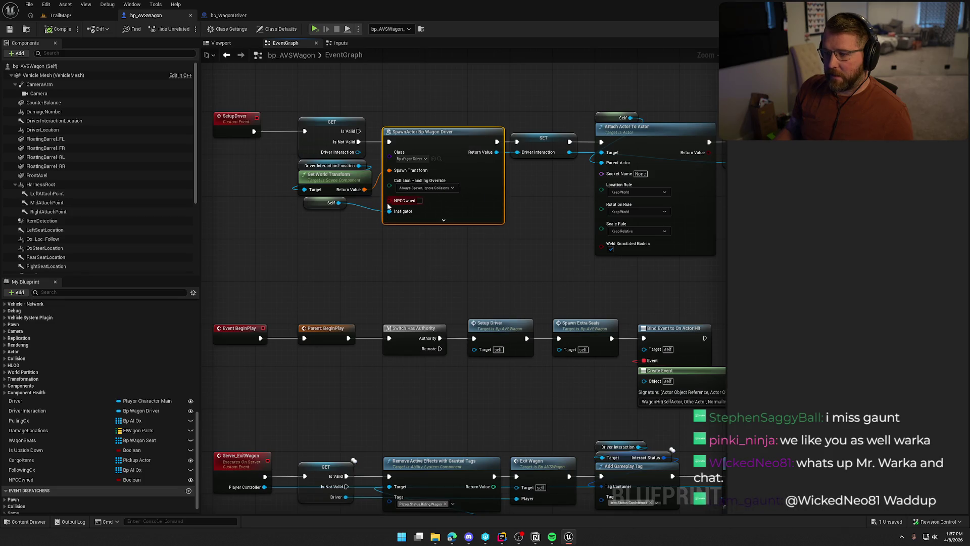
mouse_move(21, 479)
mouse_down()
mouse_move(212, 458)
mouse_move(318, 229)
mouse_move(389, 200)
mouse_up()
drag(308, 230, 325, 214)
click(336, 254)
click(323, 238)
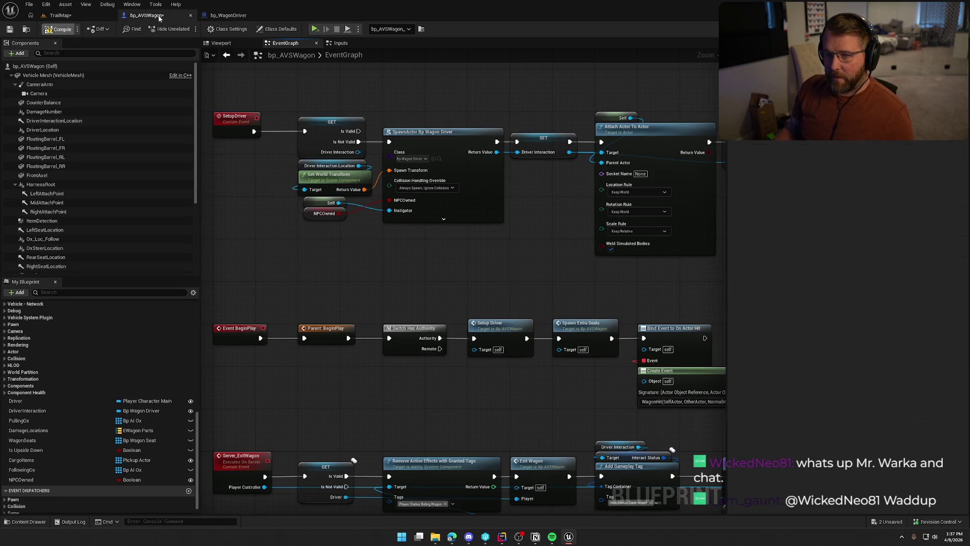
In bp_WagonDriver's BP_Interact graph, place an NPCOwned getter beside Call On Riding Object.
click(230, 15)
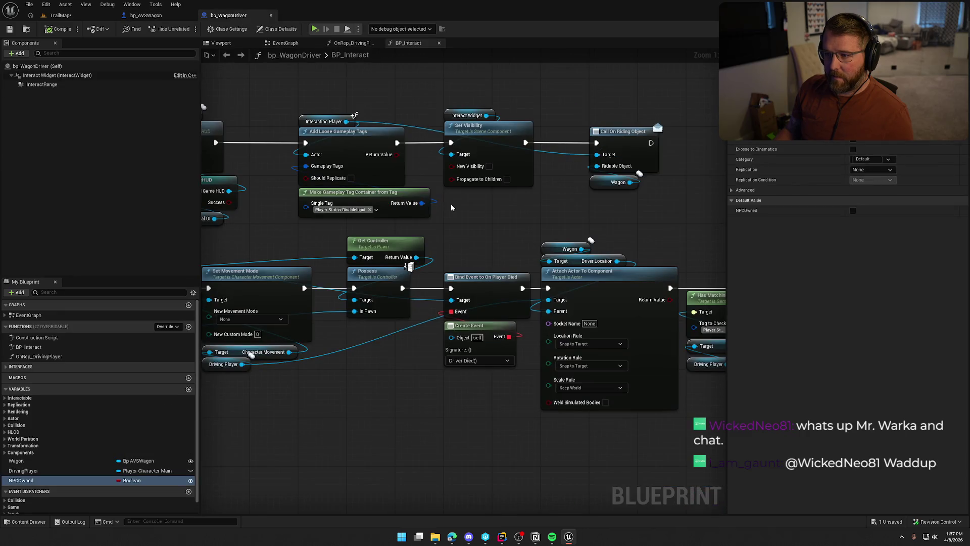
mouse_move(324, 242)
mouse_down()
mouse_move(384, 243)
mouse_move(342, 393)
mouse_move(349, 263)
mouse_move(313, 243)
mouse_up()
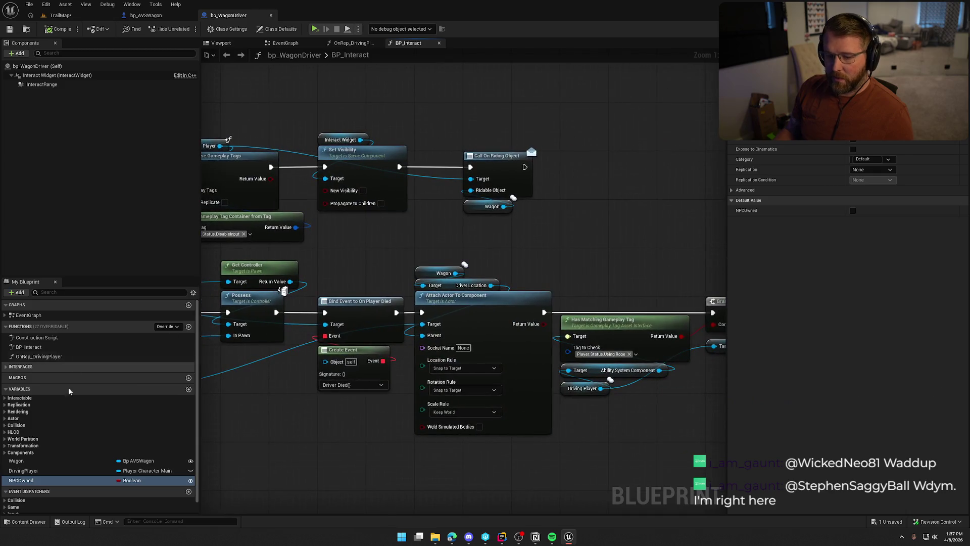
mouse_move(21, 480)
mouse_down()
mouse_move(593, 202)
mouse_move(488, 119)
mouse_move(478, 133)
mouse_up()
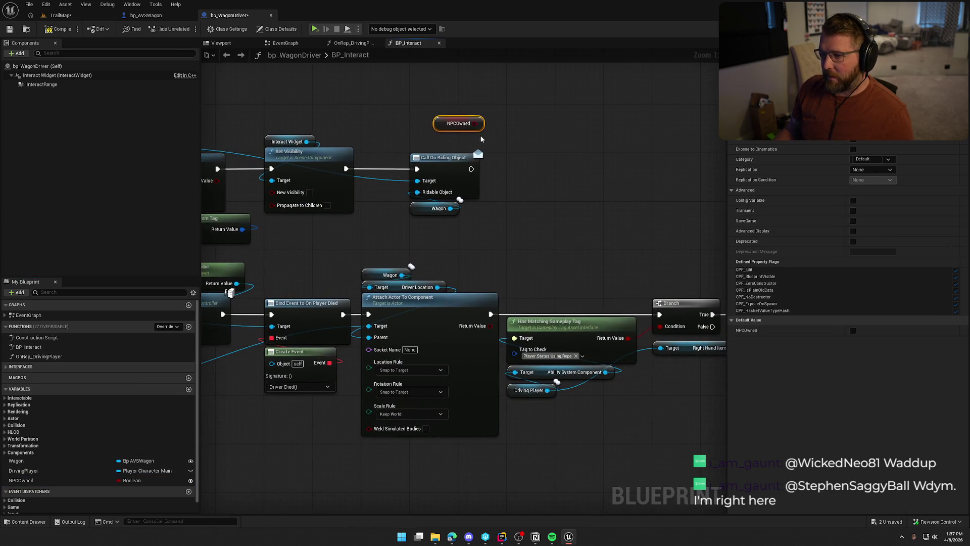
click(515, 158)
Add a Branch on NPCOwned with an Unlock Steam Achievement node on its True path.
mouse_move(528, 172)
mouse_down()
mouse_move(454, 172)
mouse_move(465, 126)
mouse_move(526, 139)
mouse_move(523, 175)
mouse_up()
shift+click(535, 166)
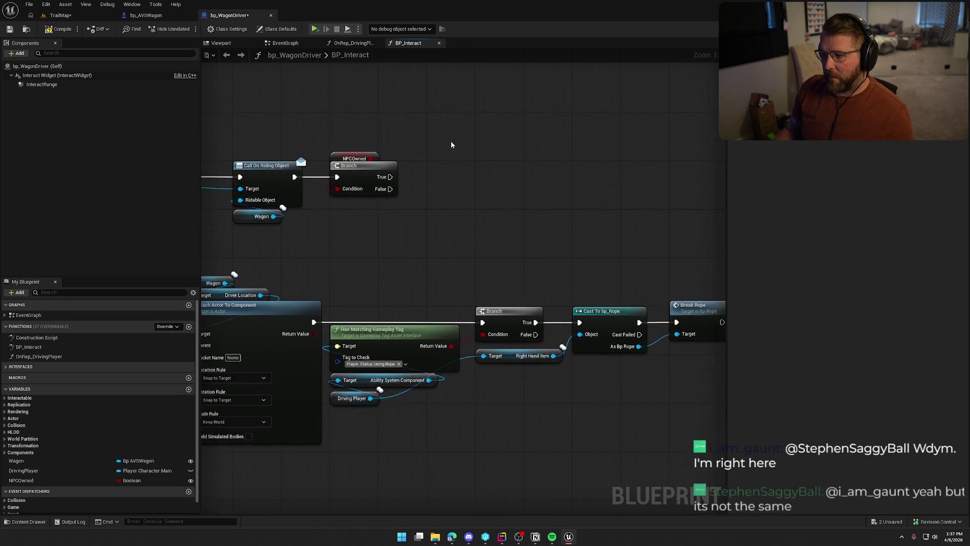
drag(389, 177, 438, 176)
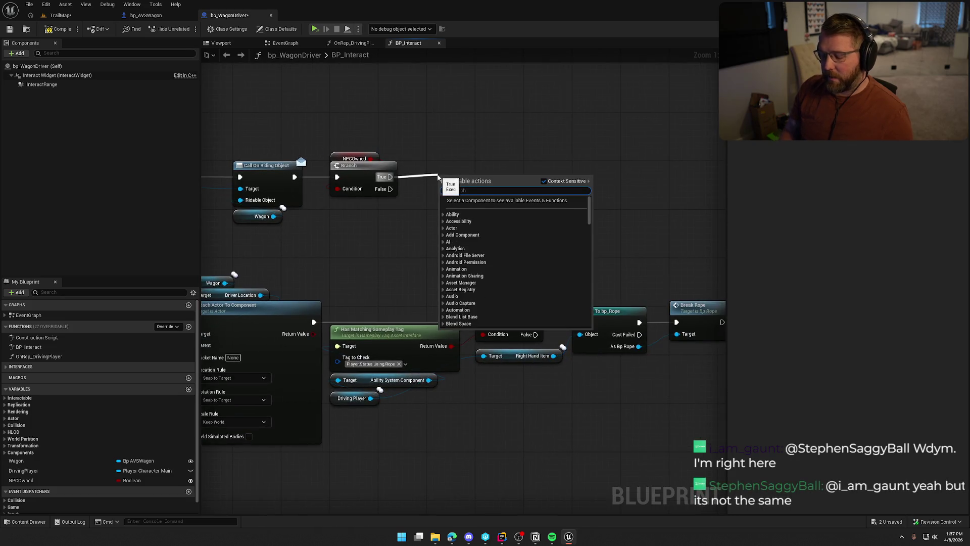
text(unlock an)
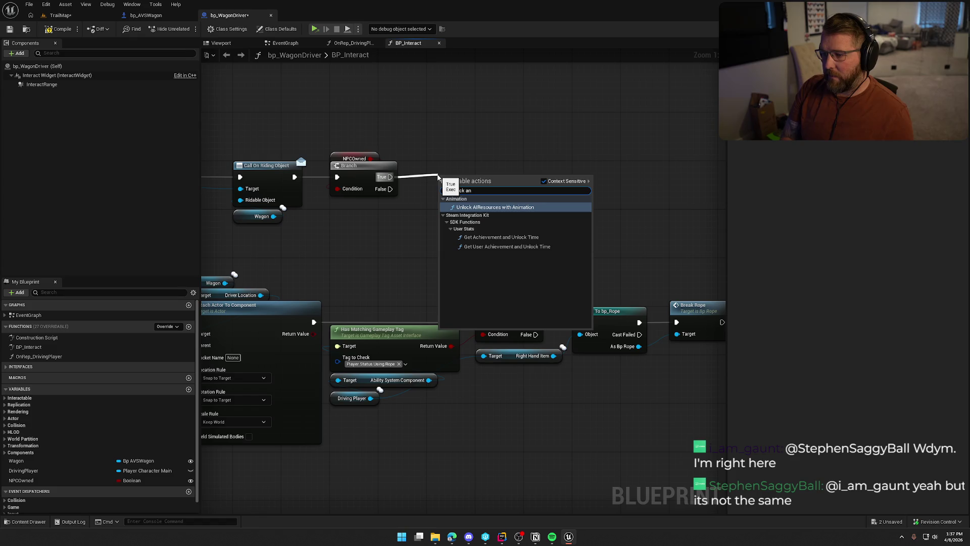
key(BackSpace)
key(BackSpace)
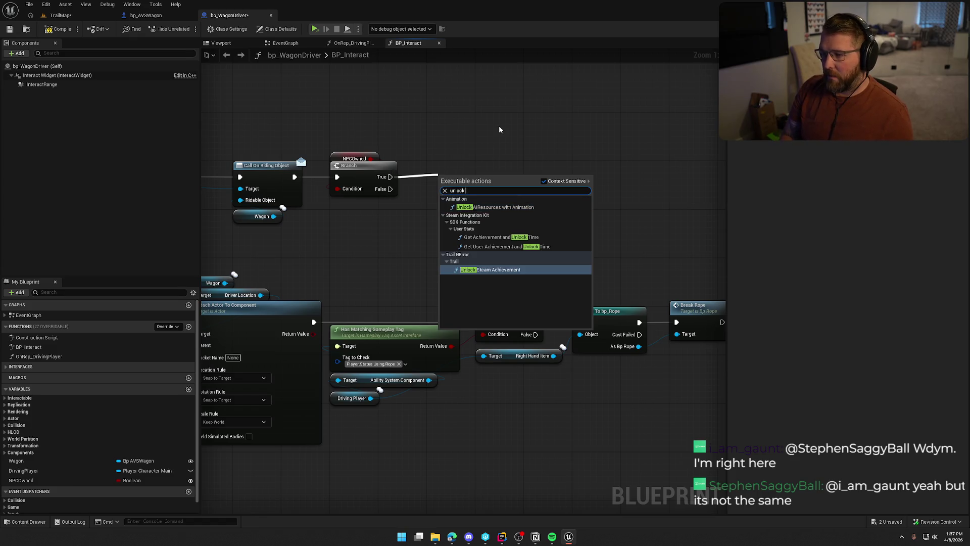
click(498, 271)
Wire the player controller into As PC In Game and set Achievement Id to FindersKeepers.
drag(427, 230, 969, 244)
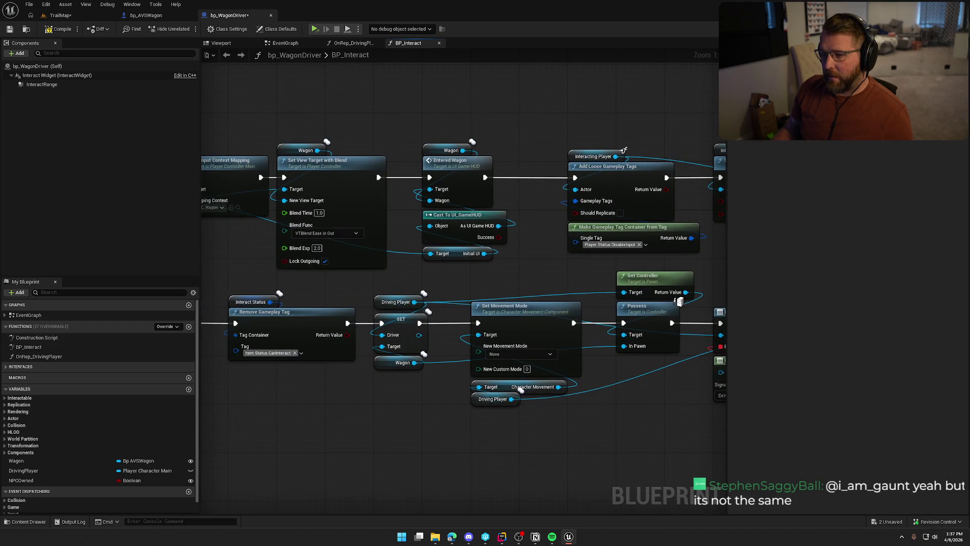
drag(680, 302, 873, 304)
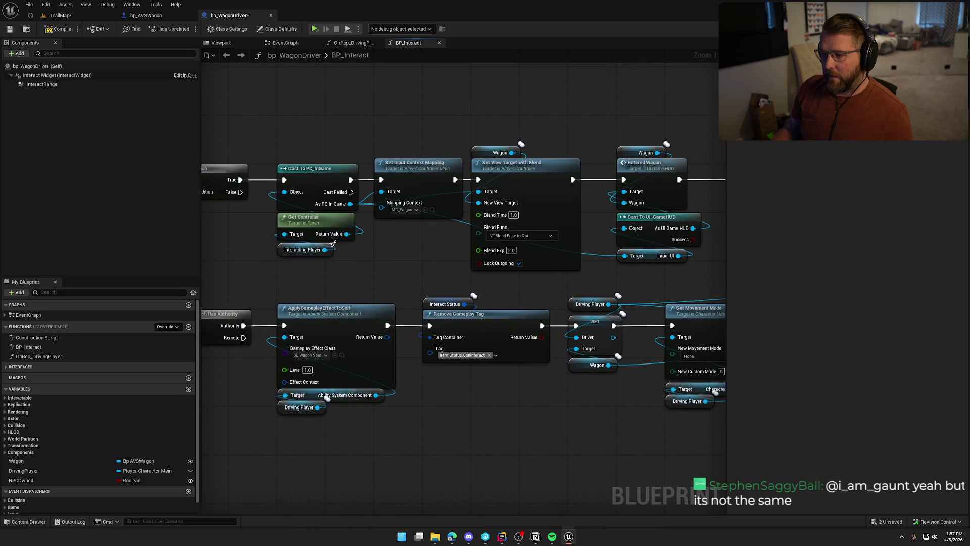
drag(360, 261, 271, 228)
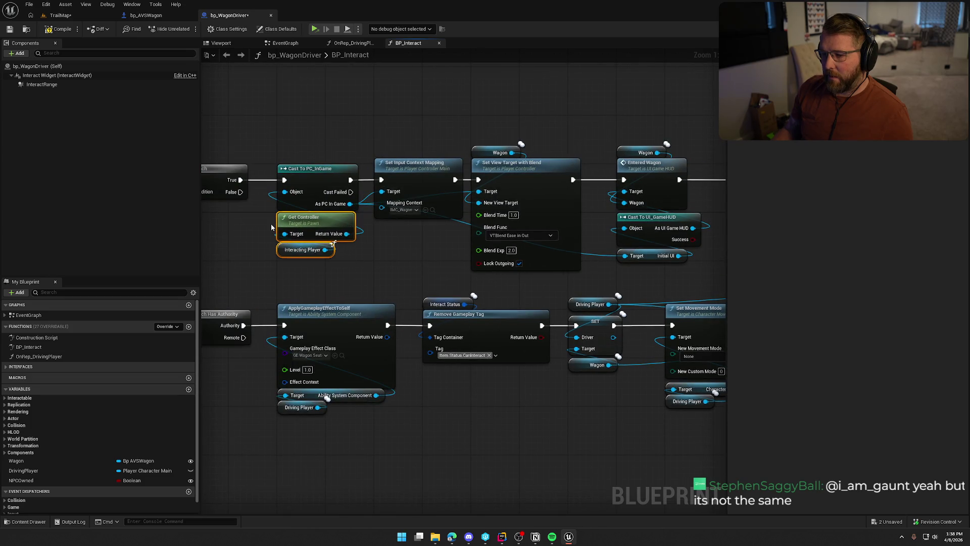
mouse_move(350, 208)
mouse_down()
mouse_move(714, 242)
mouse_move(638, 243)
mouse_move(618, 194)
mouse_up()
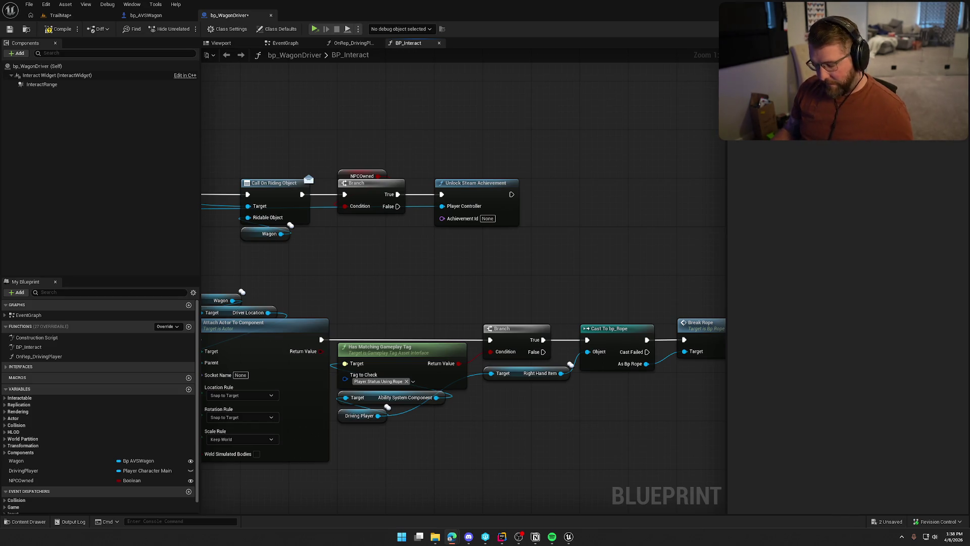
text(FindersKeepers)
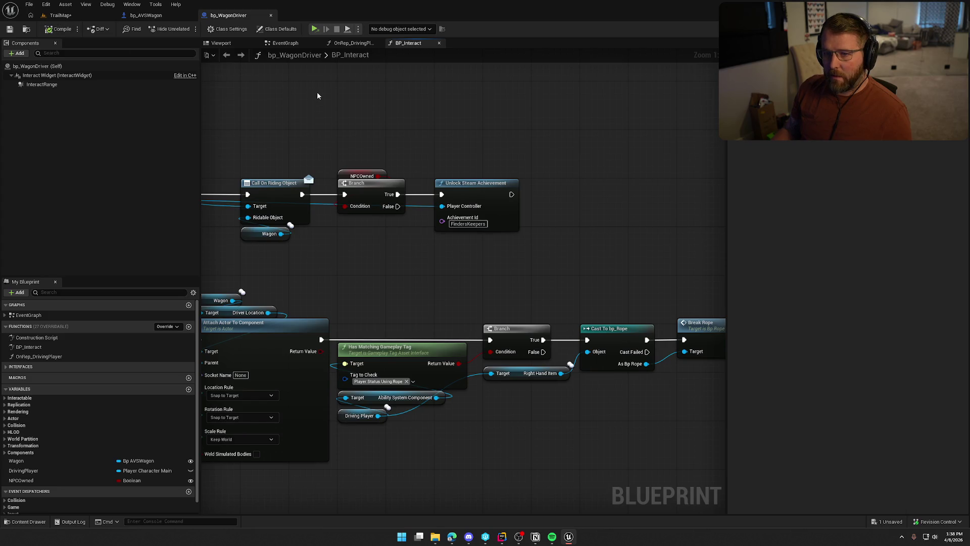
drag(416, 130, 453, 107)
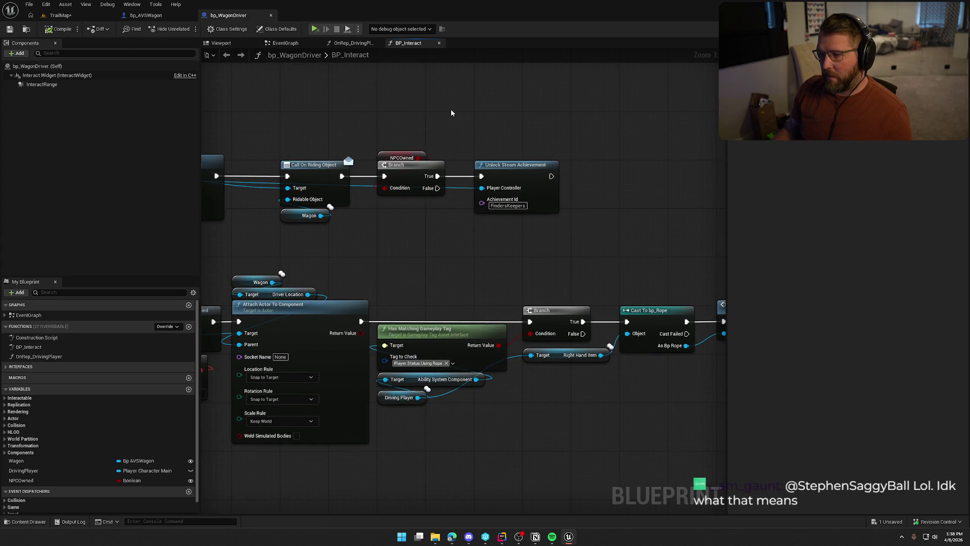
click(146, 15)
In TrailMap, tick NPCOwned on the forest wagon after filtering its Details for 'NPC'.
click(61, 15)
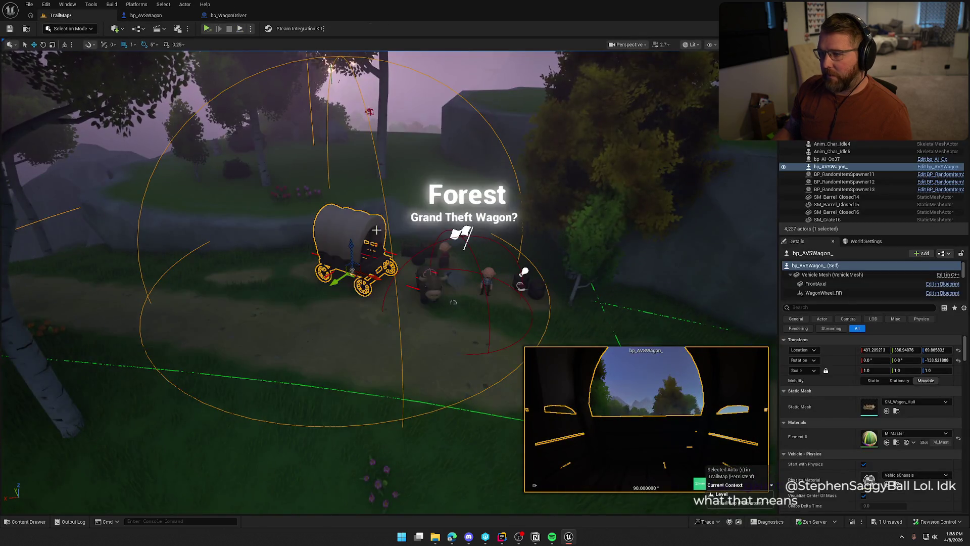
scroll(833, 460, down, 5)
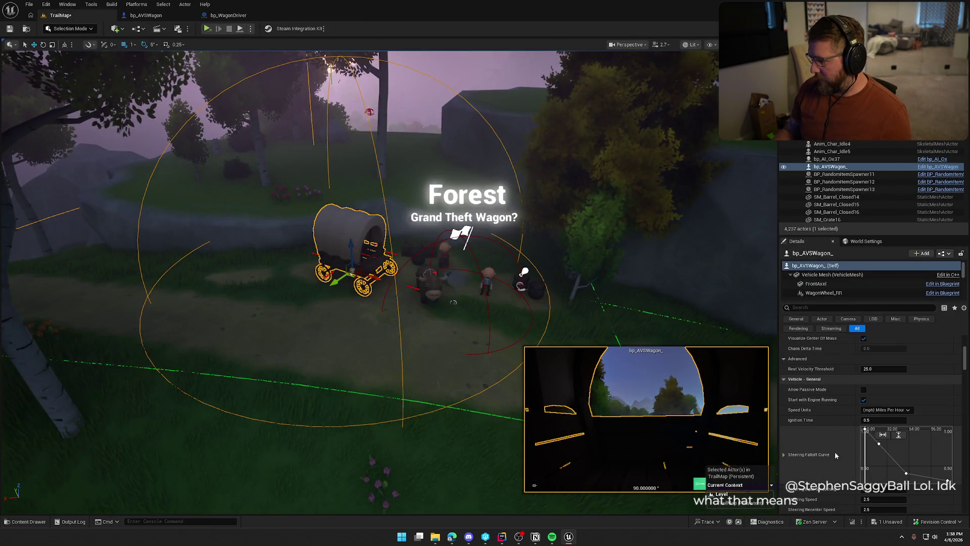
click(825, 308)
text(NPC)
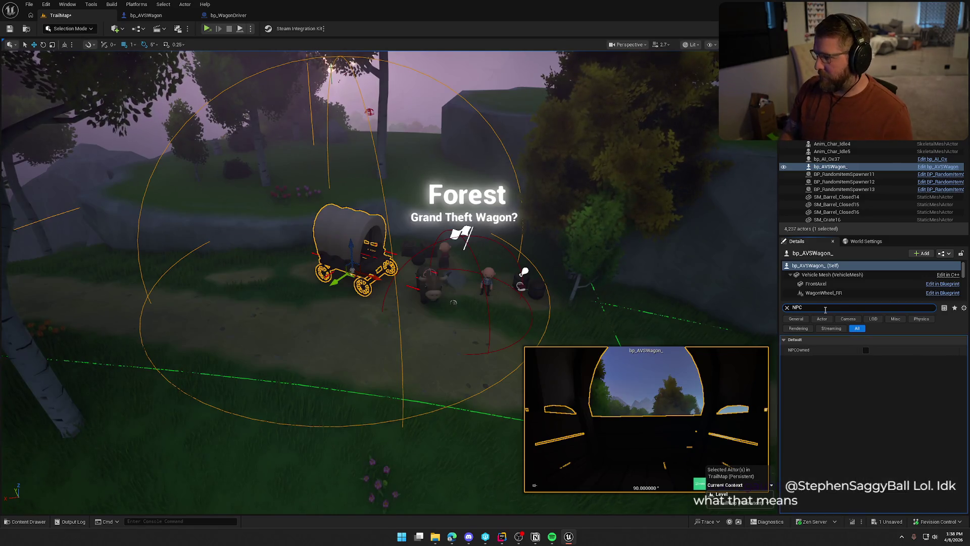
click(866, 350)
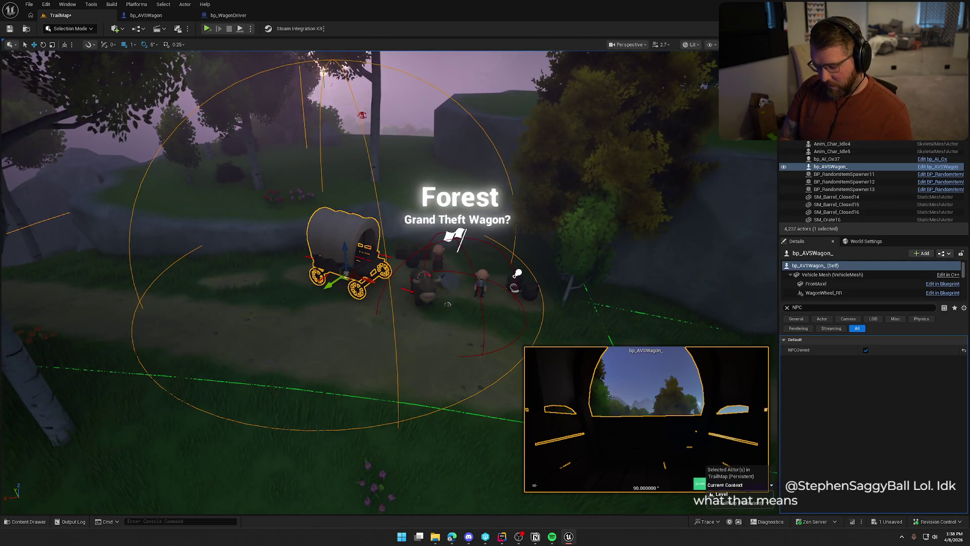
Filter the Outliner to the bp_AVSWagon instances and tick NPCOwned on bp_AVSWagon_8.
text(driver)
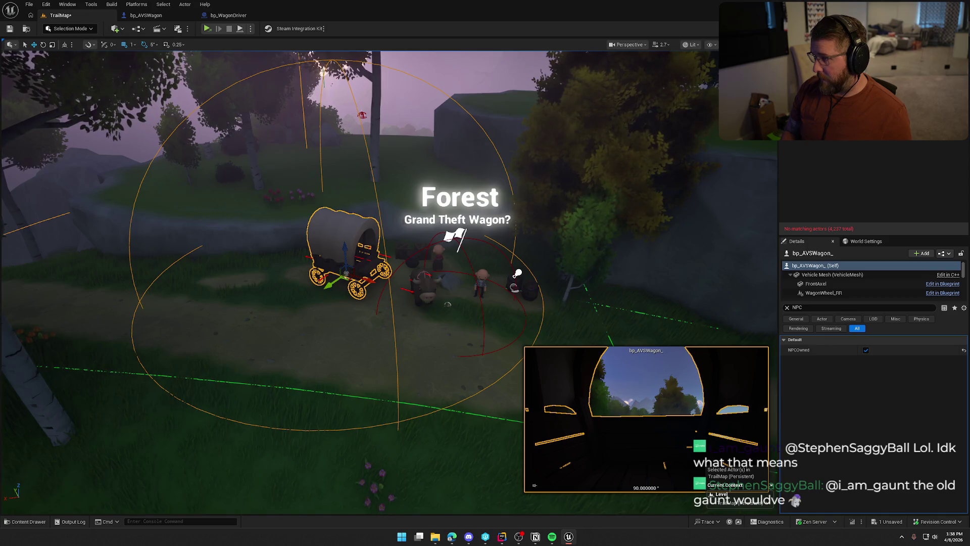
key(BackSpace)
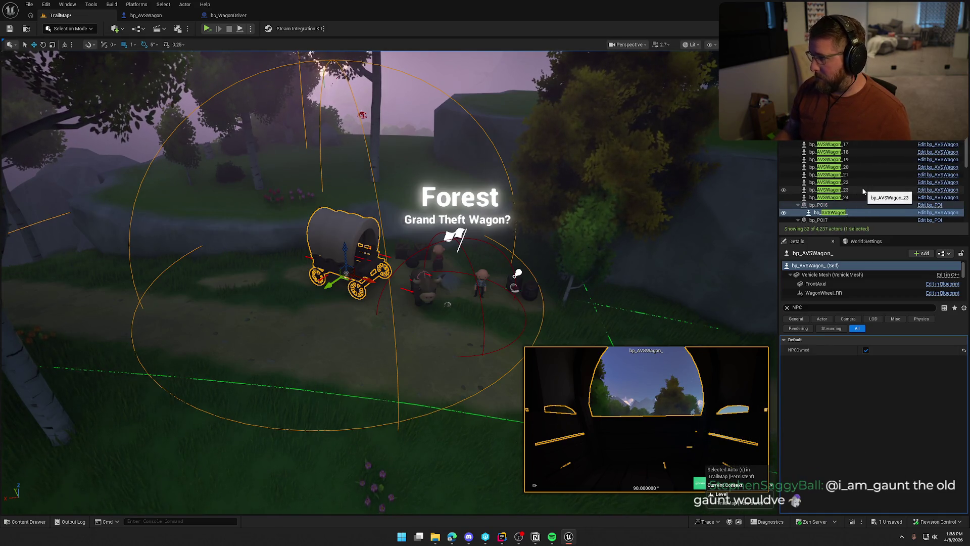
scroll(861, 190, down, 3)
click(849, 187)
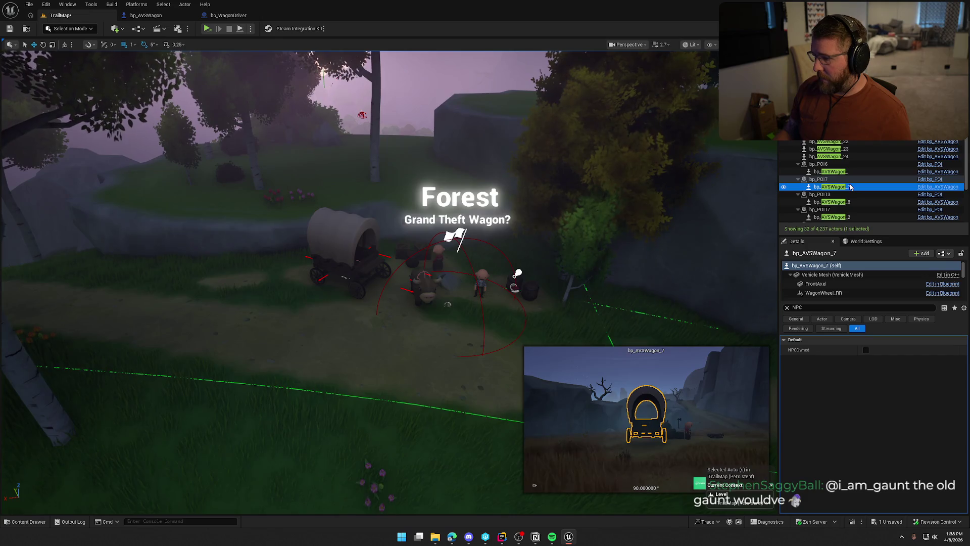
key(Down)
key(Down)
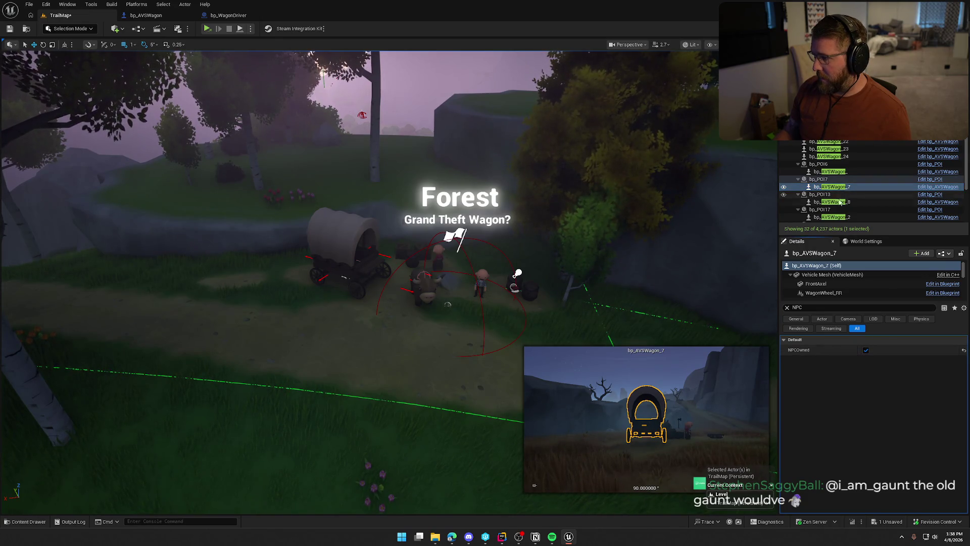
click(866, 349)
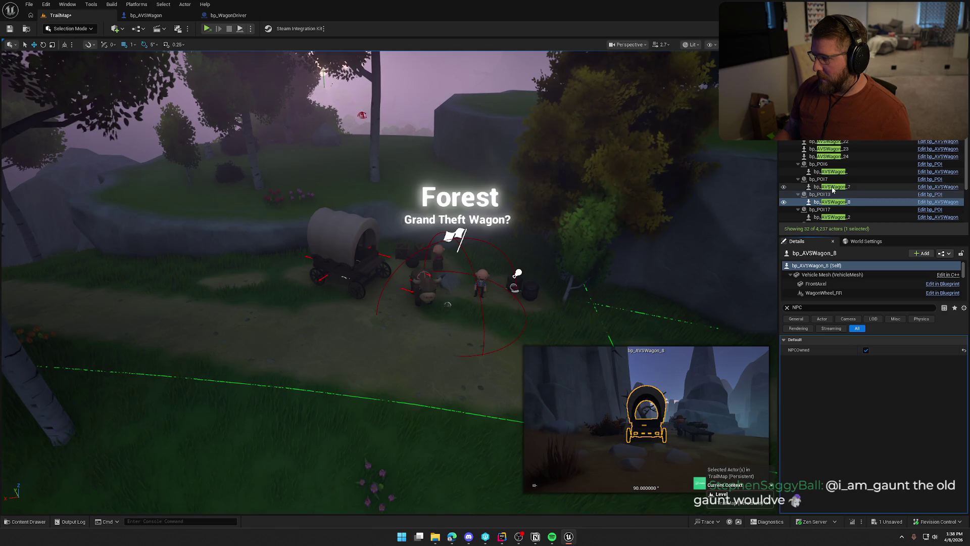
Tick NPCOwned on wagons 2, 11, 12, 13 and 4 together, then check out the map files.
scroll(837, 201, down, 2)
click(849, 168)
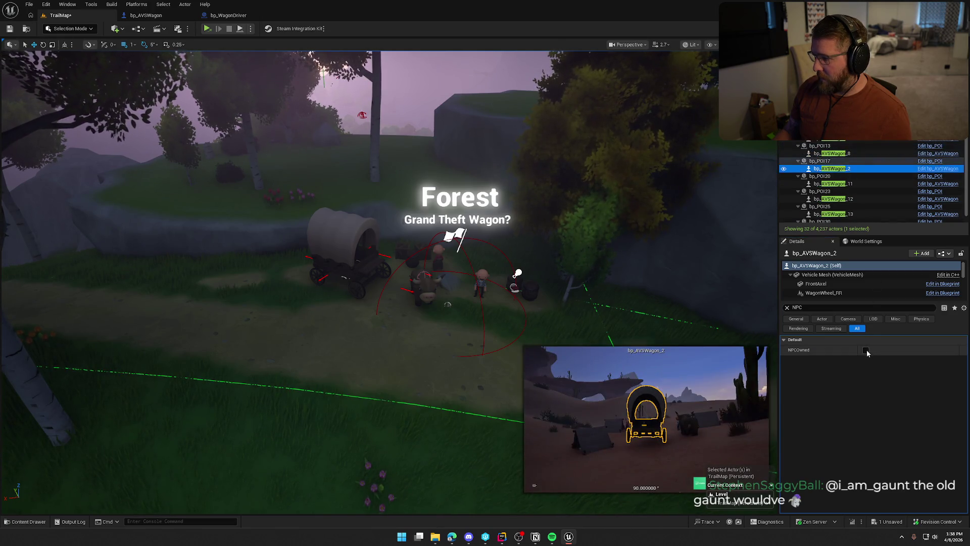
click(854, 184)
ctrl+click(858, 198)
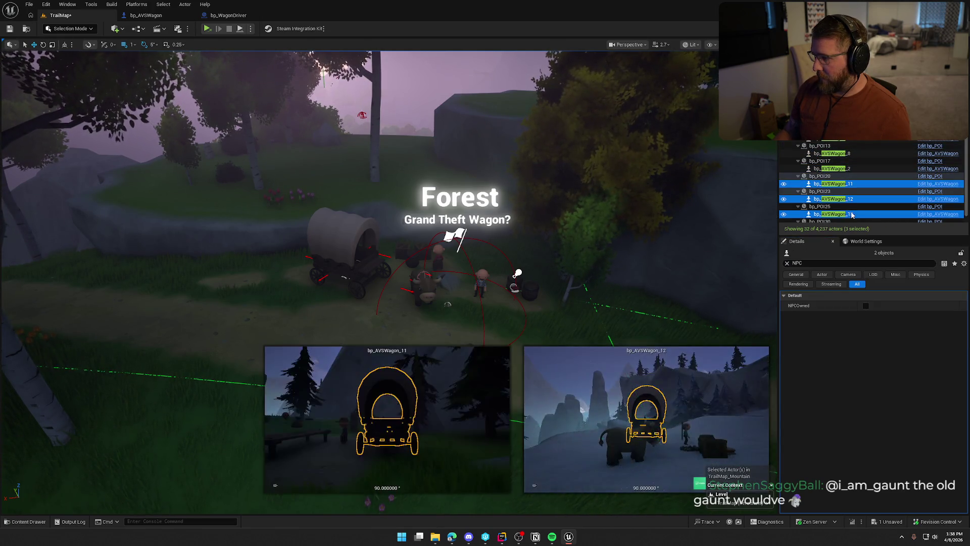
ctrl+click(861, 213)
ctrl+click(859, 219)
click(865, 306)
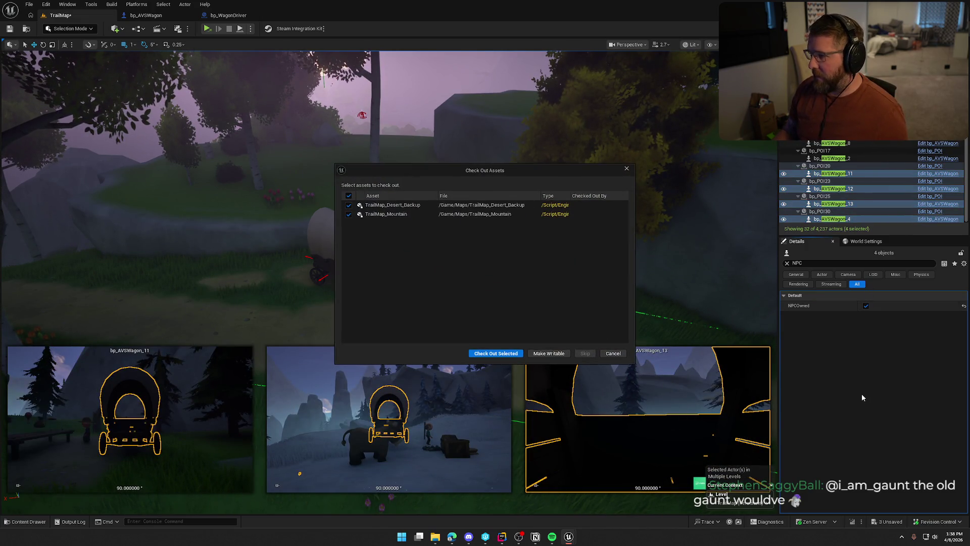
click(497, 354)
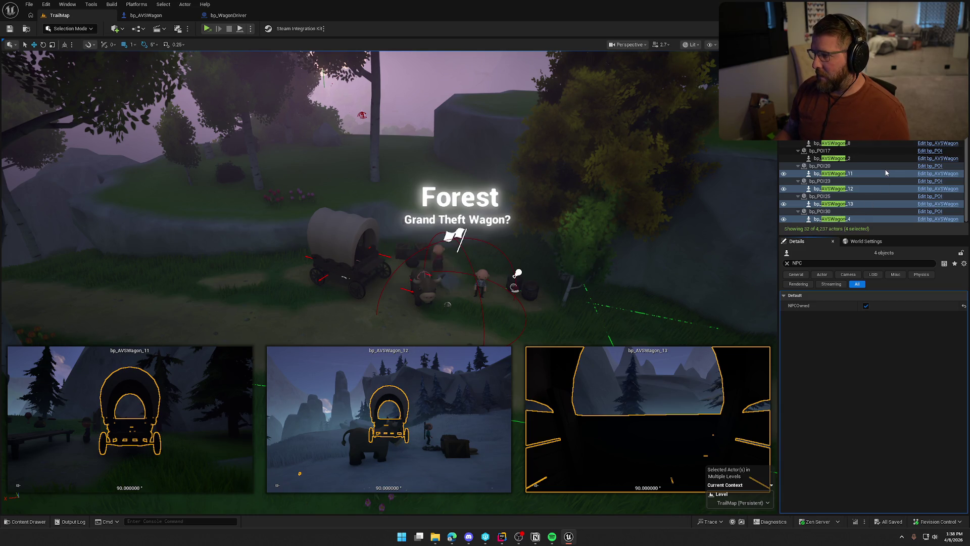
scroll(864, 197, up, 5)
click(848, 167)
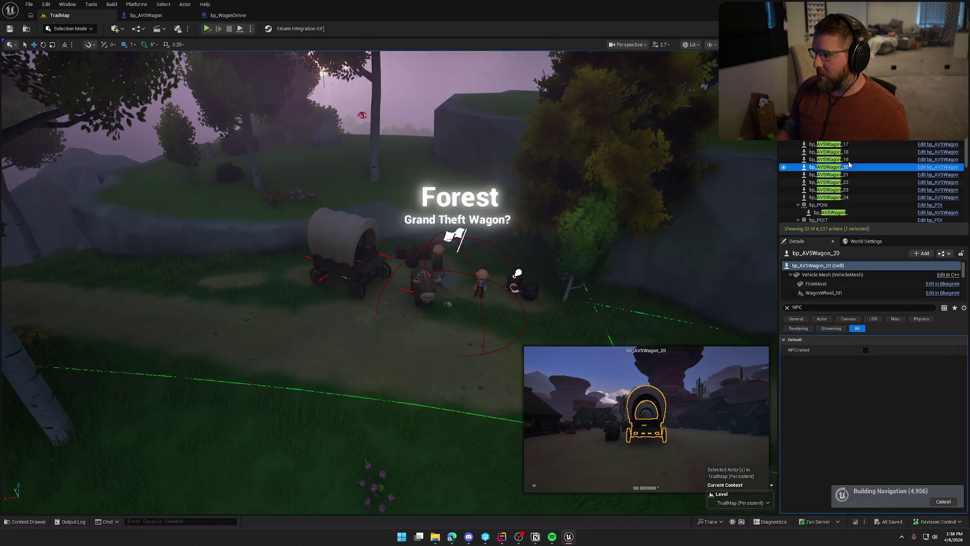
Open the GameWorld level from the Maps folder in the Content Drawer.
key(Escape)
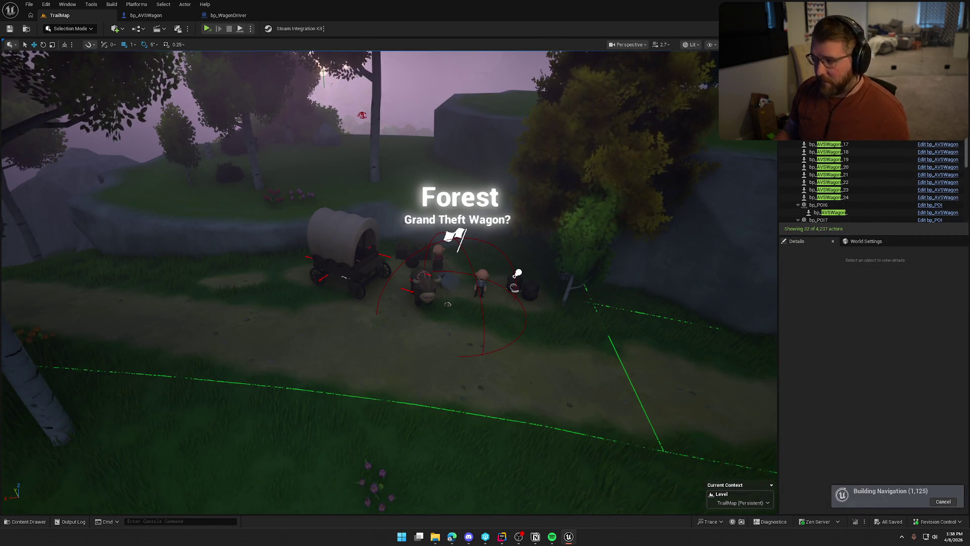
key(Escape)
key(ctrl+space)
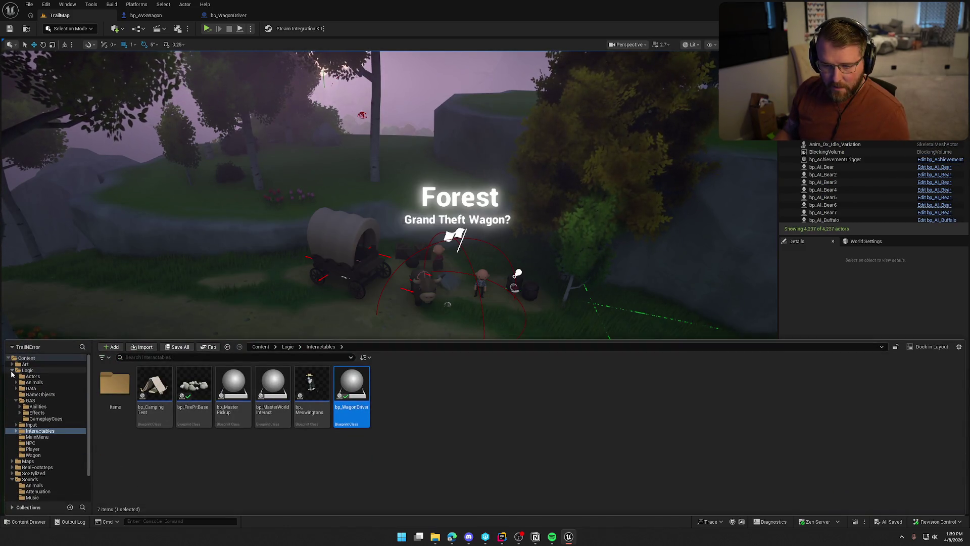
click(13, 479)
click(28, 461)
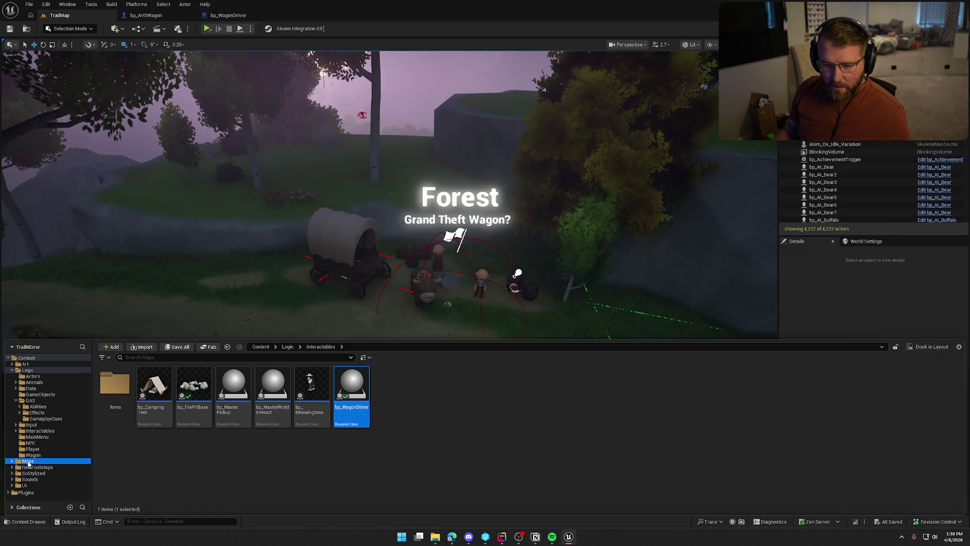
double_click(190, 393)
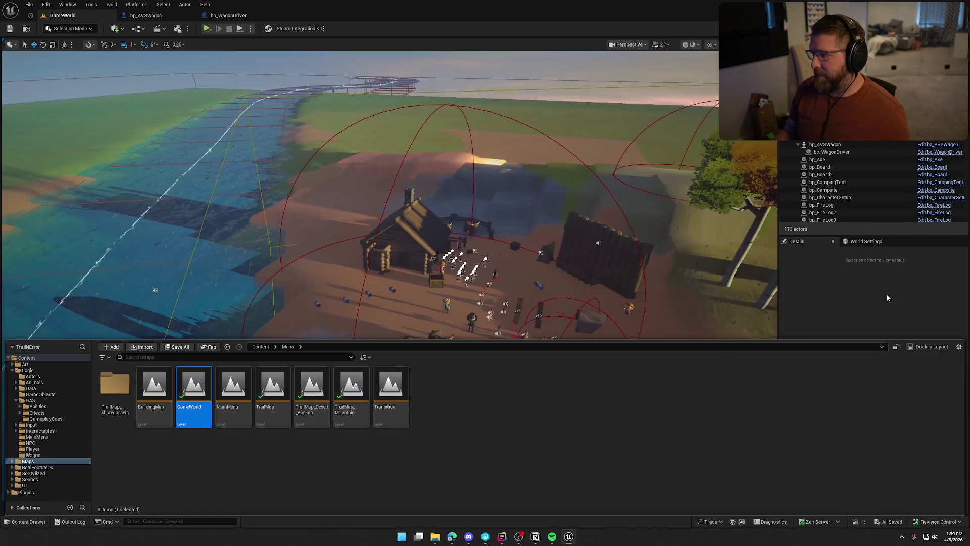
Tick NPCOwned on the placed bp_AVSWagon and clear the Details search filter.
drag(384, 202, 384, 162)
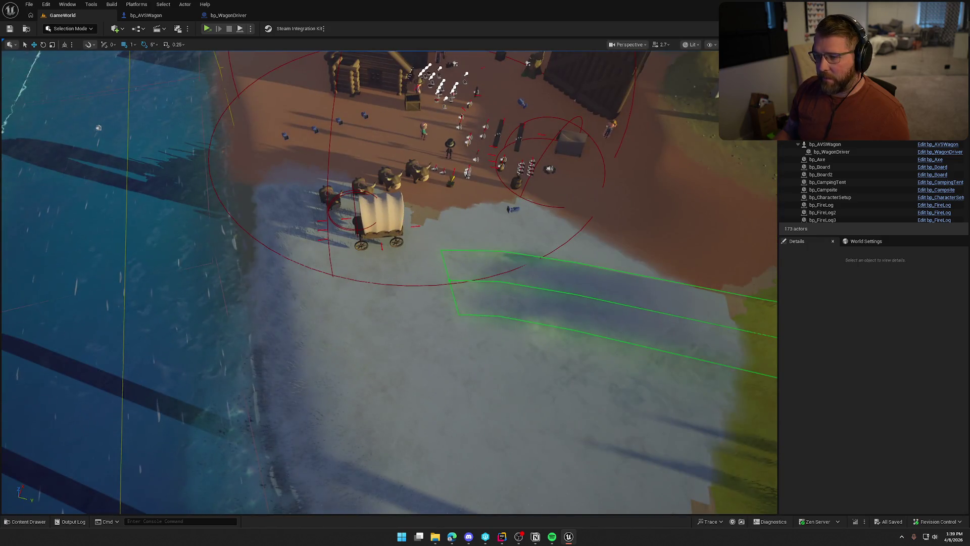
click(379, 215)
click(866, 349)
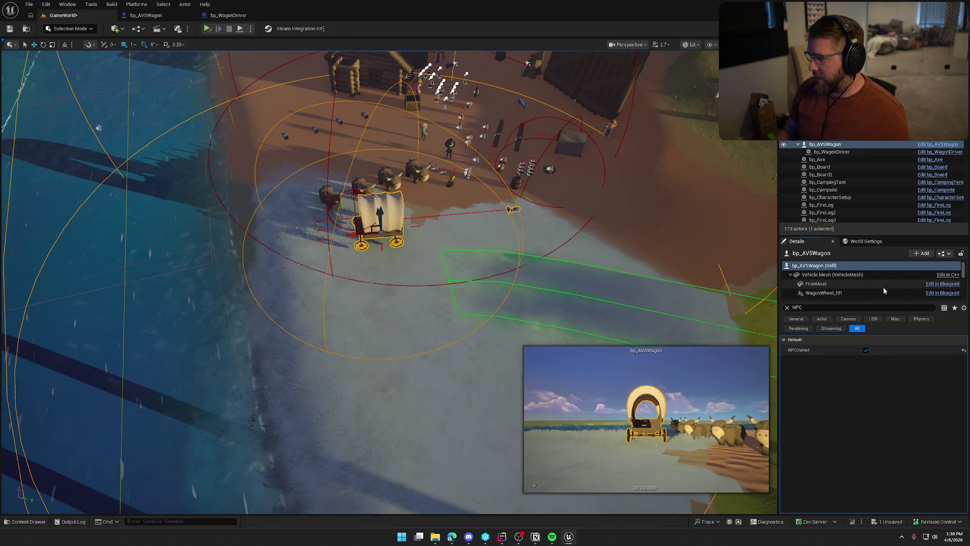
click(787, 307)
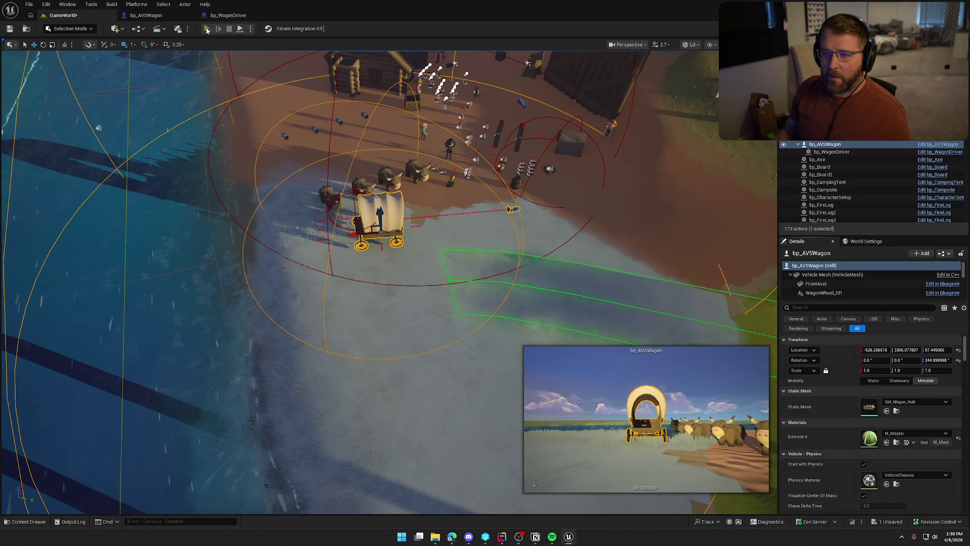
key(ctrl+shift+s)
Save GameWorld, then play-test walking to the wagon, driving it with E and getting off.
click(538, 353)
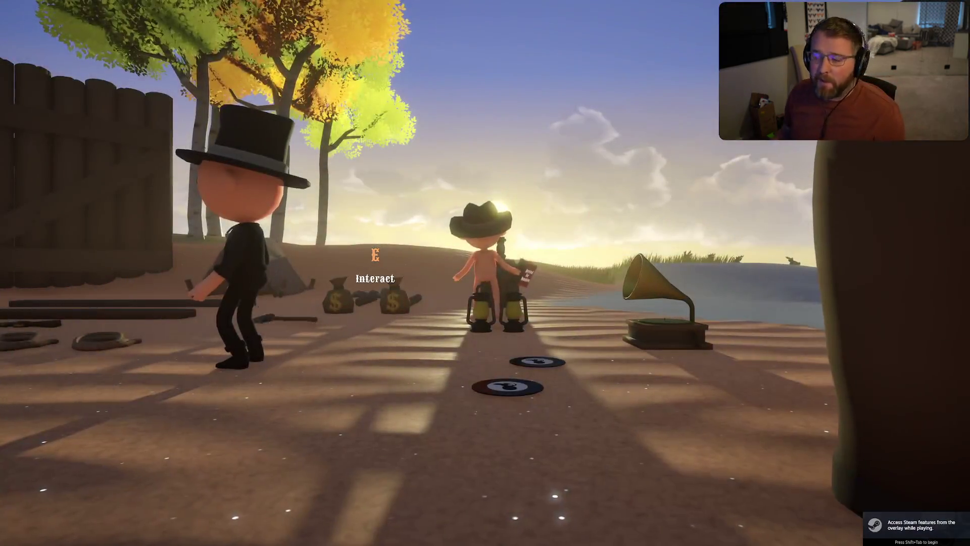
key(w)
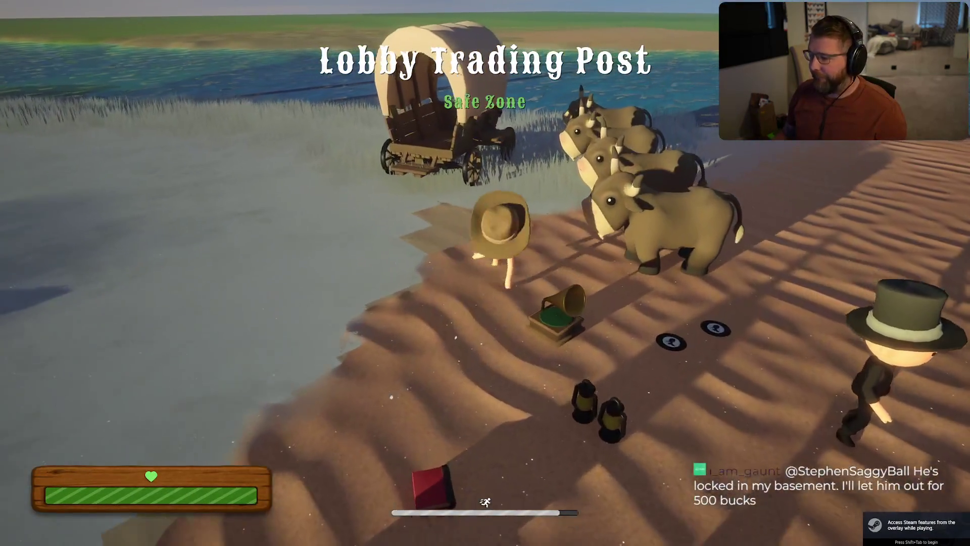
key(w)
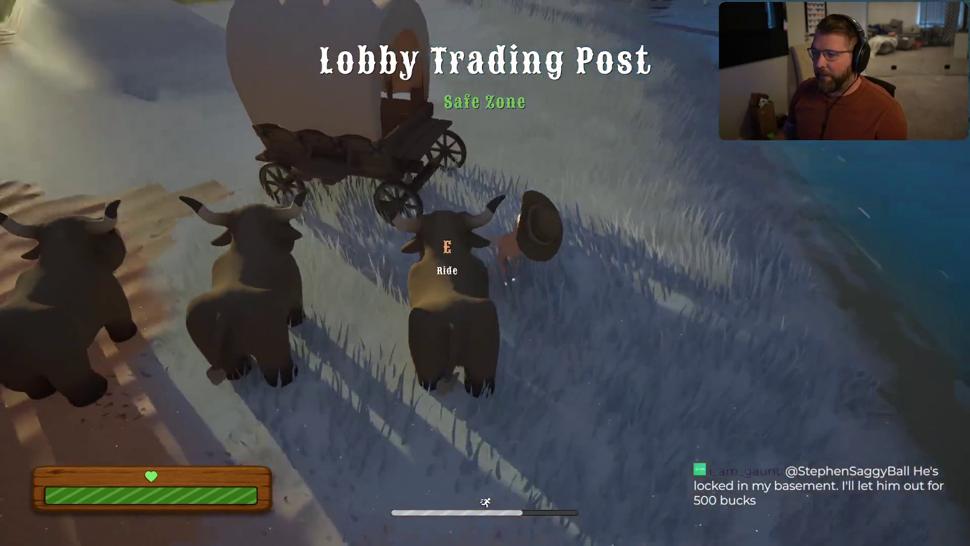
key(e)
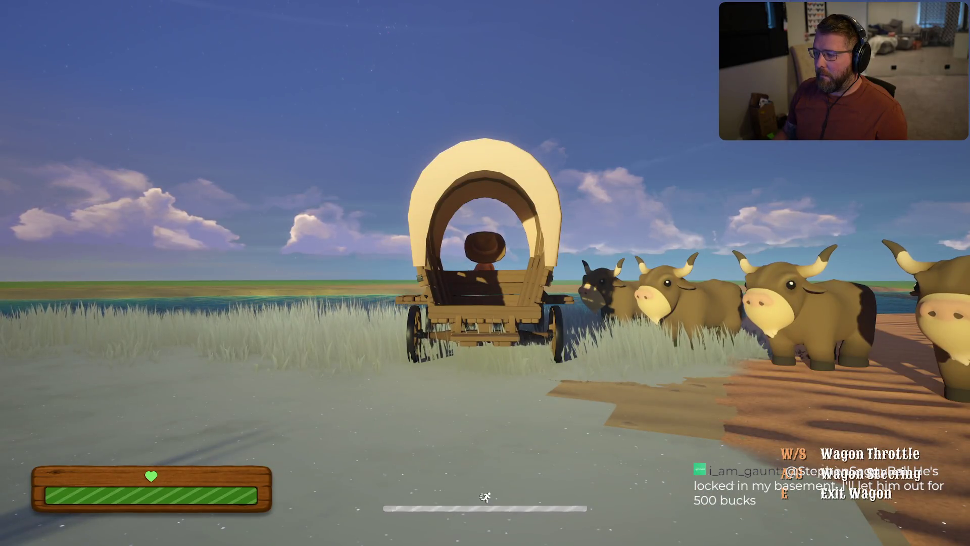
key(e)
key(w)
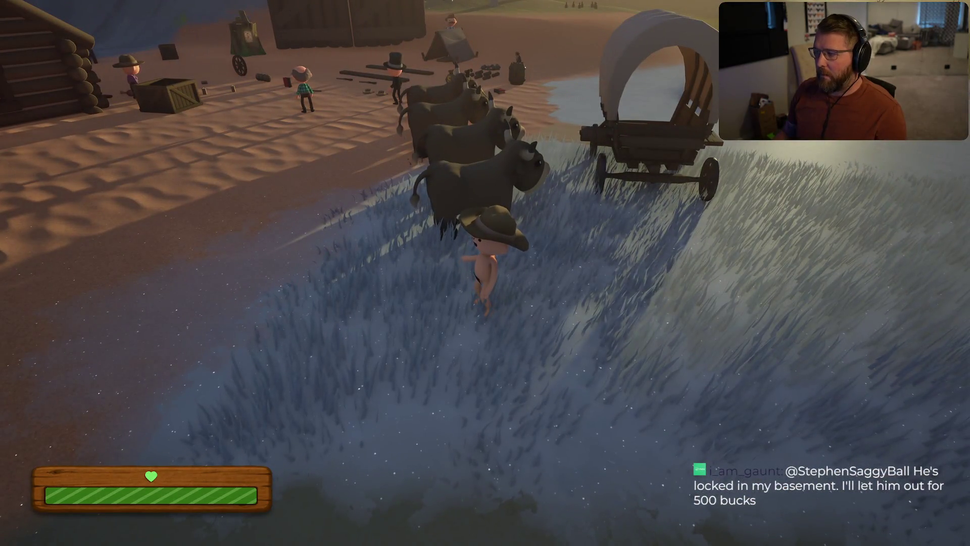
Quit the play session through the pause menu's Exit Game and confirm Yes.
key(Escape)
click(510, 382)
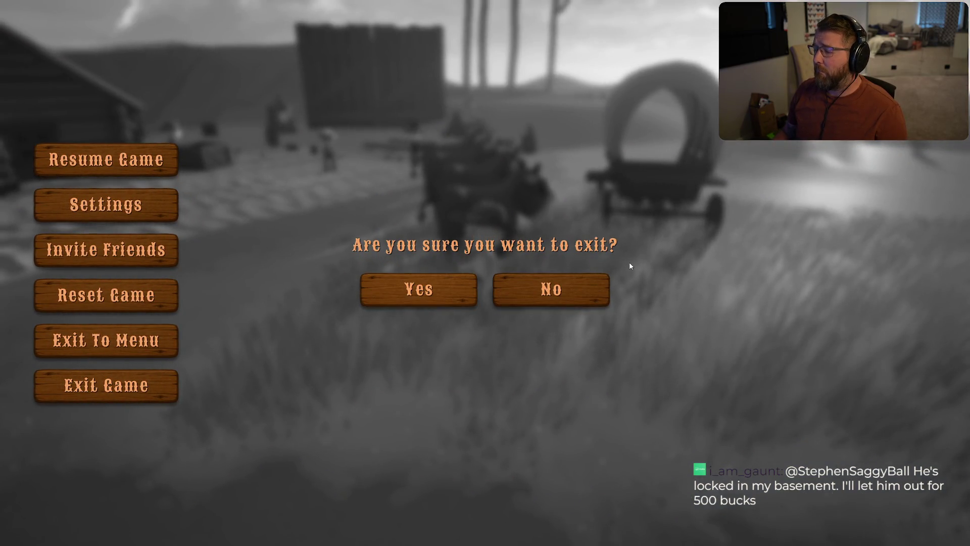
click(419, 289)
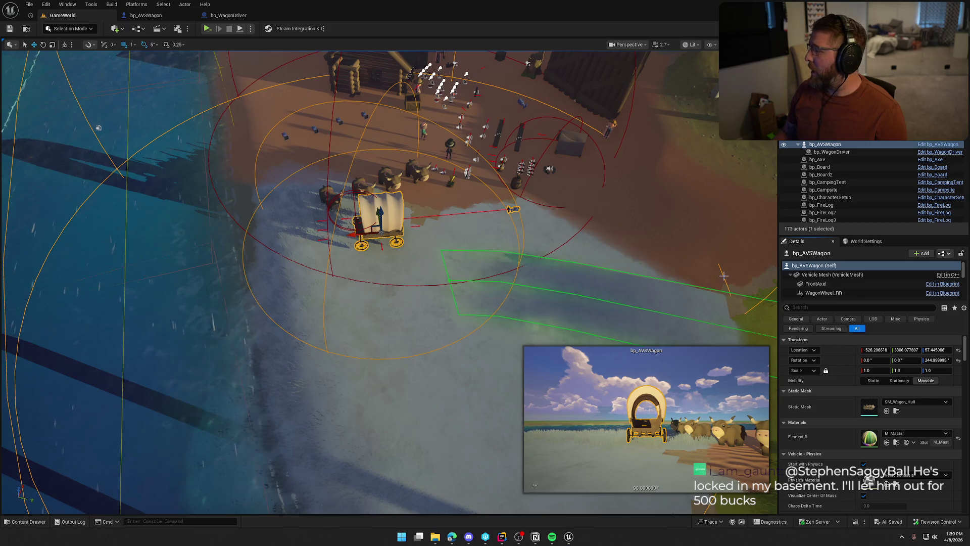
click(228, 15)
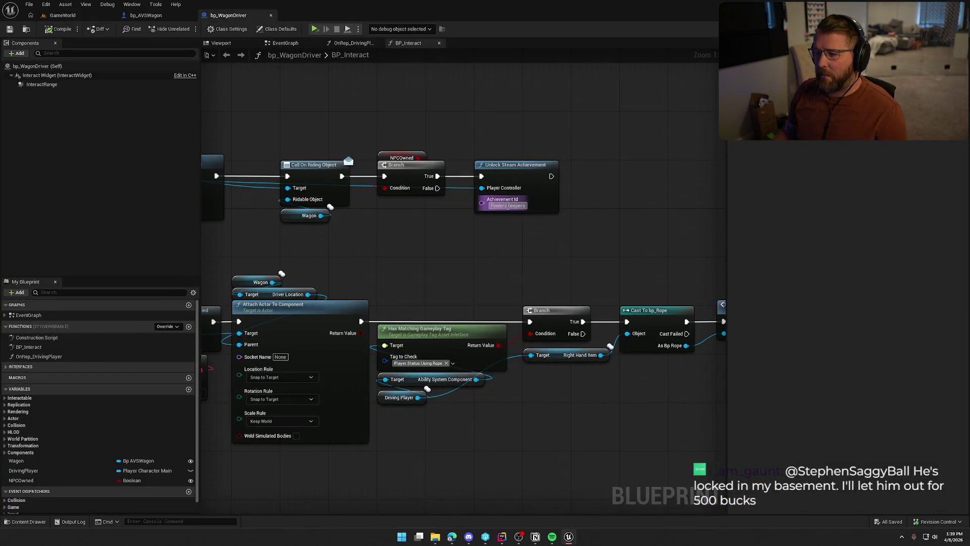
drag(428, 225, 510, 228)
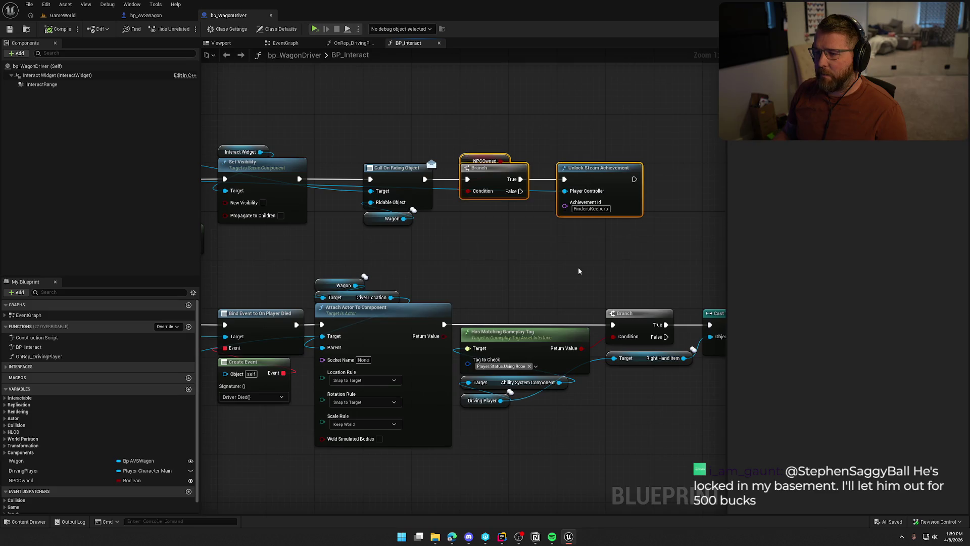
drag(477, 258, 612, 230)
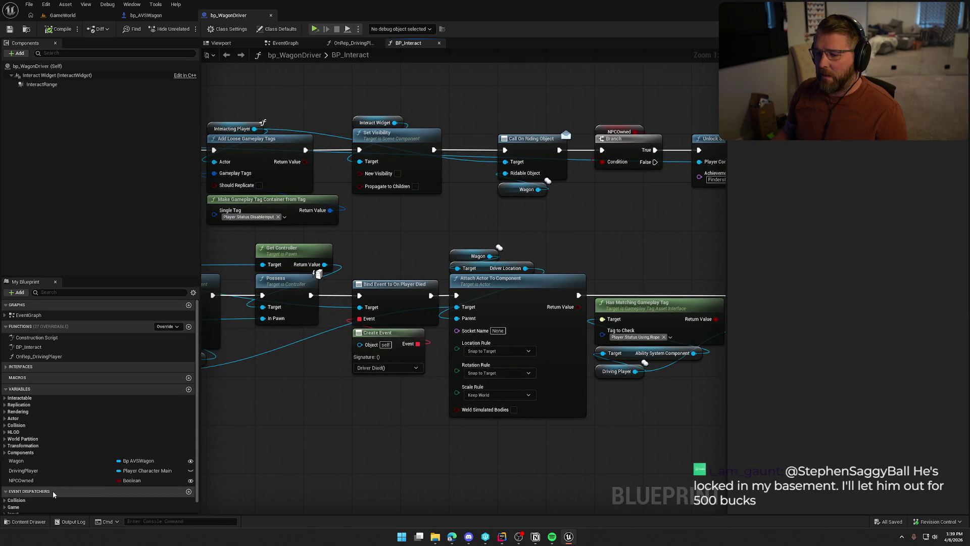
click(21, 480)
drag(587, 218, 649, 260)
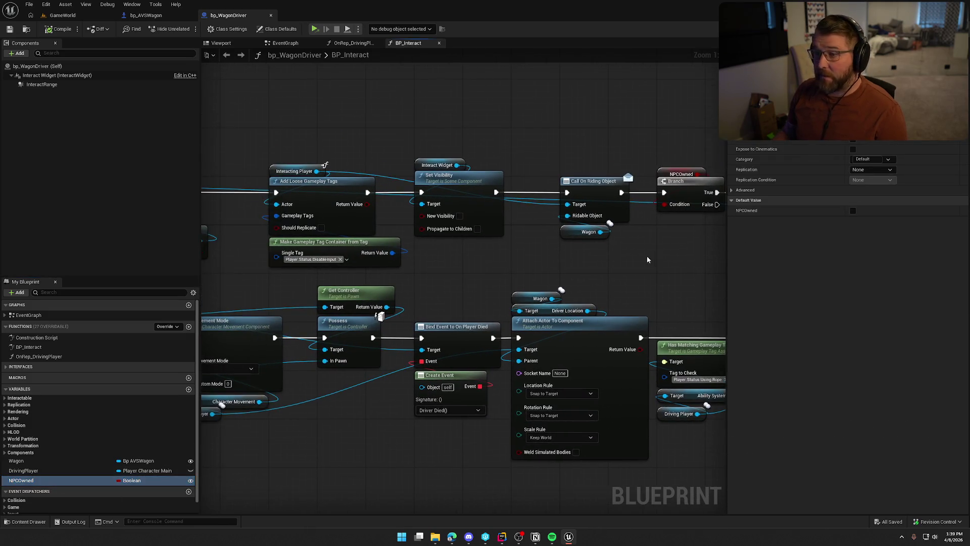
click(145, 15)
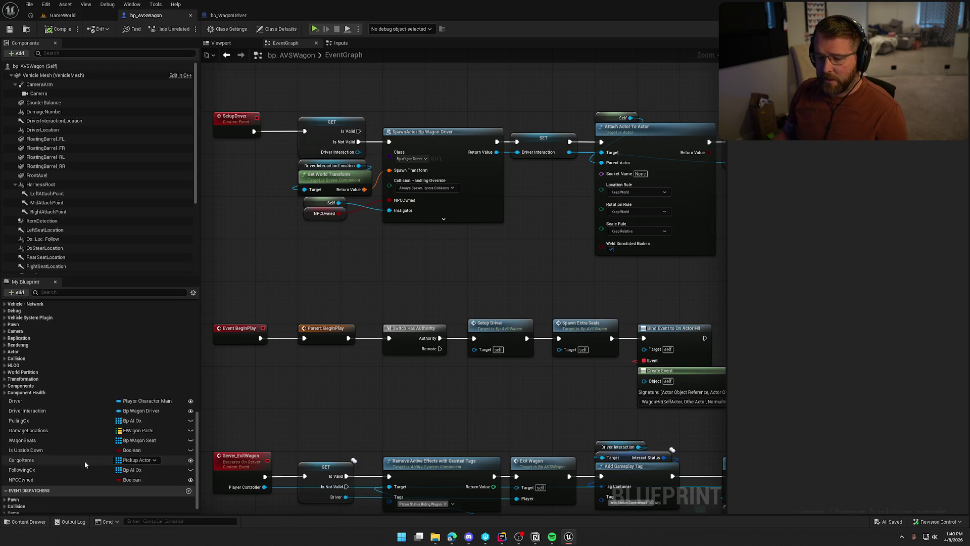
click(62, 15)
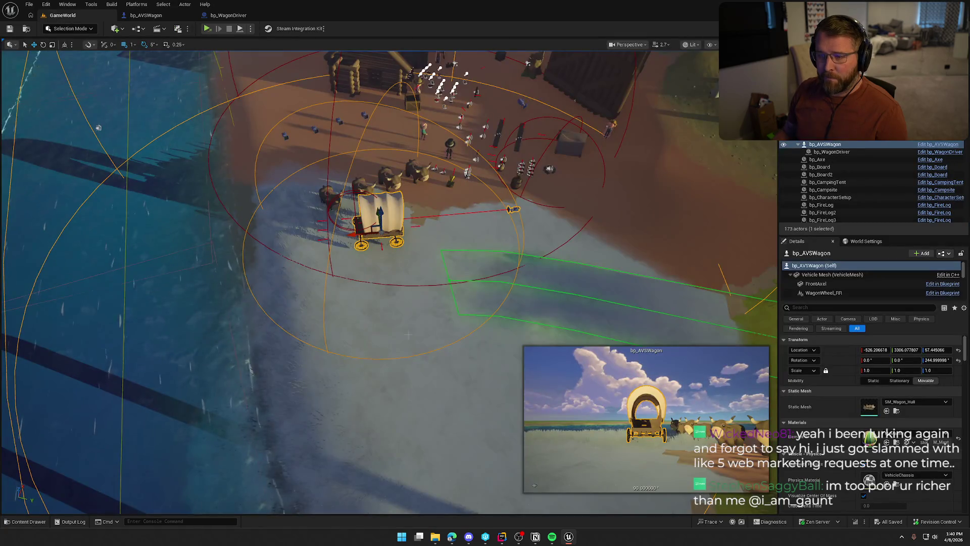
Focus the wagon, then select and delete the bp_WagonDriver actor sitting on it.
scroll(841, 428, down, 10)
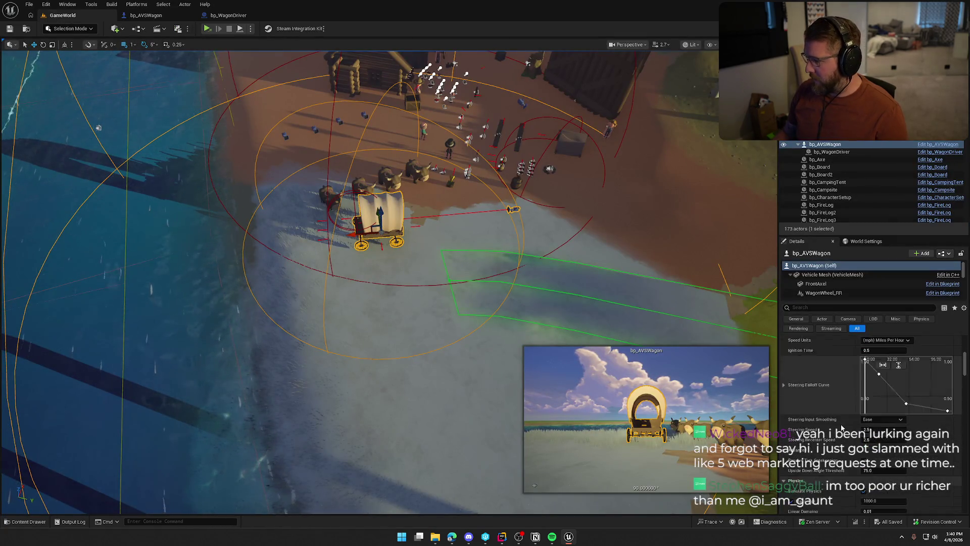
scroll(841, 429, down, 10)
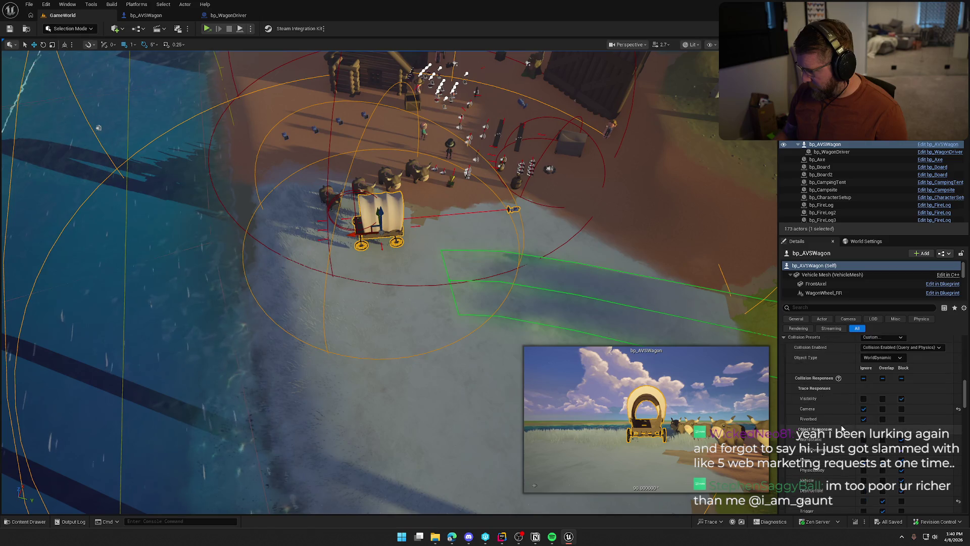
scroll(841, 429, down, 10)
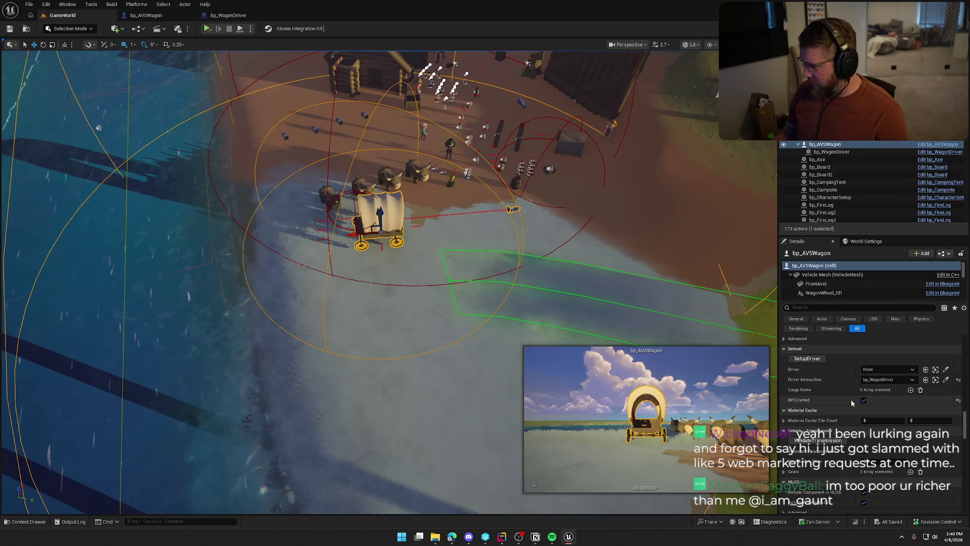
scroll(839, 465, up, 2)
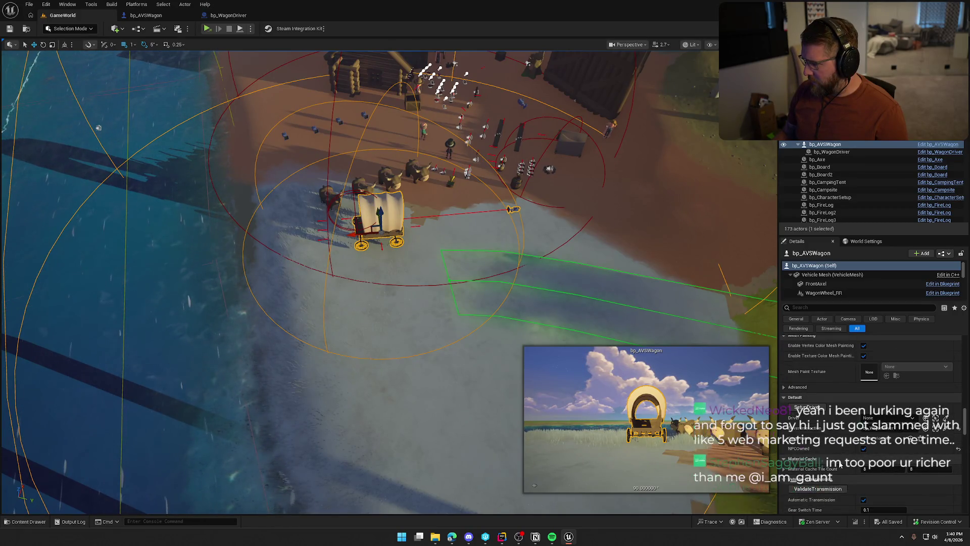
key(f)
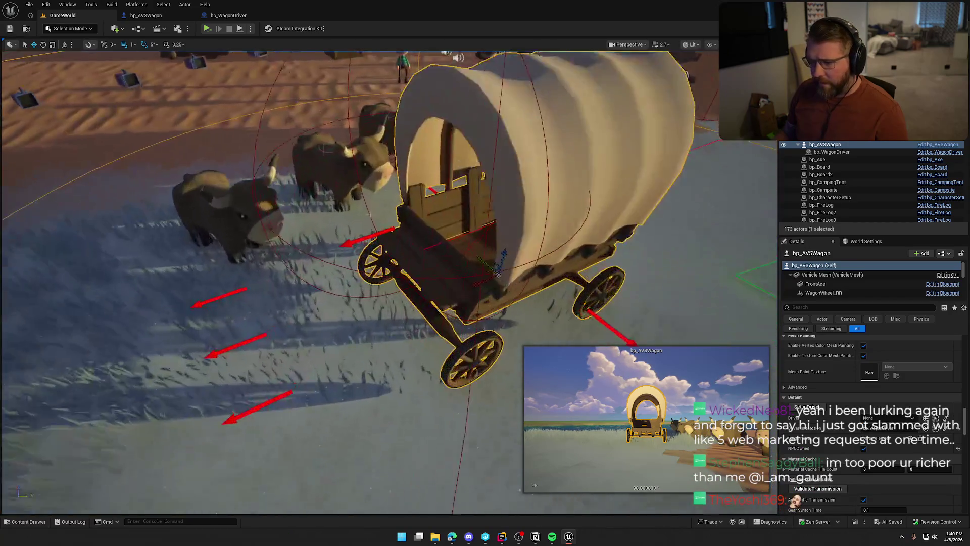
click(359, 189)
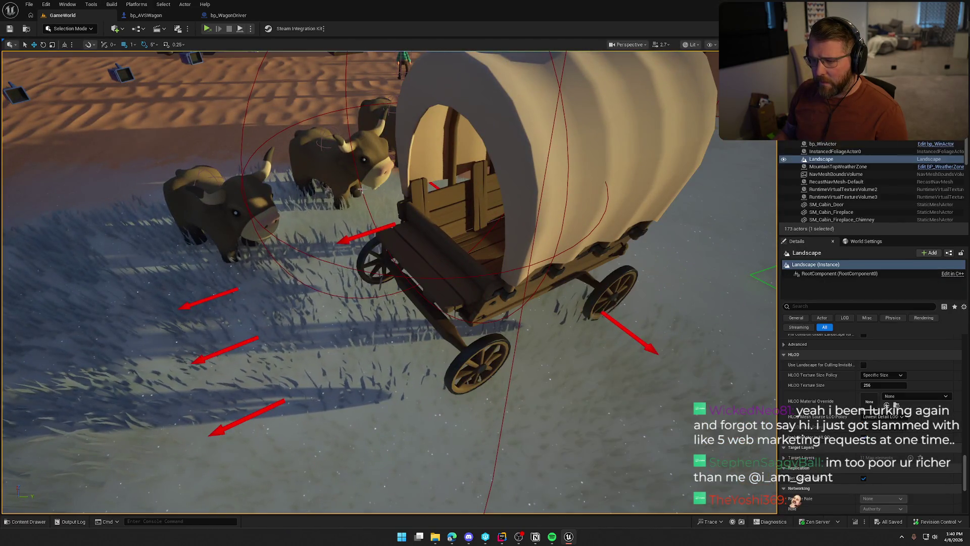
click(361, 190)
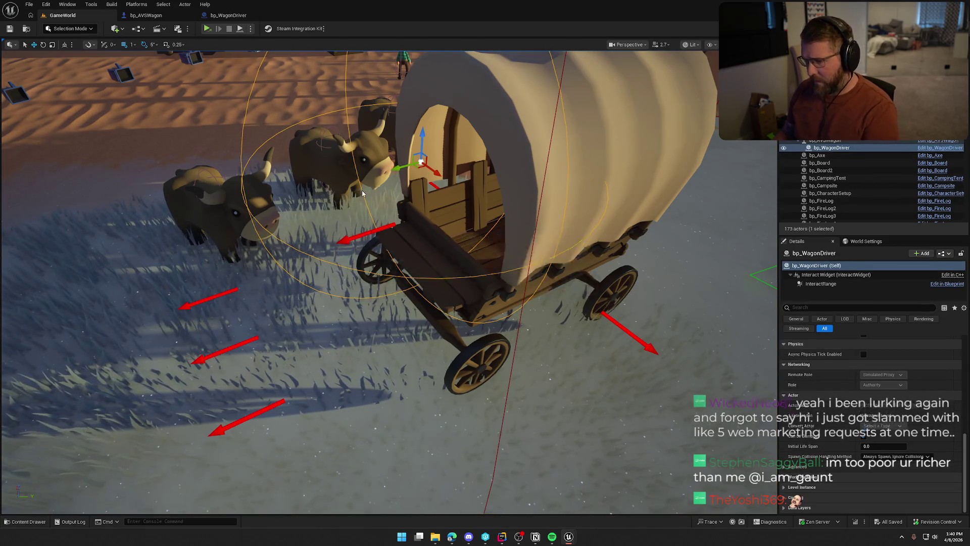
key(Delete)
Confirm the Delete Referenced Actor dialog and save the GameWorld level.
key(super+shift+s)
key(Escape)
click(561, 292)
scroll(417, 253, down, 5)
key(ctrl+s)
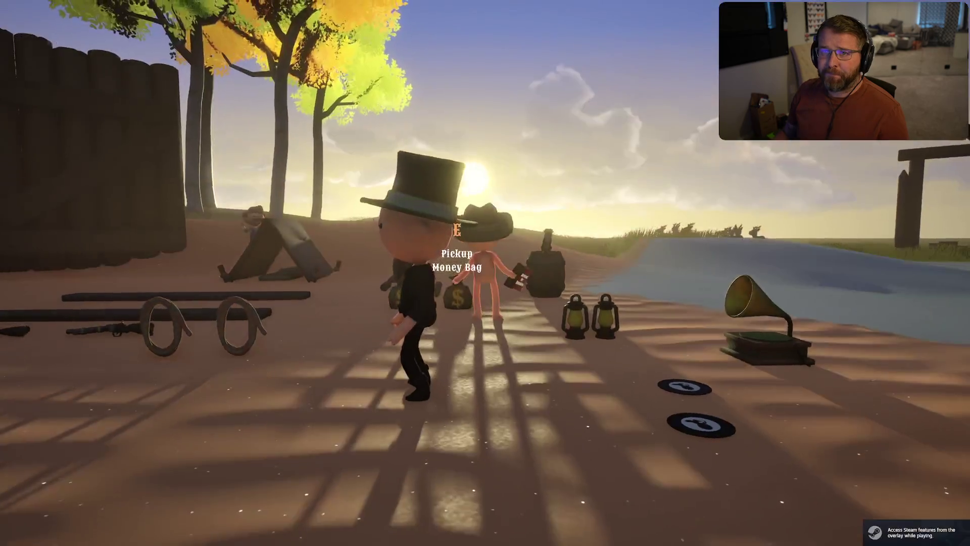
Run to the wagon, drive it and get off, then exit the game back to the editor.
key(shift+w)
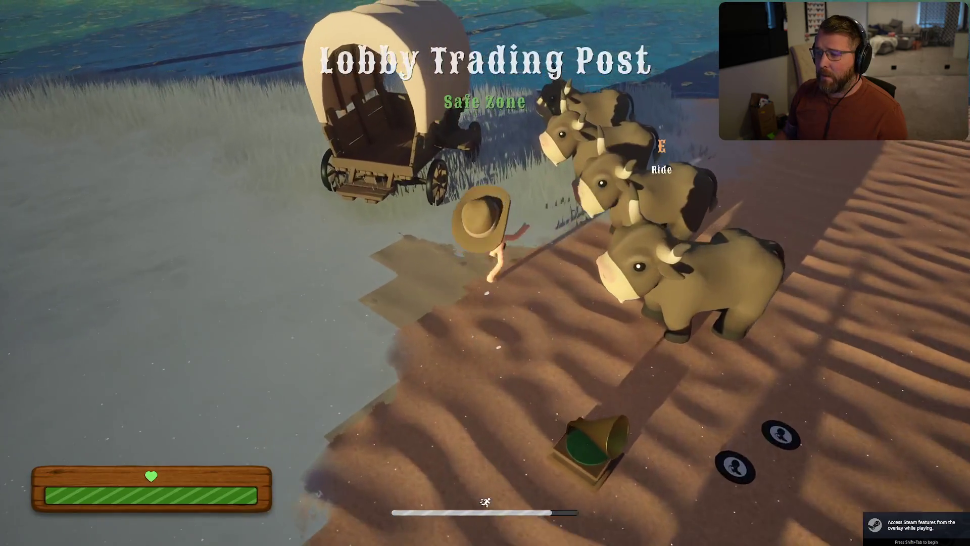
key(w)
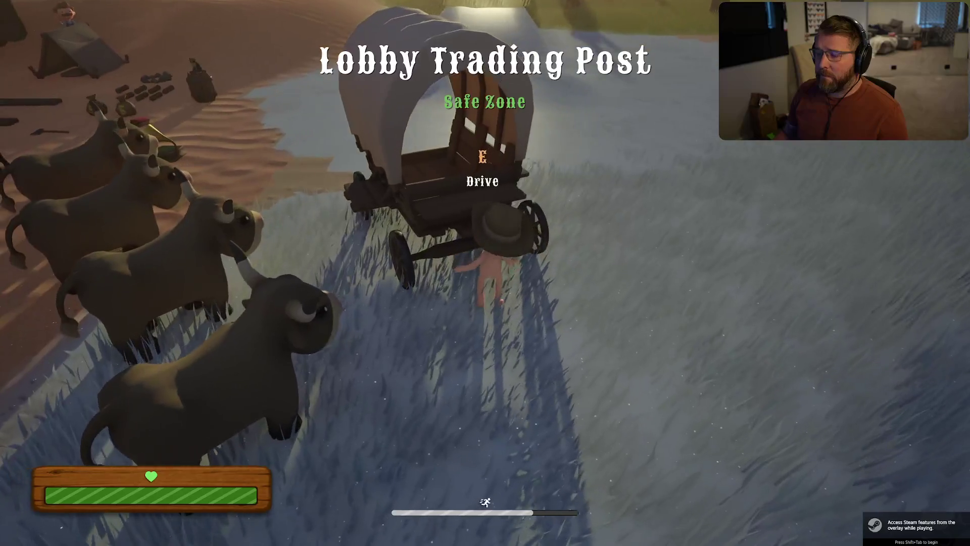
key(e)
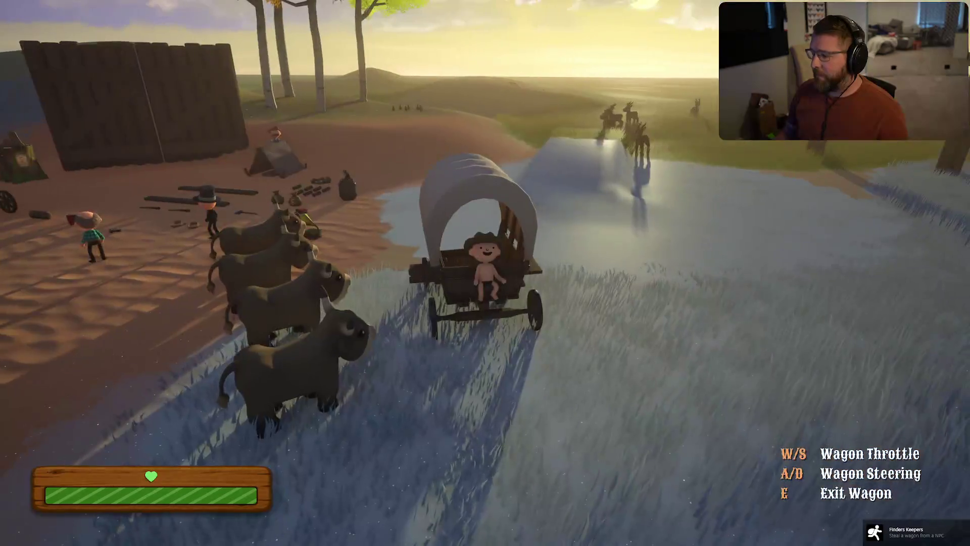
key(e)
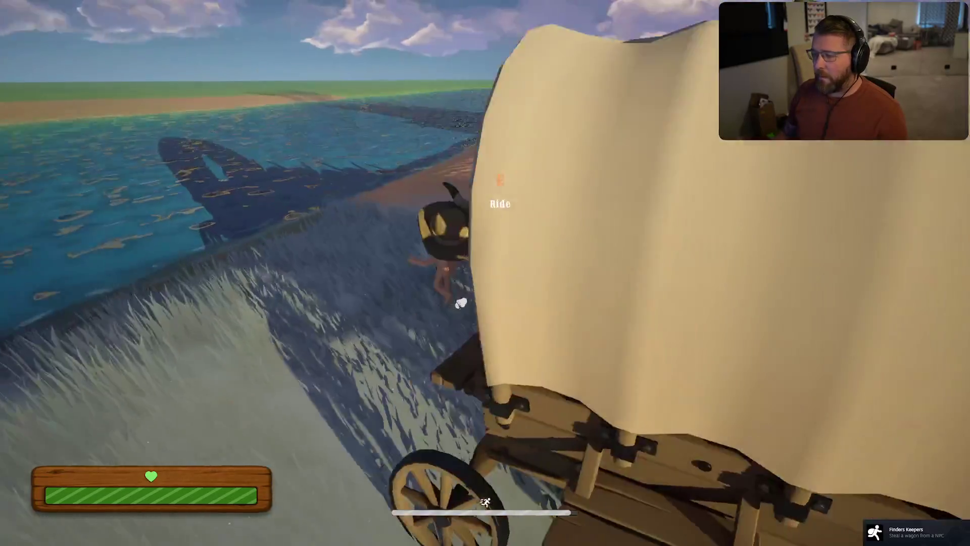
key(Escape)
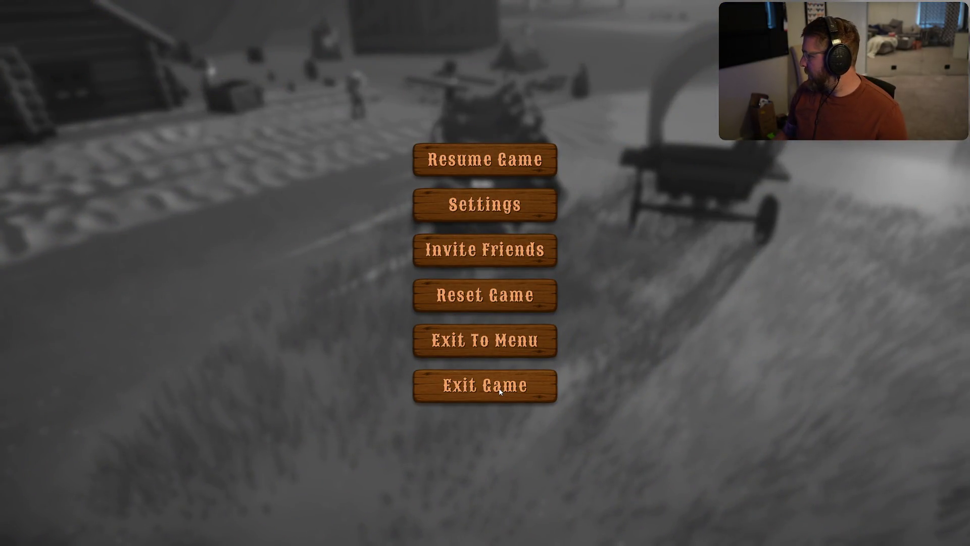
click(500, 392)
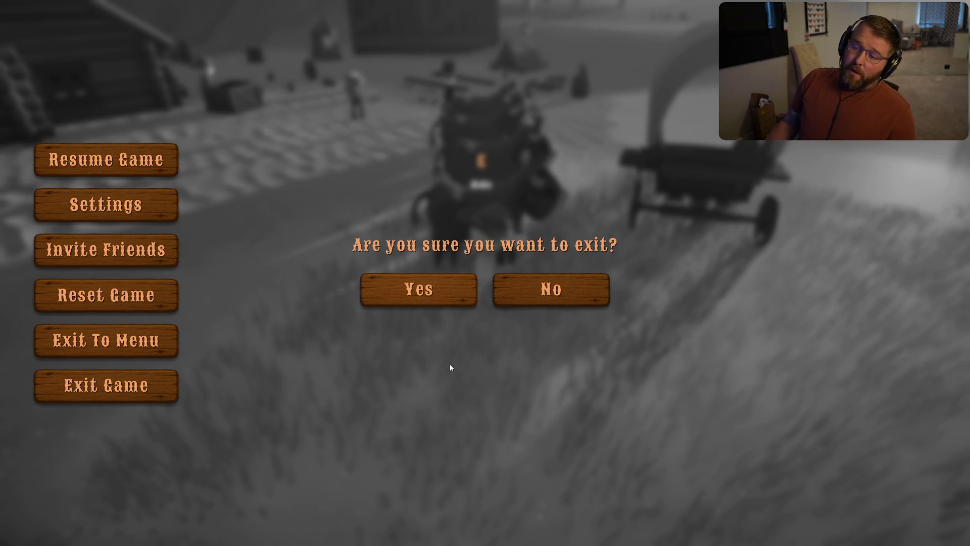
click(423, 292)
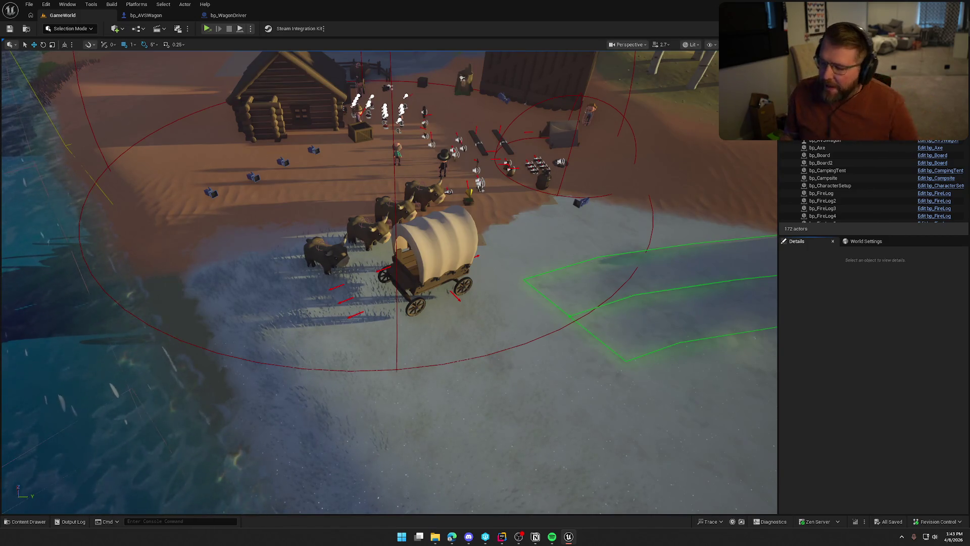
In Rider, close BPFLTrail.cpp and show LocalInstanceSystem.h and .cpp in a vertical split.
click(502, 537)
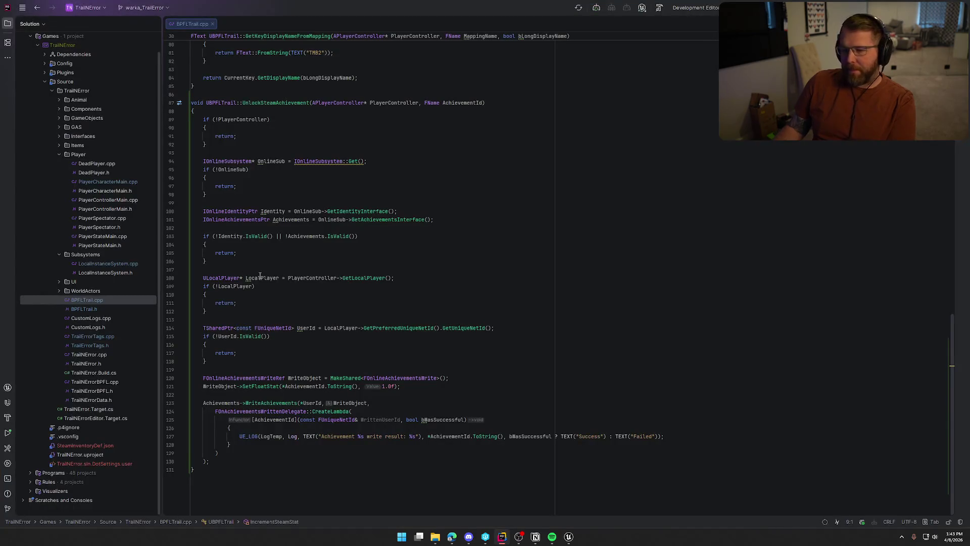
click(212, 24)
click(103, 272)
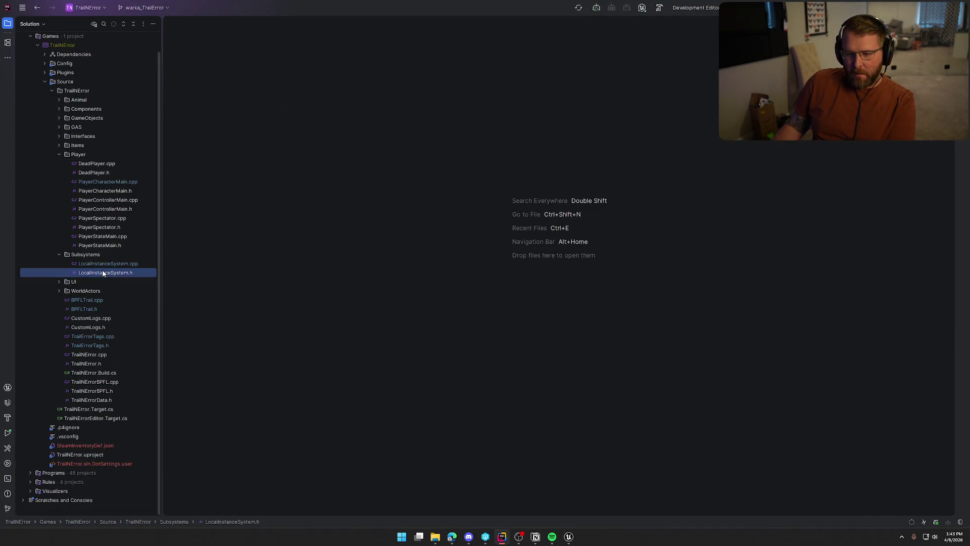
double_click(103, 273)
double_click(107, 263)
double_click(125, 23)
drag(126, 24, 707, 252)
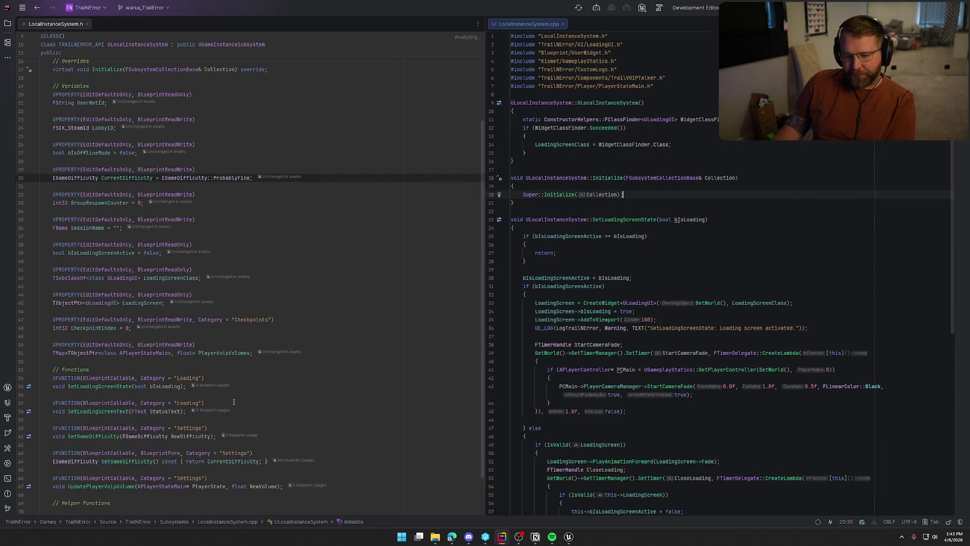
click(255, 352)
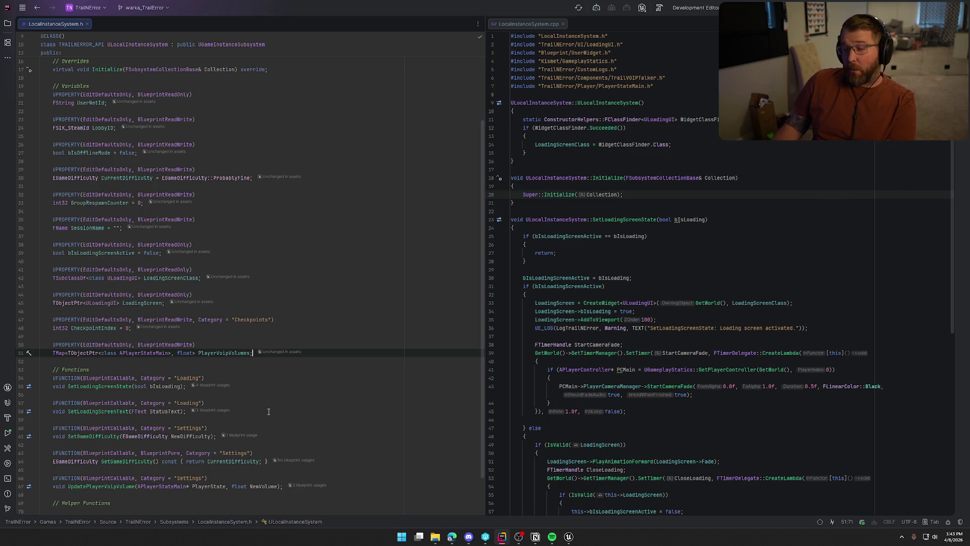
Open TrailNErrorData.h from the header's include line and go to the end of the file.
scroll(268, 411, up, 4)
click(62, 103)
click(127, 98)
ctrl+click(118, 76)
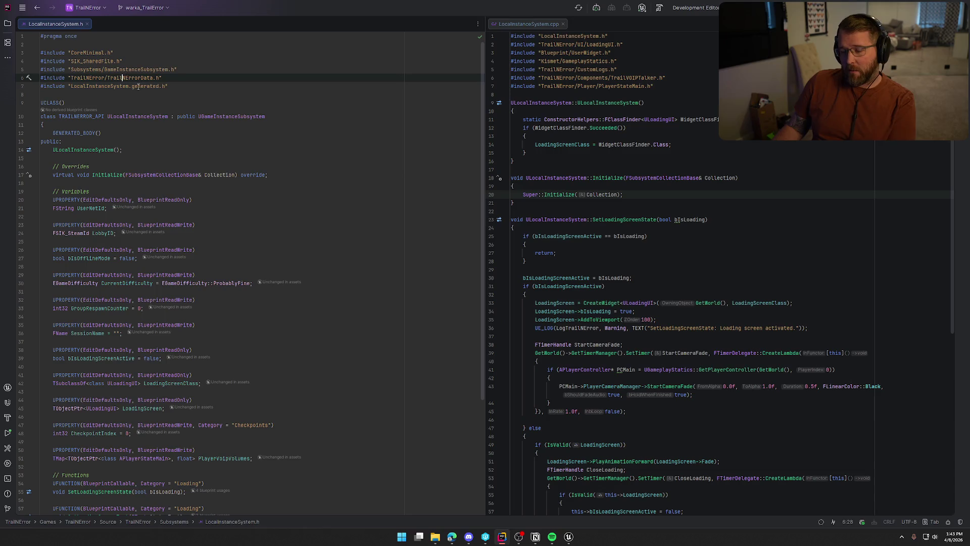
scroll(122, 127, down, 1)
scroll(122, 127, down, 10)
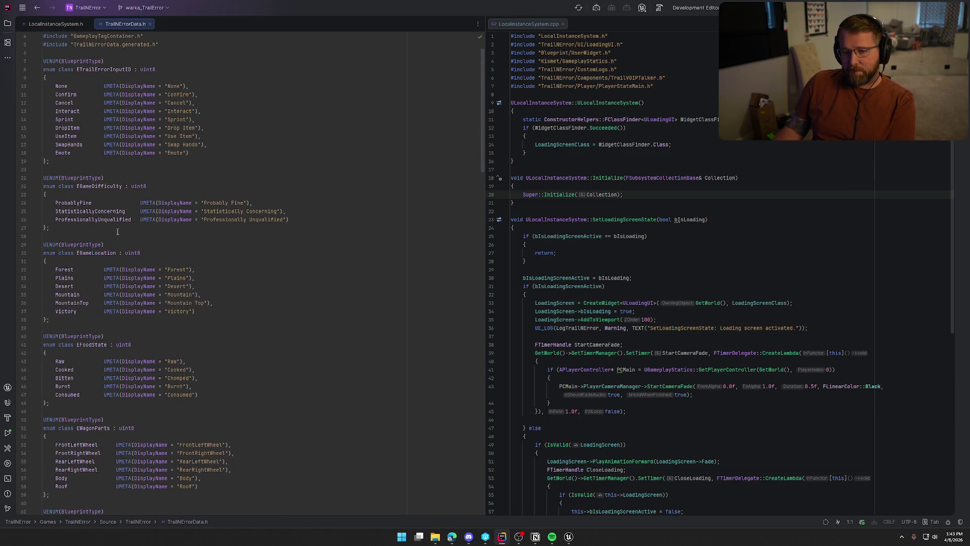
scroll(118, 381, down, 15)
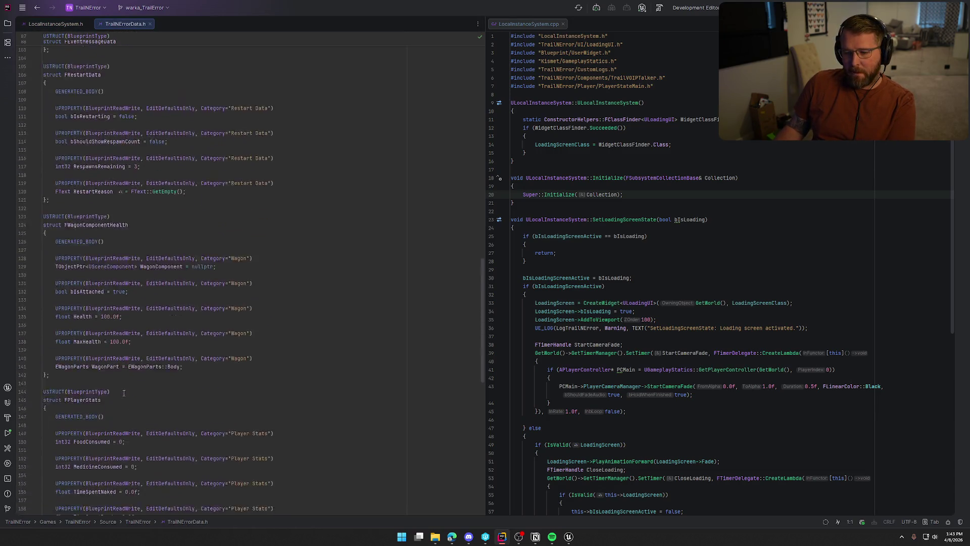
click(81, 466)
Declare USTRUCT(BlueprintType) struct FAchievementStats with its generated body and braces.
key(Return)
key(Return)
text(USTRUCC)
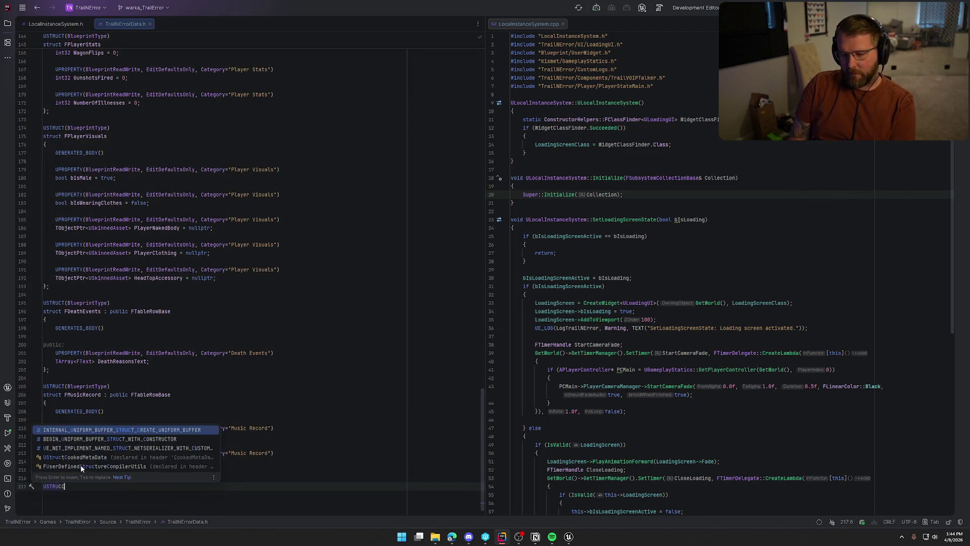
key(Return)
text((BlueprintType)
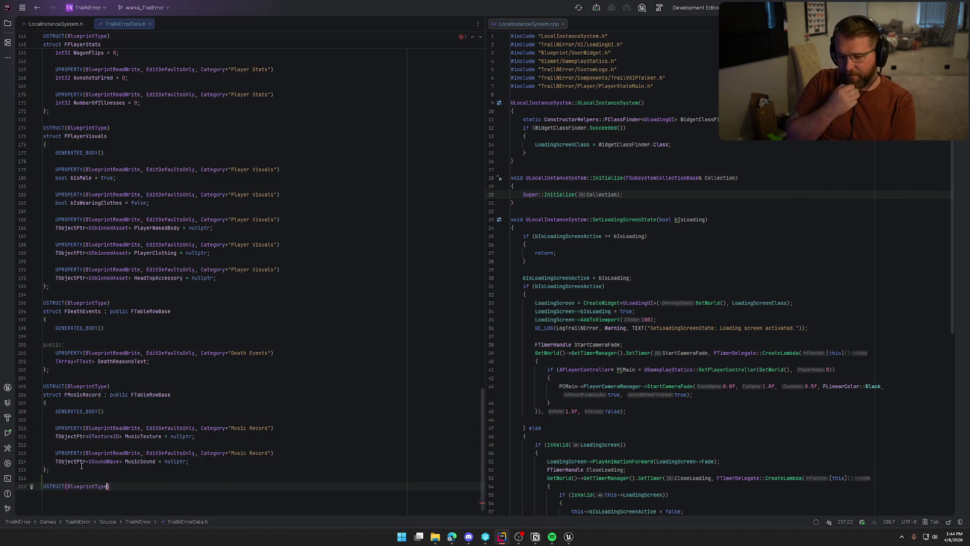
key(Tab)
key(Return)
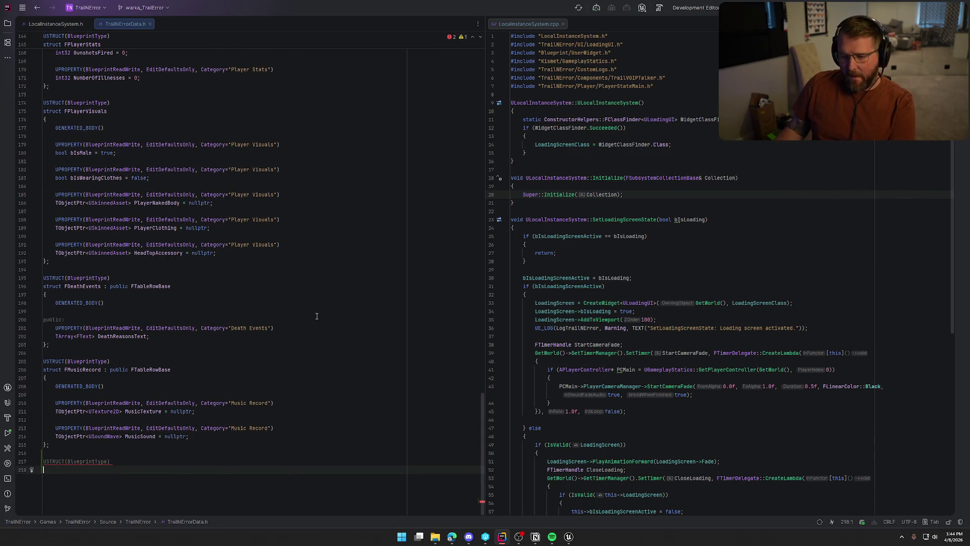
text(struct F)
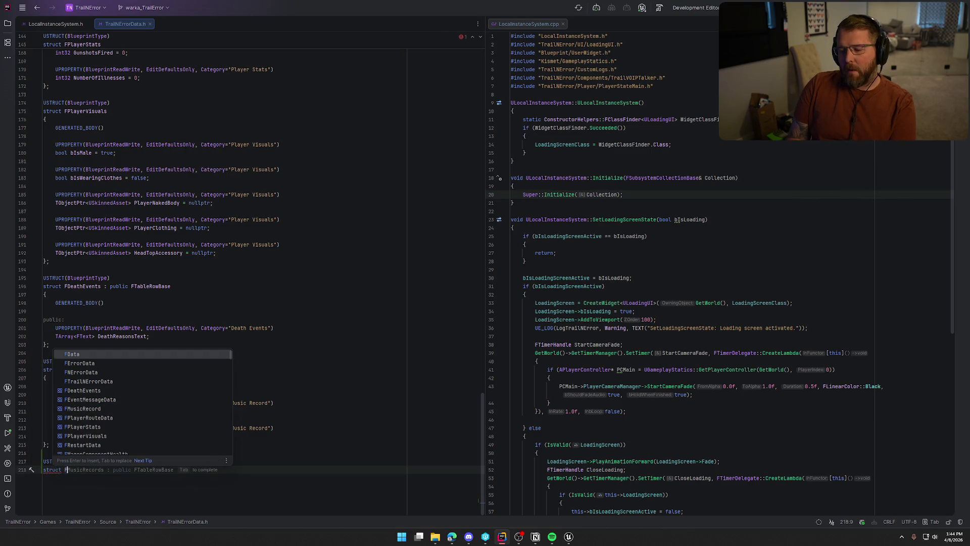
text(Achi)
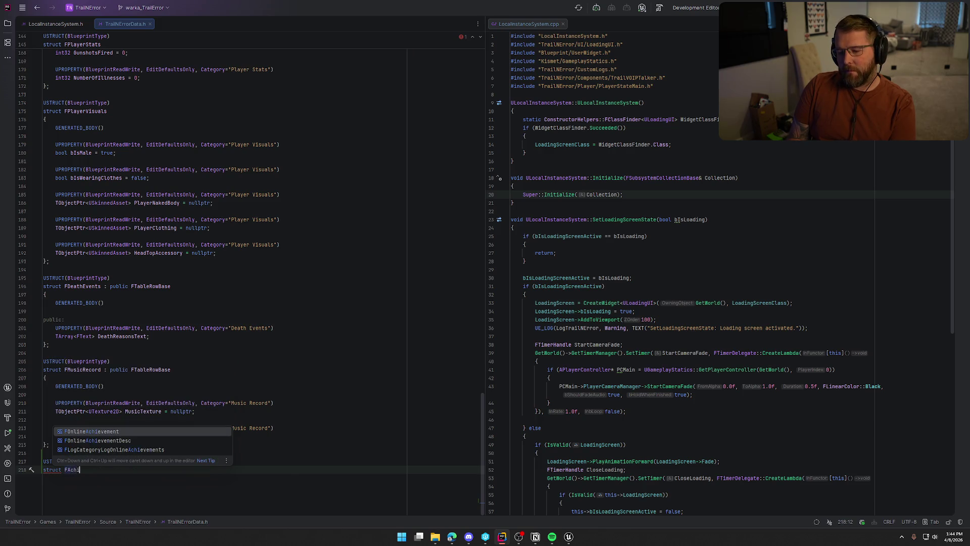
text(evementStats )
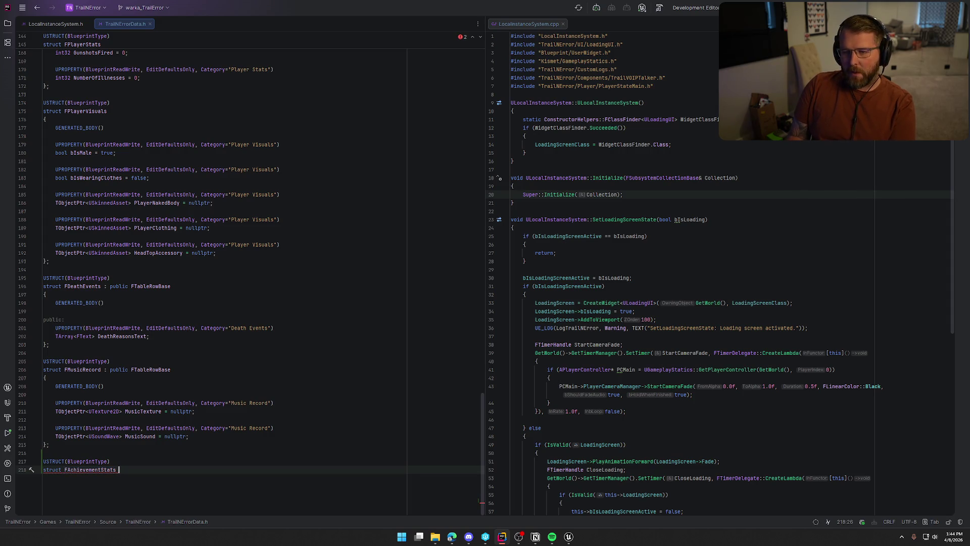
text({)
key(Return)
key(Return)
Add a public: section to the struct, with a blank line above it.
text(PU)
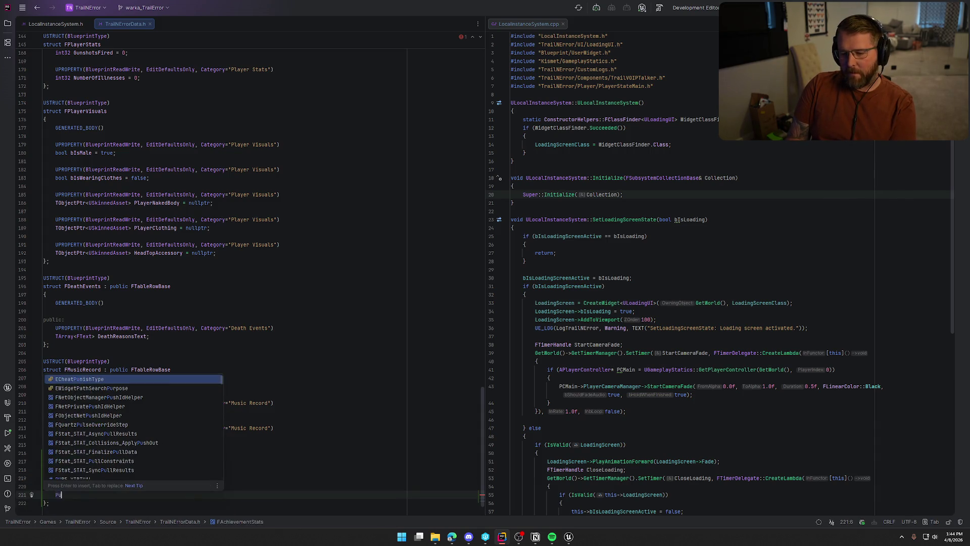
text(bl)
key(Return)
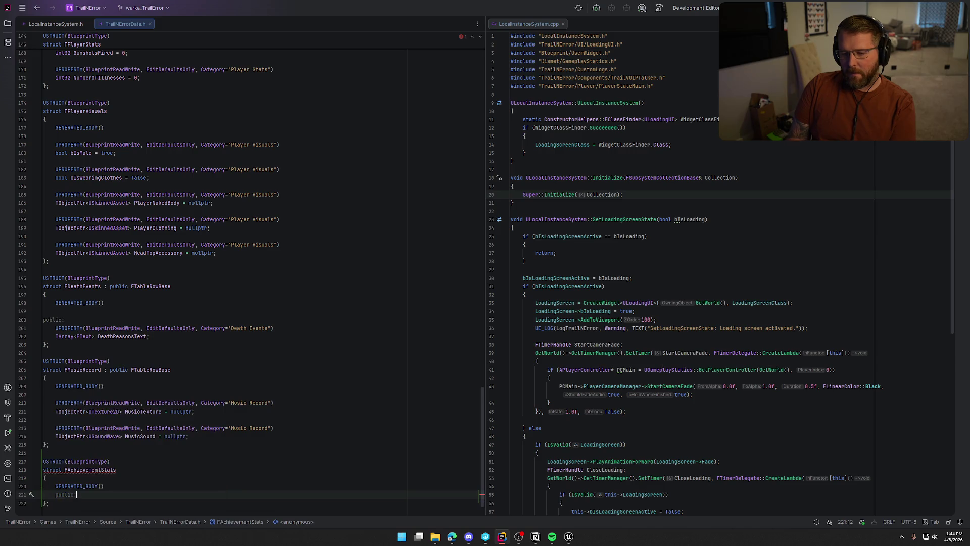
key(Return)
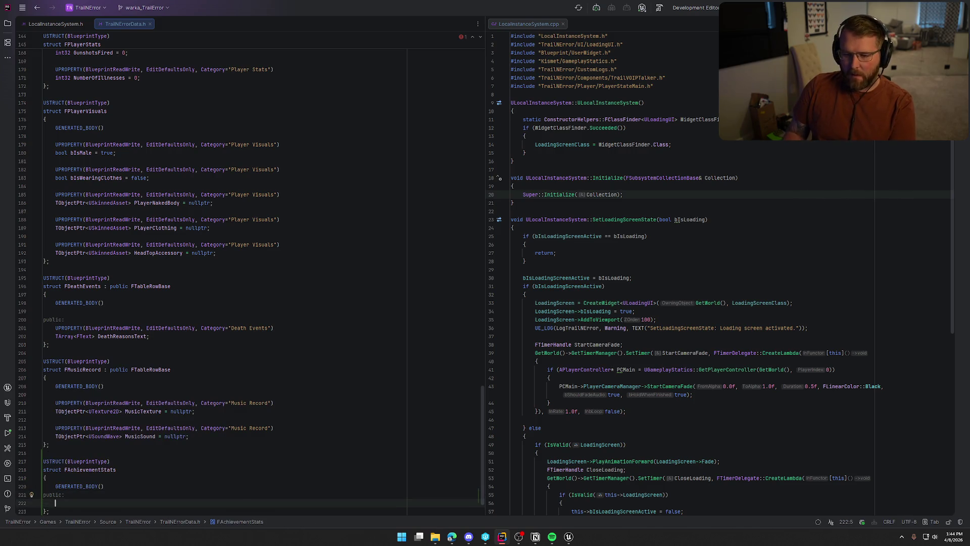
scroll(376, 289, down, 2)
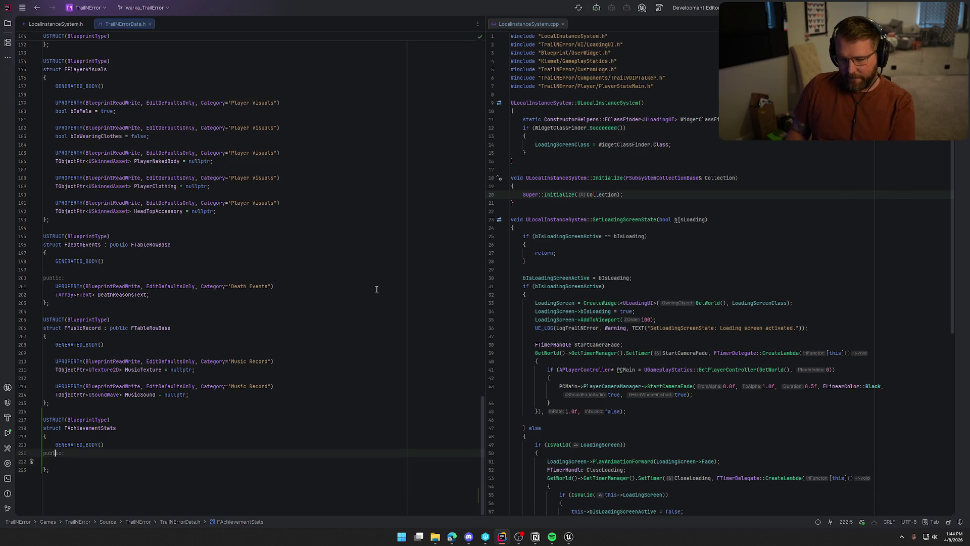
key(Up)
key(Home)
key(Return)
key(Down)
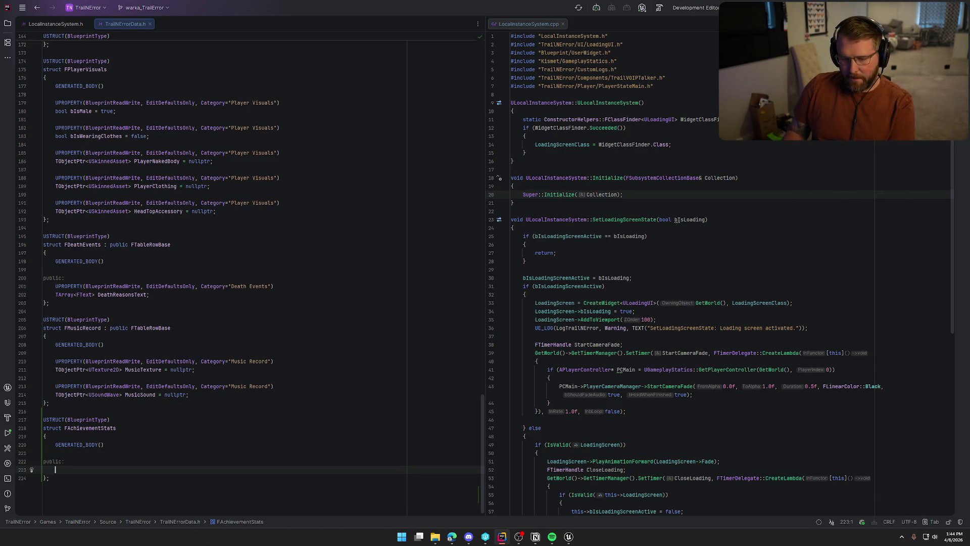
Add UPROPERTY(BlueprintReadWrite, EditDefaultsOnly, Category="Achievement Stats") and start the member line.
text(UPROP)
key(Return)
text(Blue)
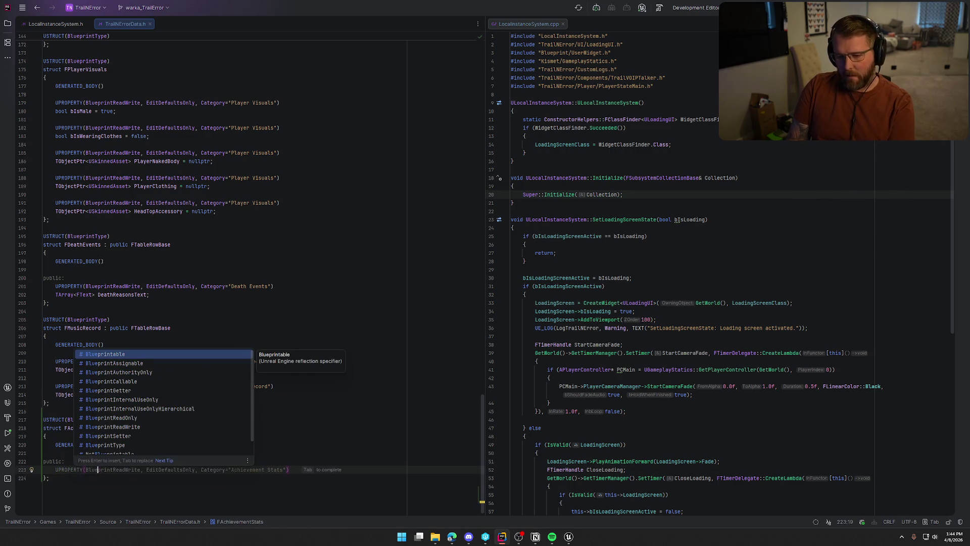
key(Tab)
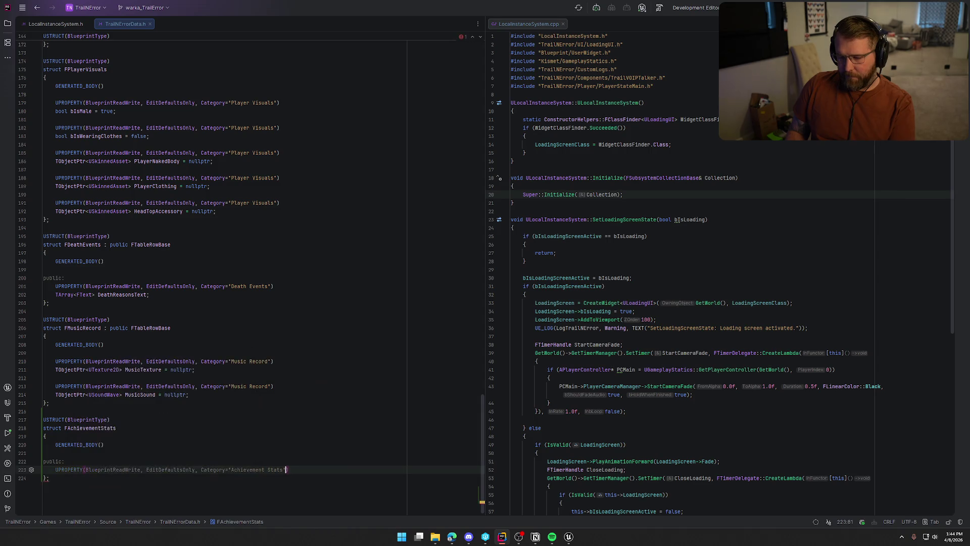
key(End)
key(Return)
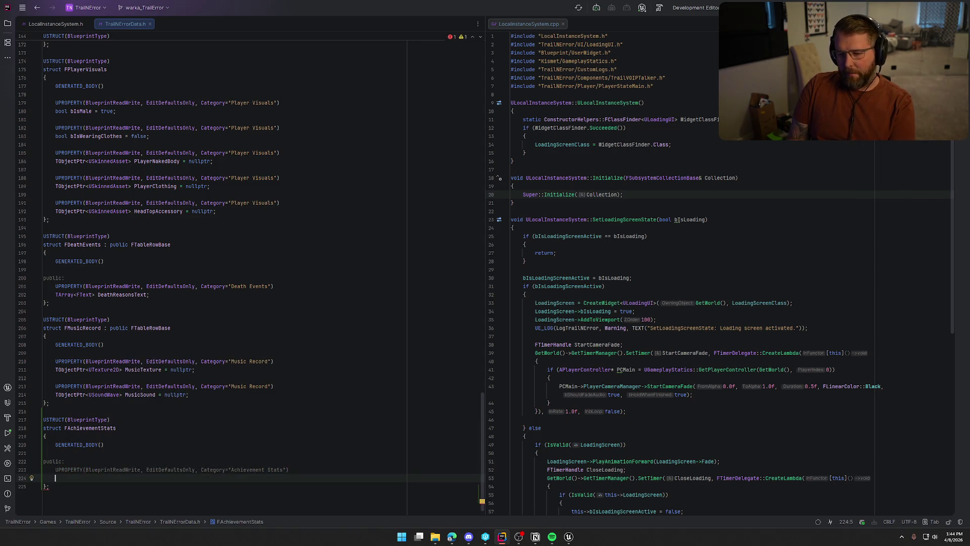